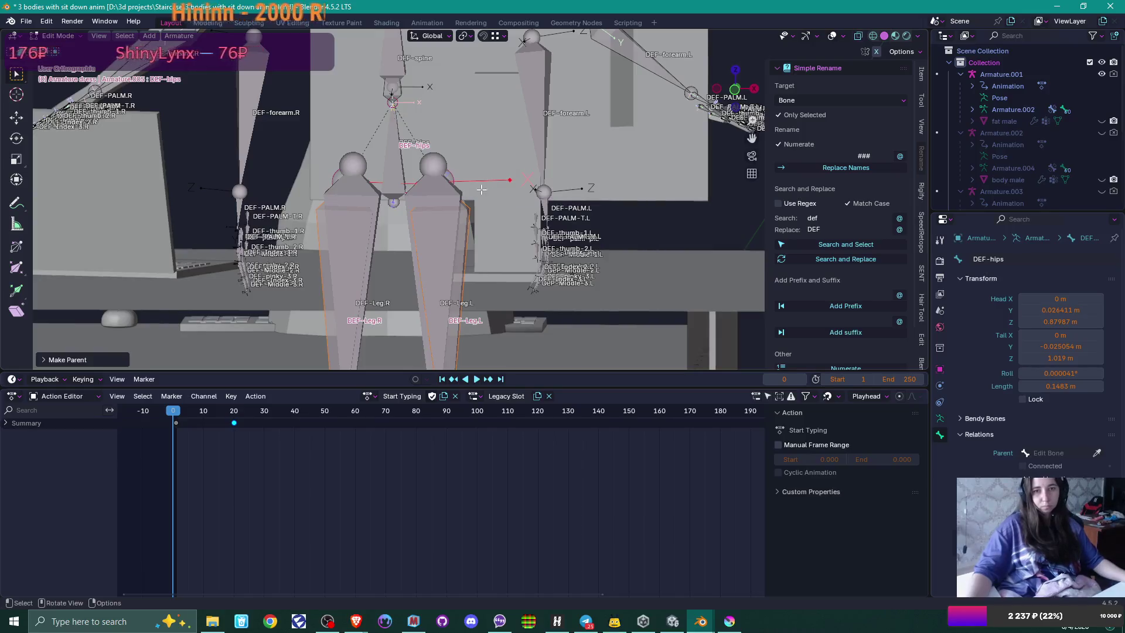
Step: Select the right forearm bone and orbit to a side view of the seated figure
click(325, 239)
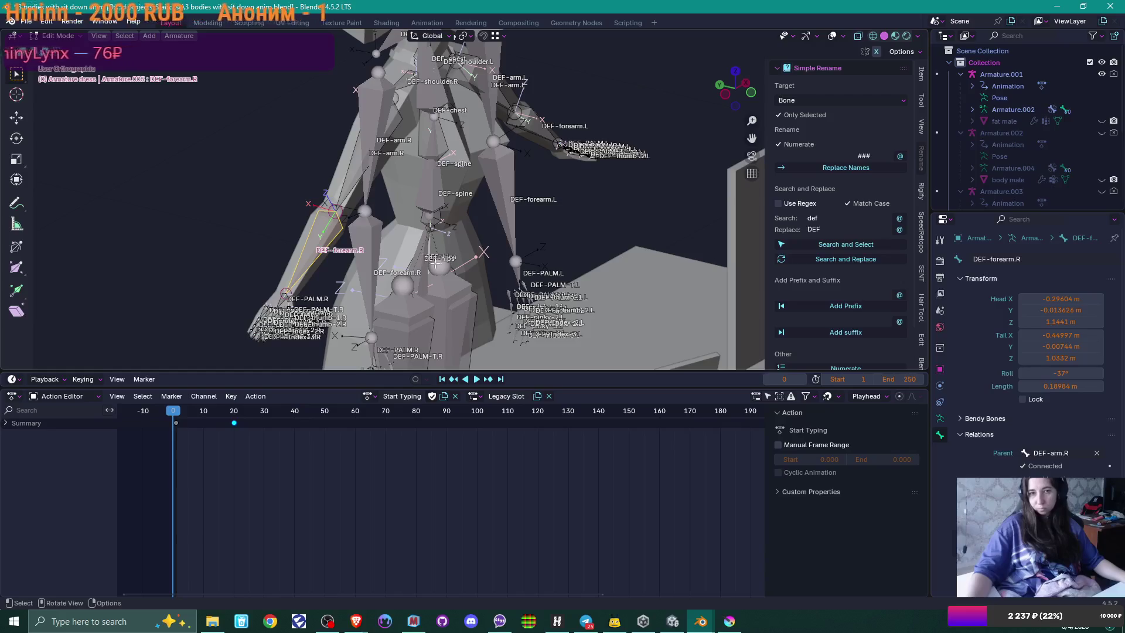
key(Tab)
scroll(503, 271, down, 3)
mouse_move(501, 262)
mouse_down()
mouse_move(500, 240)
mouse_move(418, 223)
mouse_move(500, 229)
mouse_up()
key(Tab)
scroll(500, 228, up, 5)
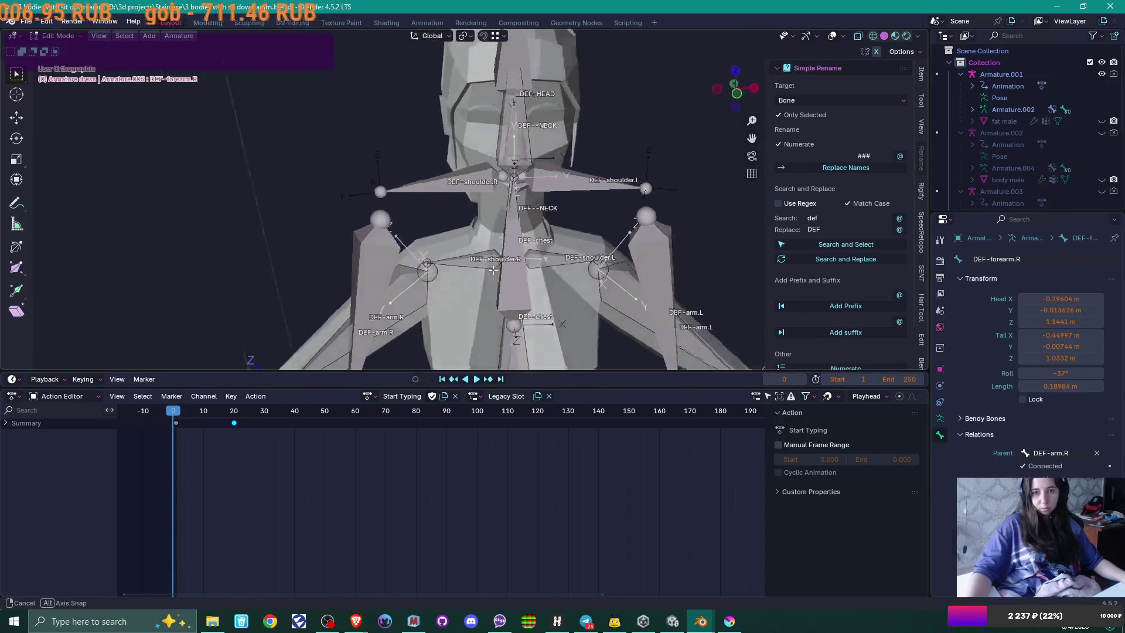
Step: Parent DEF-arm.R to DEF-shoulder.R, settling on the Keep Offset option
key(shift+bracketleft)
shift+click(479, 263)
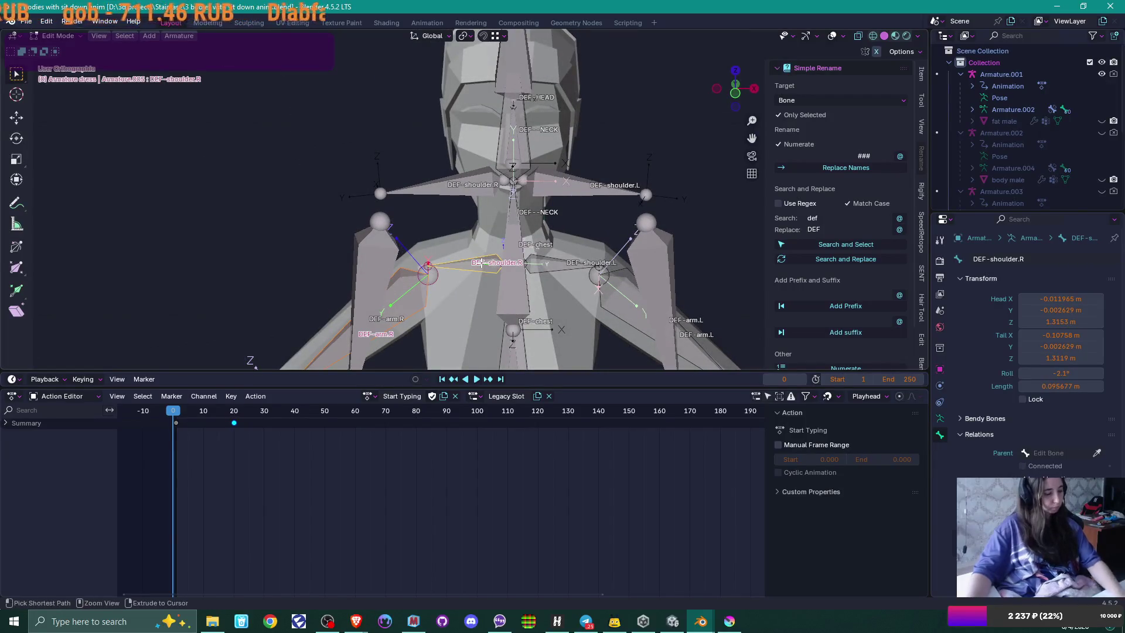
key(ctrl+p)
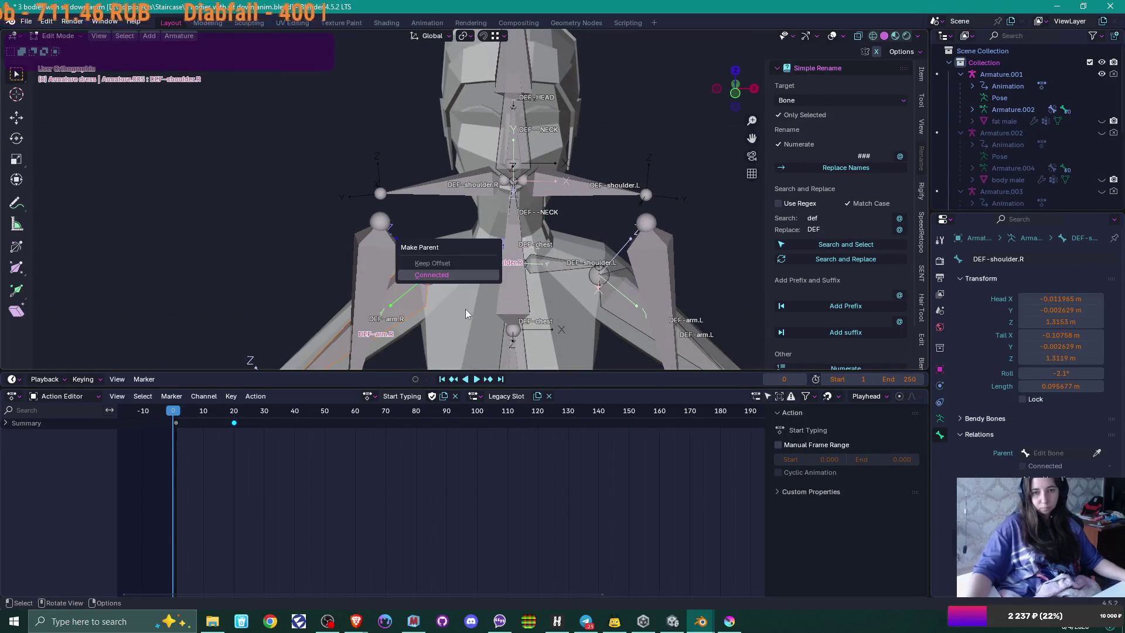
click(412, 285)
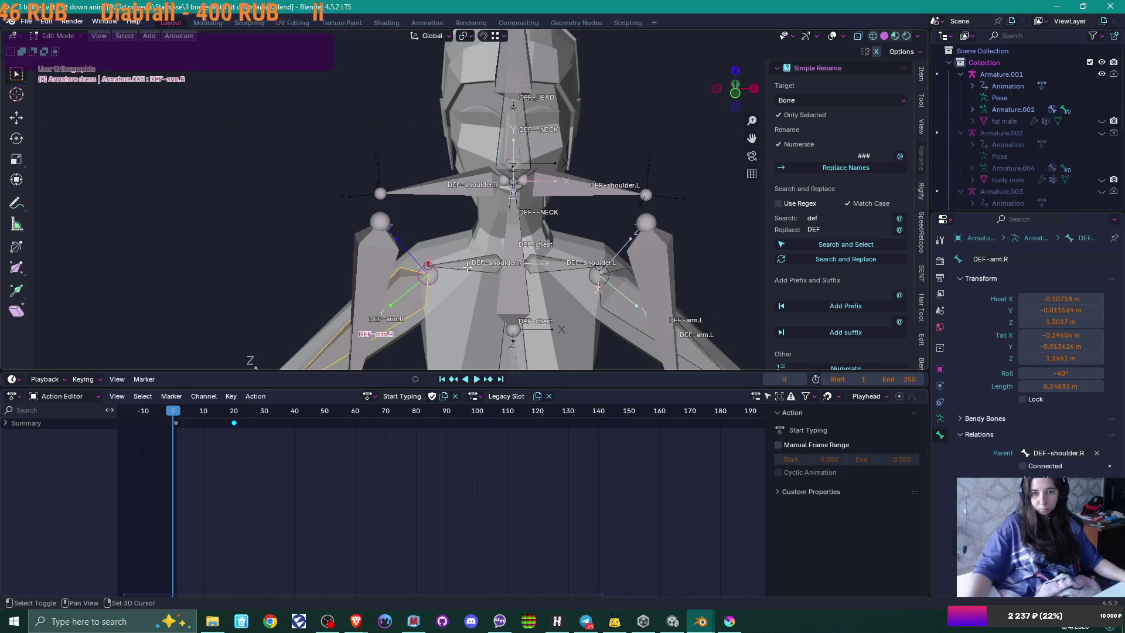
shift+click(467, 268)
key(ctrl+p)
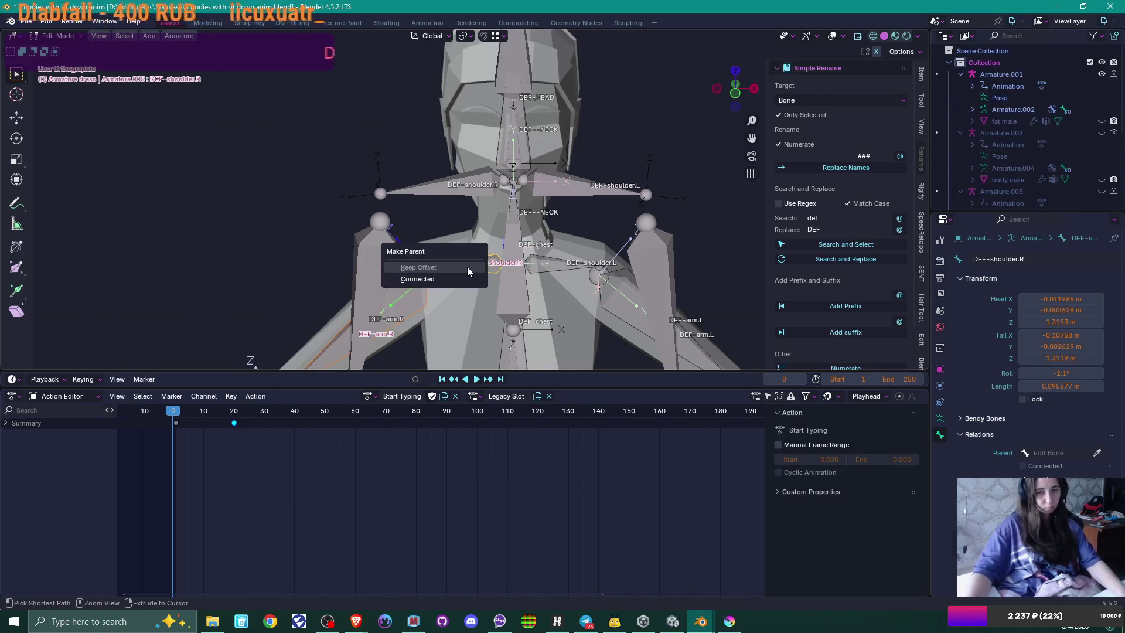
click(466, 266)
drag(486, 260, 512, 278)
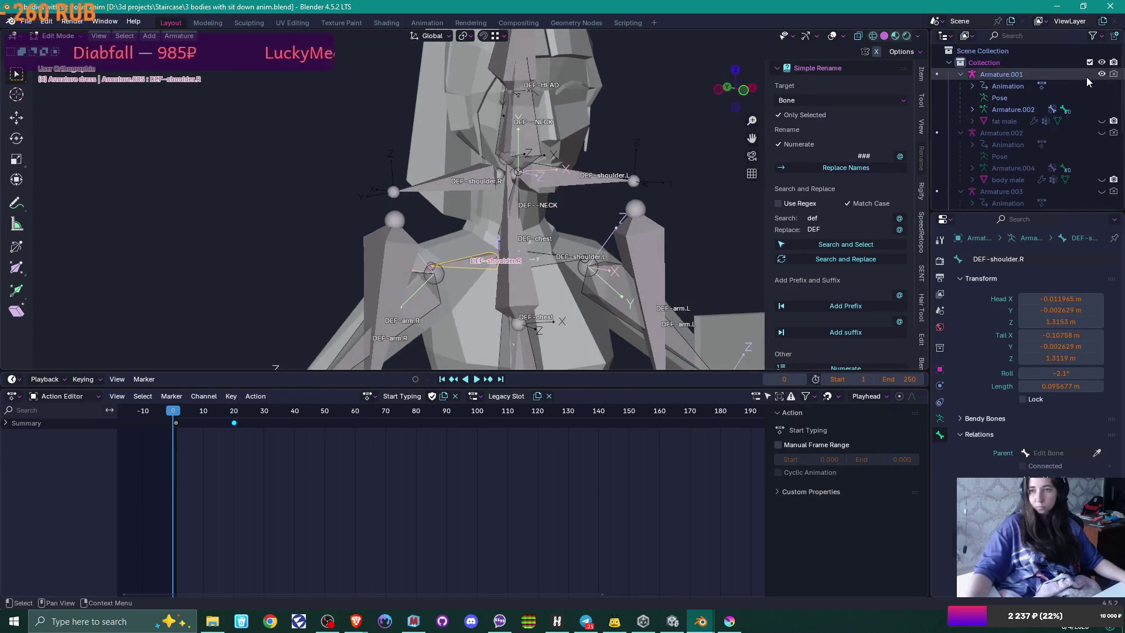
Step: Inspect the reference rig's right shoulder bone, then hide Armature.001
click(396, 248)
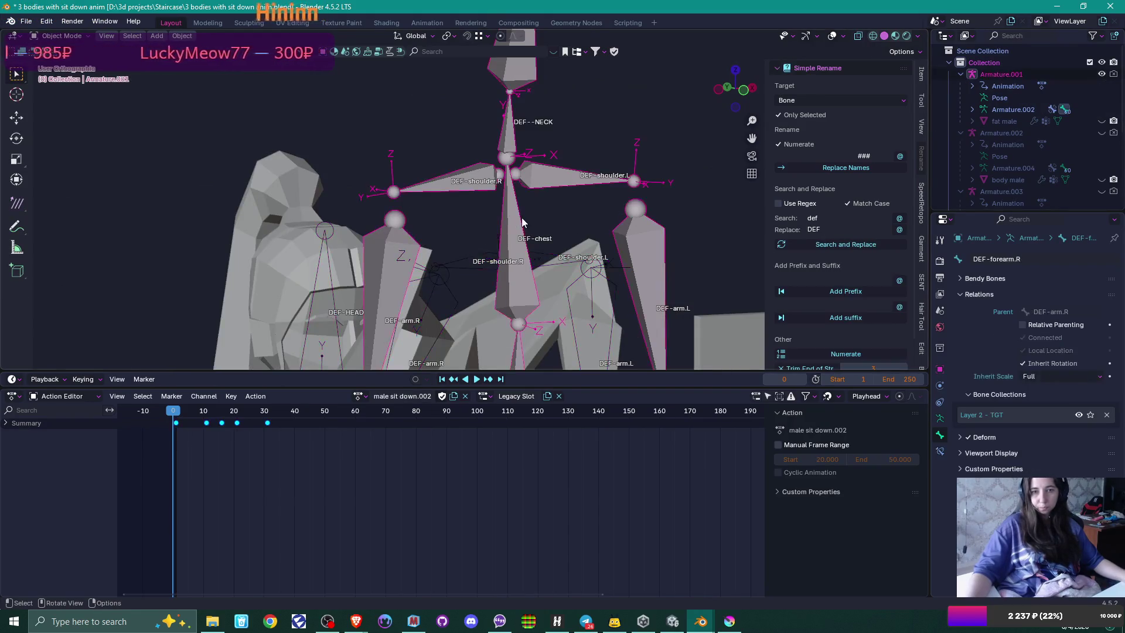
drag(370, 234, 469, 193)
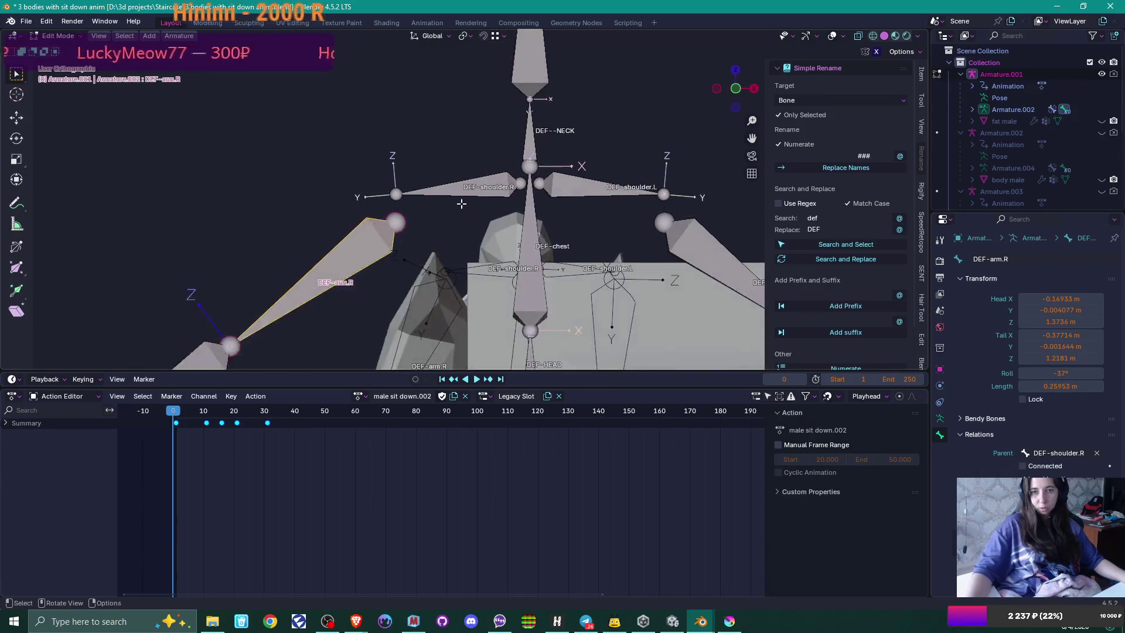
click(497, 180)
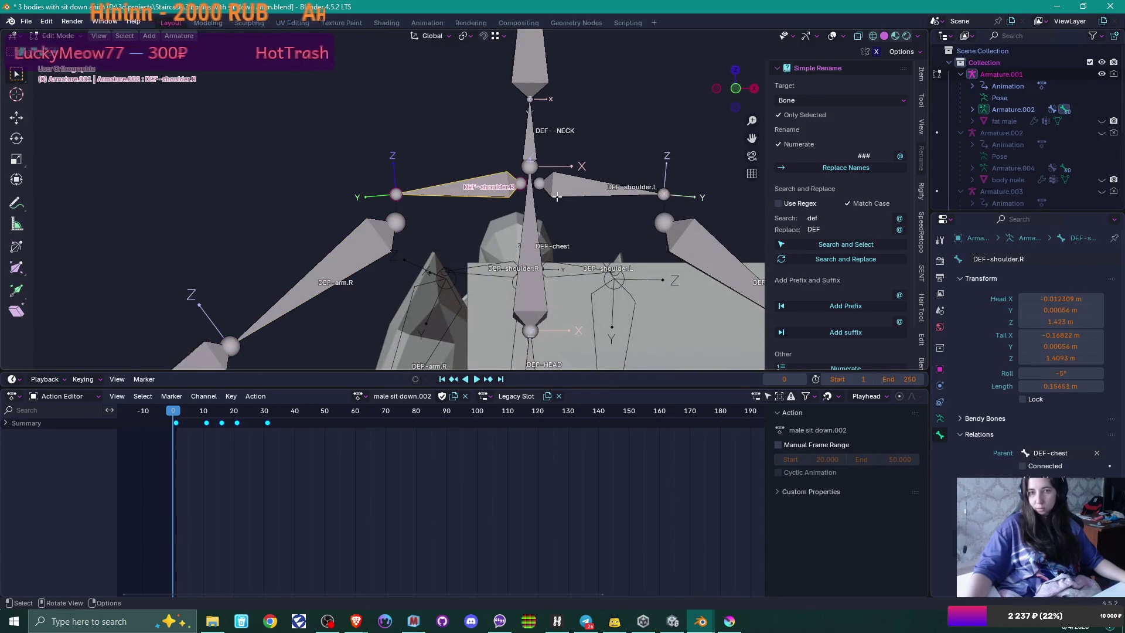
key(Tab)
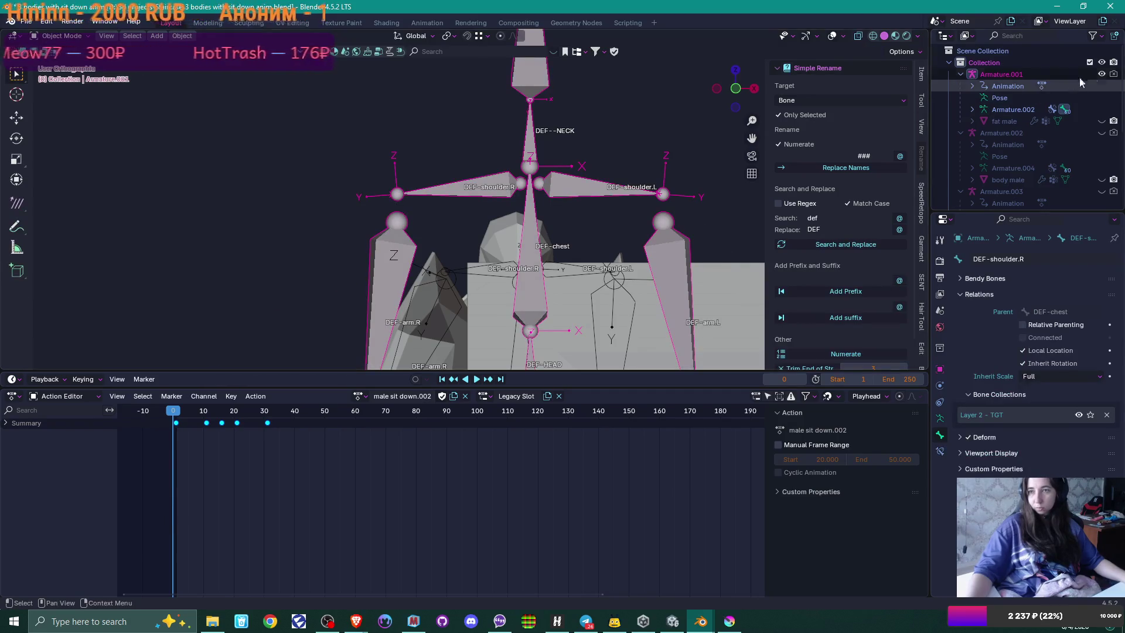
click(1103, 75)
click(1103, 75)
click(1102, 75)
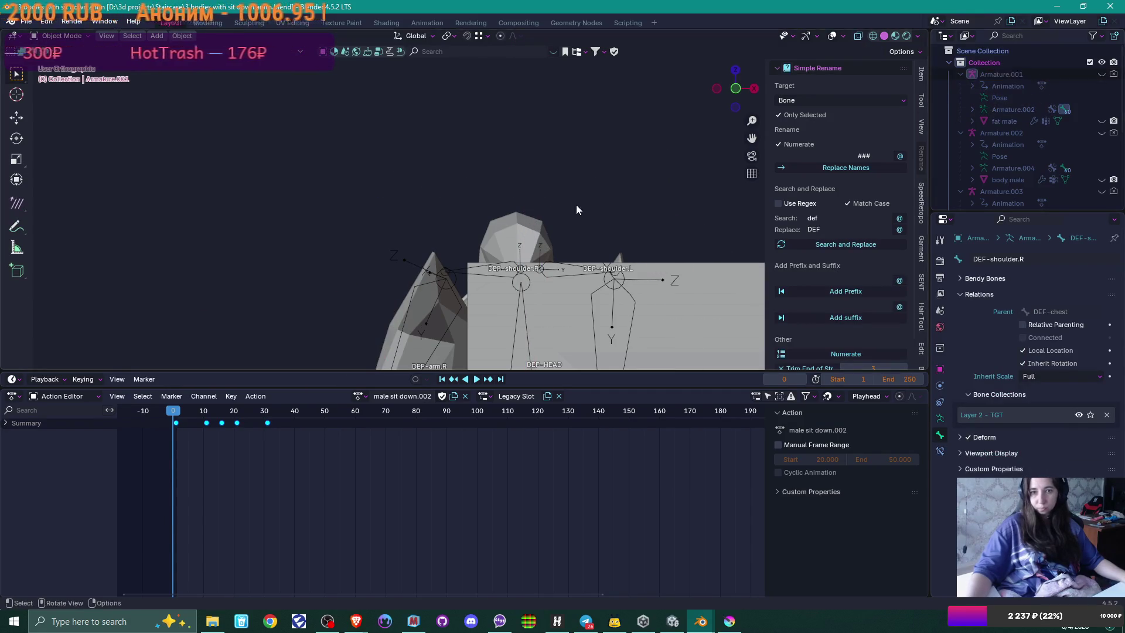
Step: Parent the dress rig's shoulder bones to DEF-chest with Keep Offset, returning to Object Mode
drag(575, 201, 470, 241)
click(499, 243)
key(Tab)
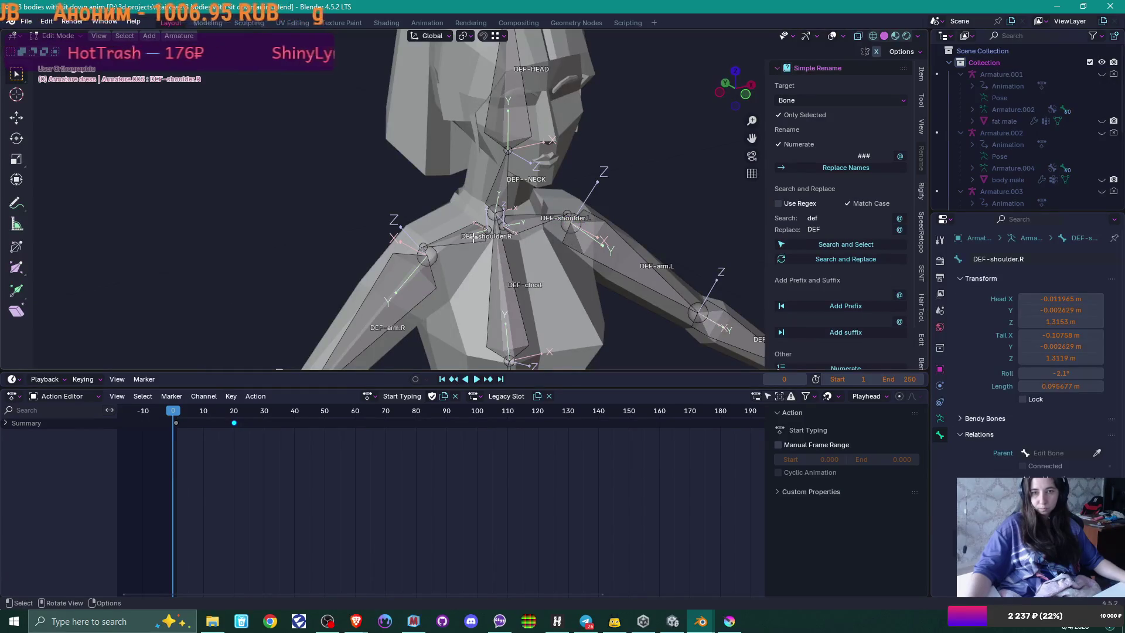
ctrl+click(556, 273)
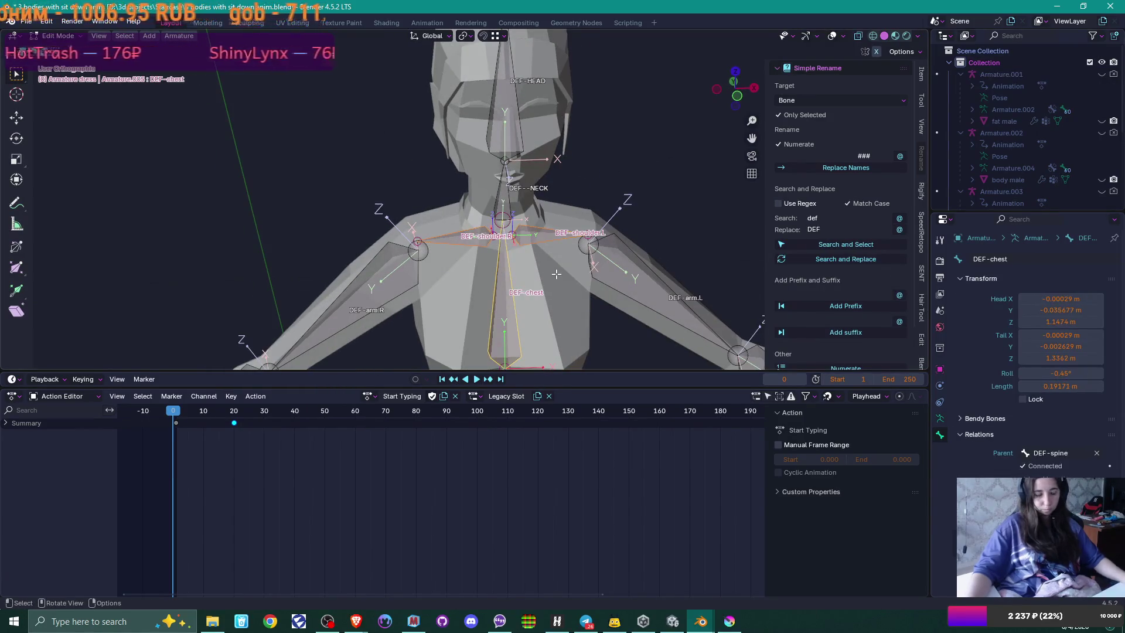
key(ctrl+p)
click(555, 272)
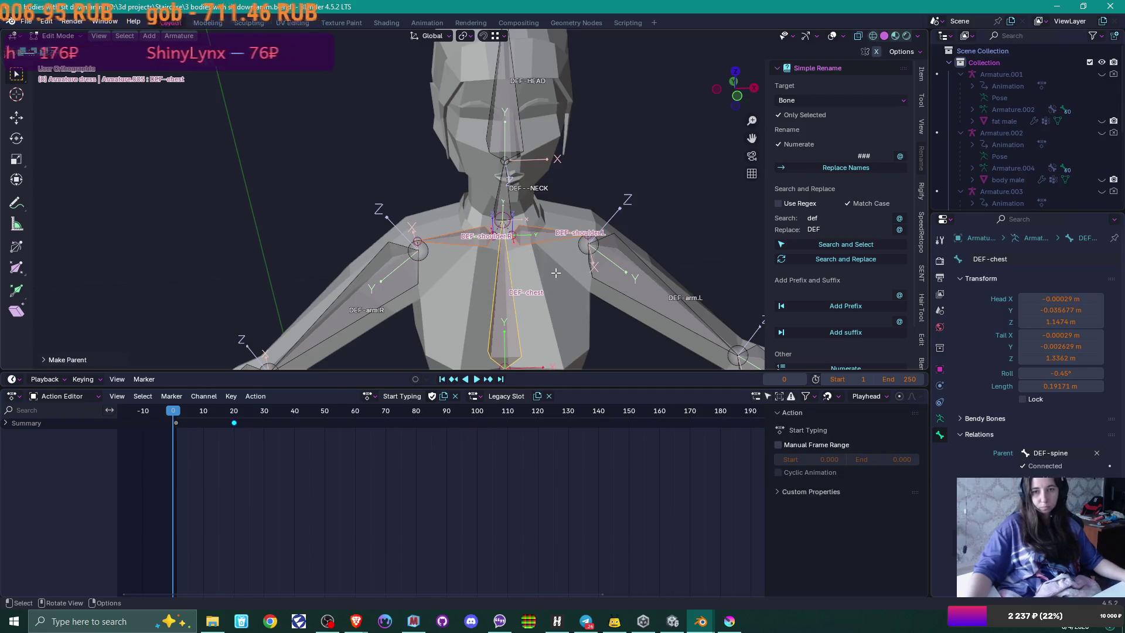
key(Tab)
mouse_move(547, 273)
mouse_down()
mouse_move(531, 273)
mouse_move(558, 276)
mouse_move(501, 263)
mouse_move(516, 247)
mouse_move(499, 262)
mouse_move(533, 263)
mouse_move(484, 288)
mouse_move(392, 311)
mouse_move(296, 310)
mouse_move(378, 286)
mouse_up()
click(940, 420)
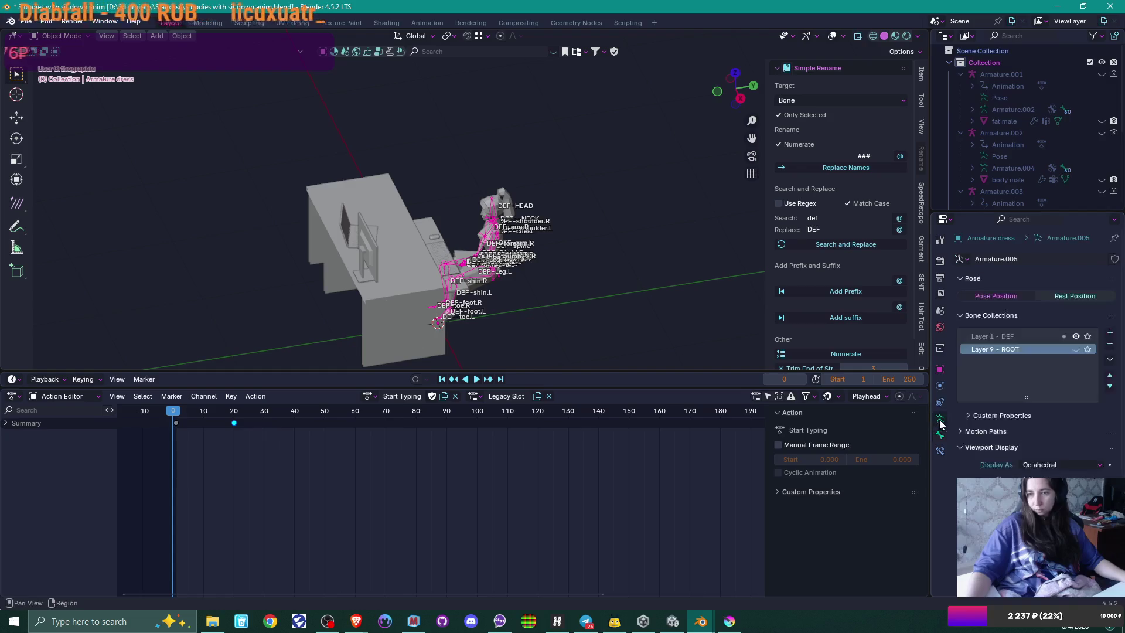
Step: Turn off bone Names in the armature's Viewport Display settings
click(985, 479)
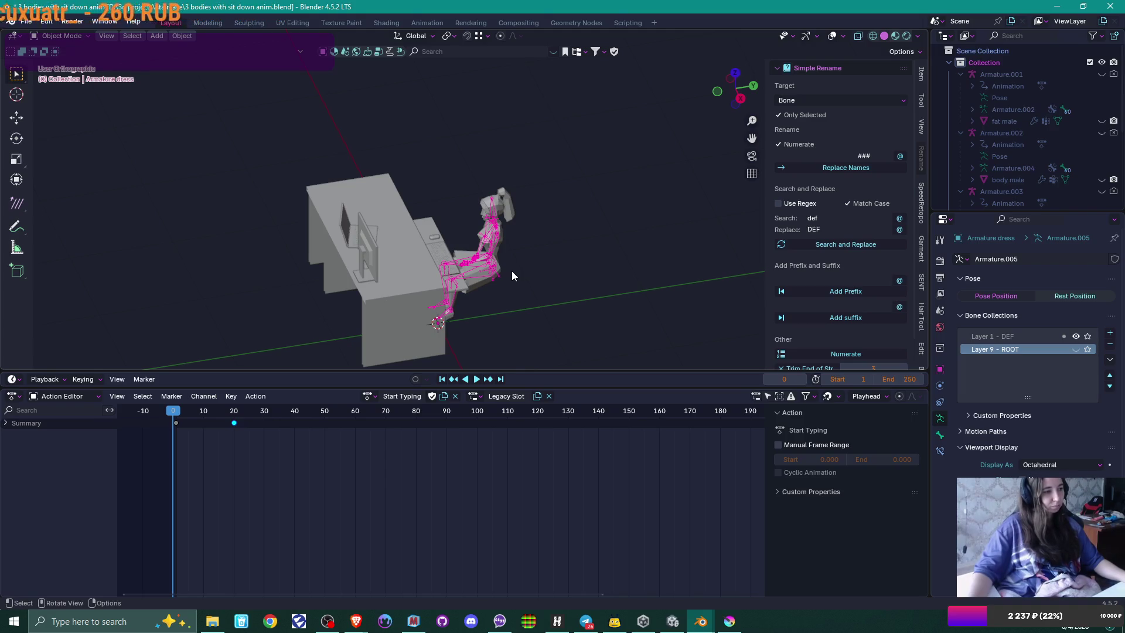
scroll(513, 271, up, 5)
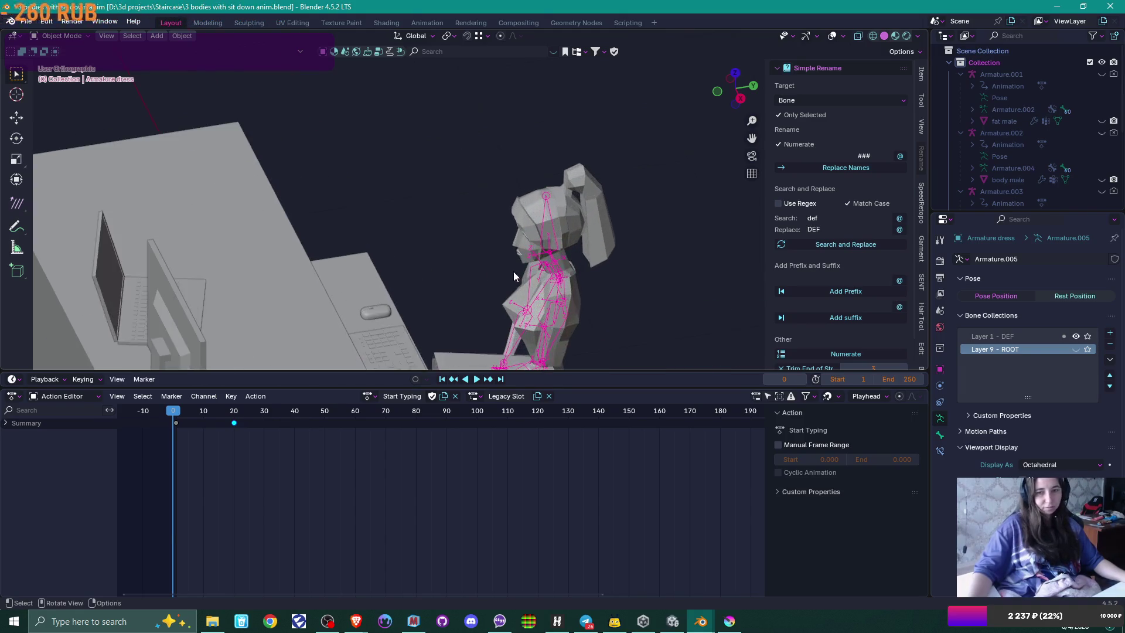
mouse_move(514, 271)
mouse_down()
mouse_move(602, 284)
mouse_move(578, 205)
mouse_move(494, 229)
mouse_move(340, 164)
mouse_move(356, 145)
mouse_move(343, 154)
mouse_move(661, 156)
mouse_move(534, 161)
mouse_move(615, 188)
mouse_move(547, 220)
mouse_move(578, 170)
mouse_move(557, 205)
mouse_up()
Step: Scrub the Start Typing action to frame 29 and inspect the seated pose from several angles
click(375, 396)
click(376, 396)
drag(167, 411, 262, 410)
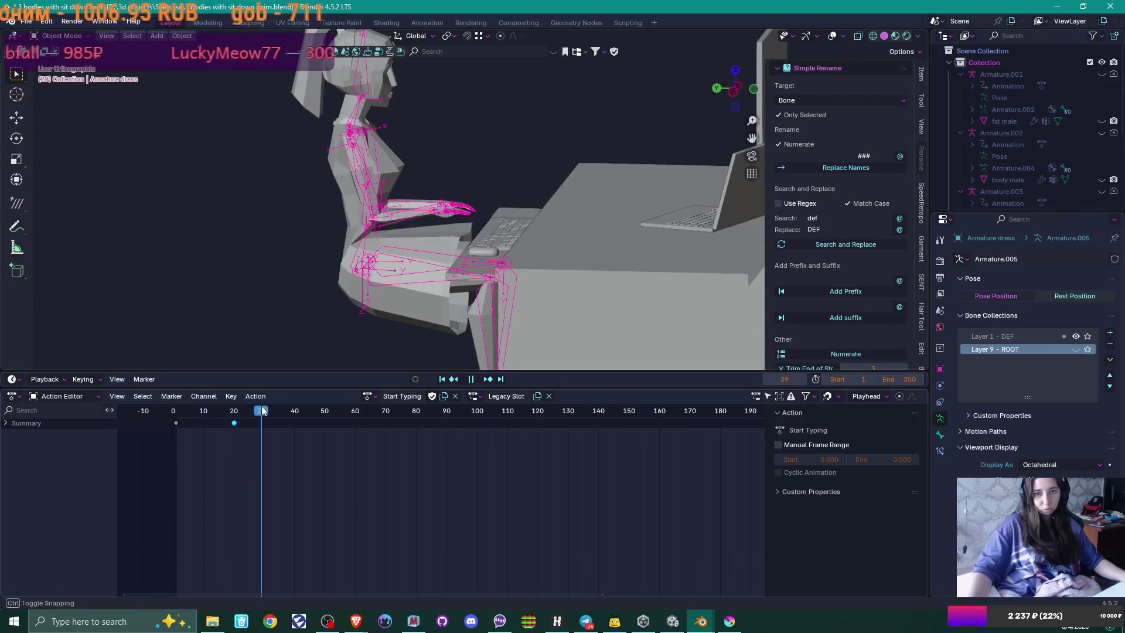
mouse_move(260, 358)
mouse_down()
mouse_move(322, 246)
mouse_move(300, 237)
mouse_move(298, 254)
mouse_move(416, 220)
mouse_up()
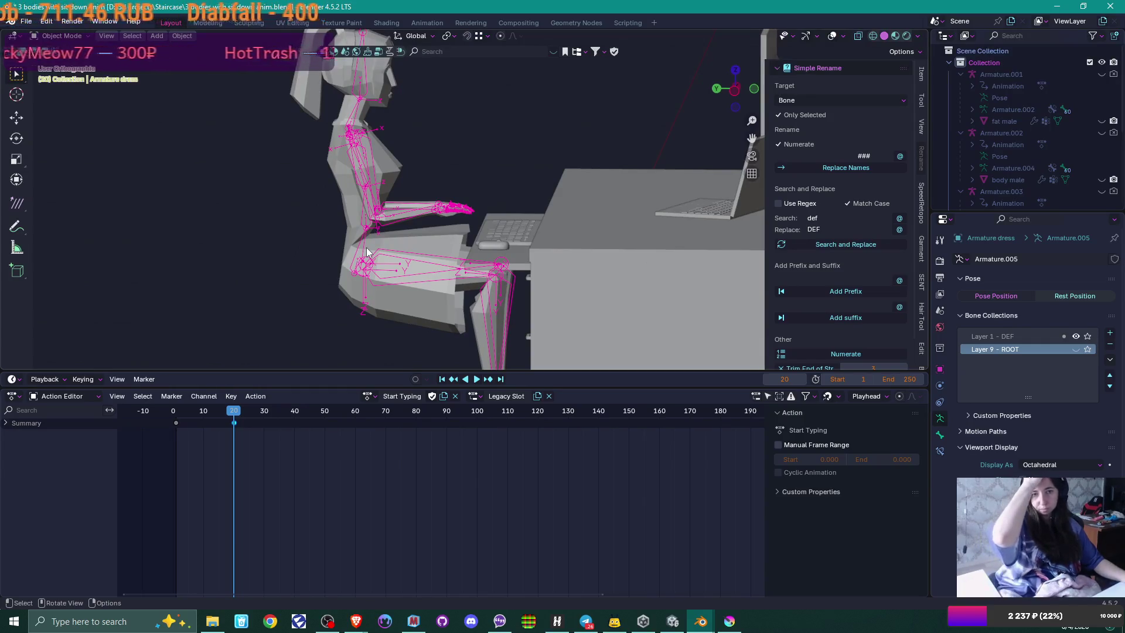
mouse_move(426, 231)
mouse_down()
mouse_move(437, 238)
mouse_move(338, 256)
mouse_move(469, 230)
mouse_move(483, 211)
mouse_move(477, 223)
mouse_up()
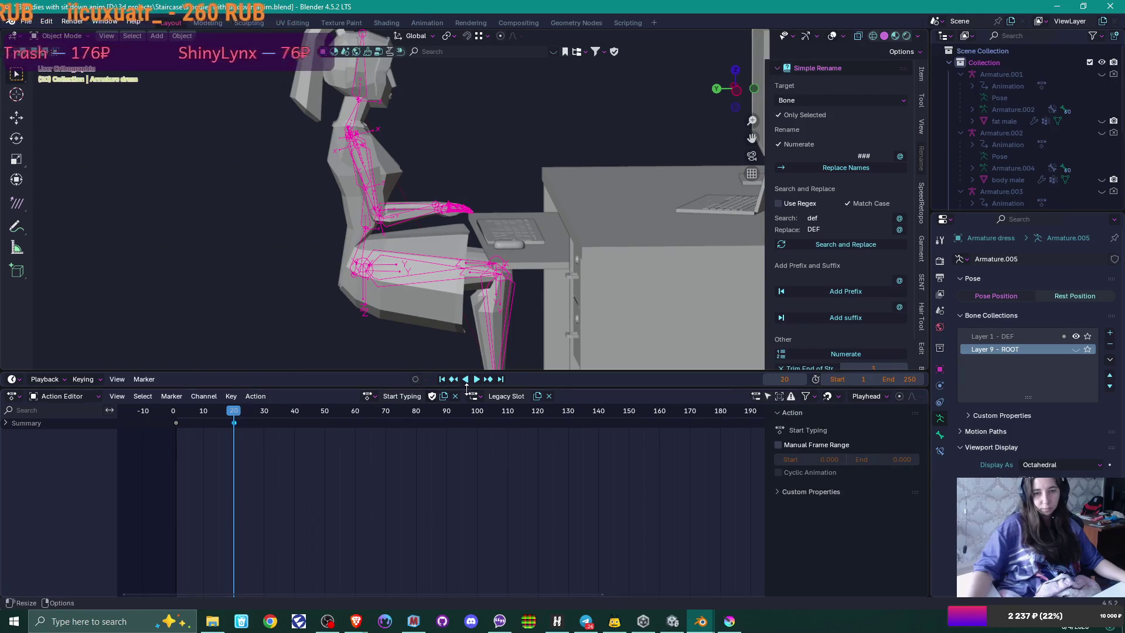
click(376, 397)
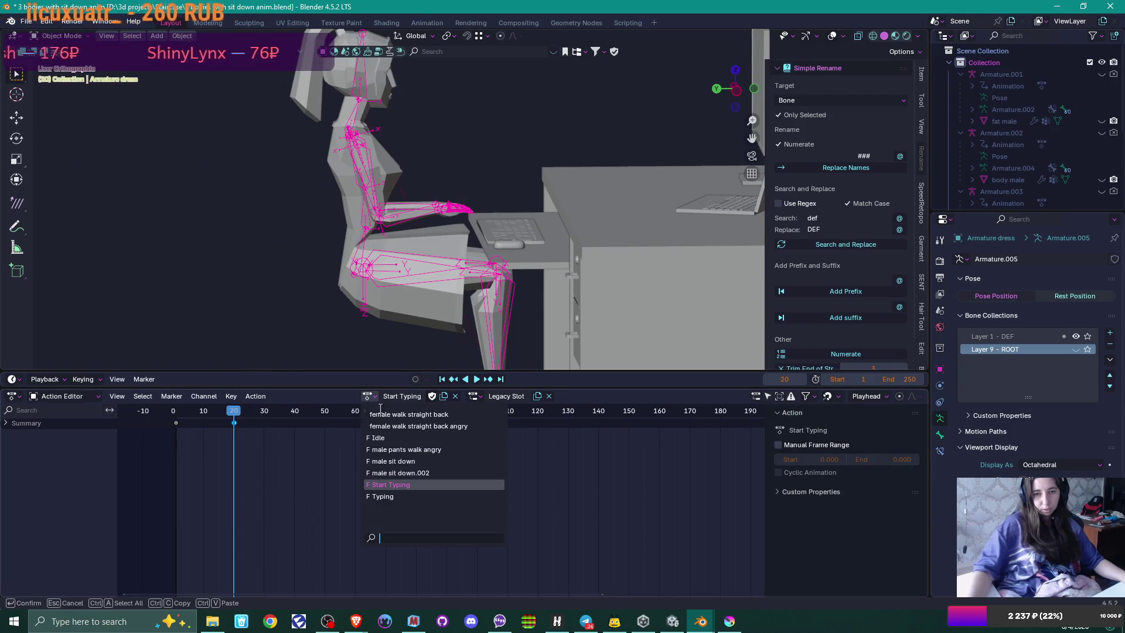
Step: Assign the Typing action to the dress rig and play it back at the desk
click(387, 495)
mouse_move(235, 414)
mouse_down()
mouse_move(175, 414)
mouse_move(390, 411)
mouse_move(173, 410)
mouse_up()
key(space)
key(space)
mouse_move(398, 246)
mouse_down()
mouse_move(361, 234)
mouse_move(352, 250)
mouse_move(495, 244)
mouse_move(509, 233)
mouse_move(491, 210)
mouse_up()
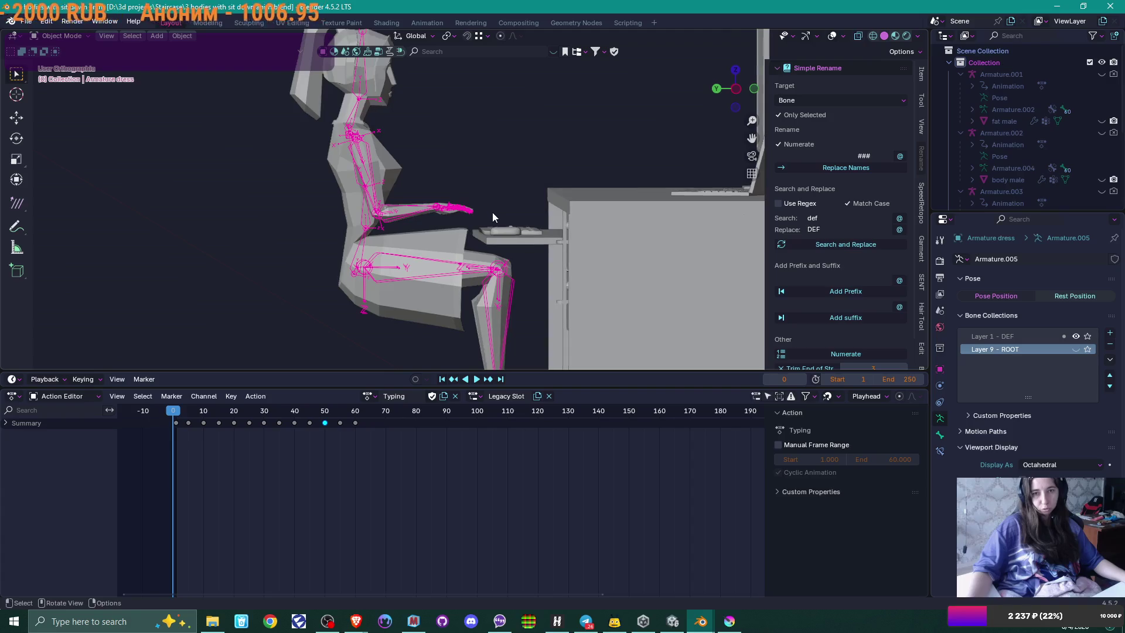
scroll(502, 220, down, 3)
mouse_move(506, 247)
mouse_down()
mouse_move(486, 255)
mouse_move(515, 250)
mouse_move(505, 258)
mouse_up()
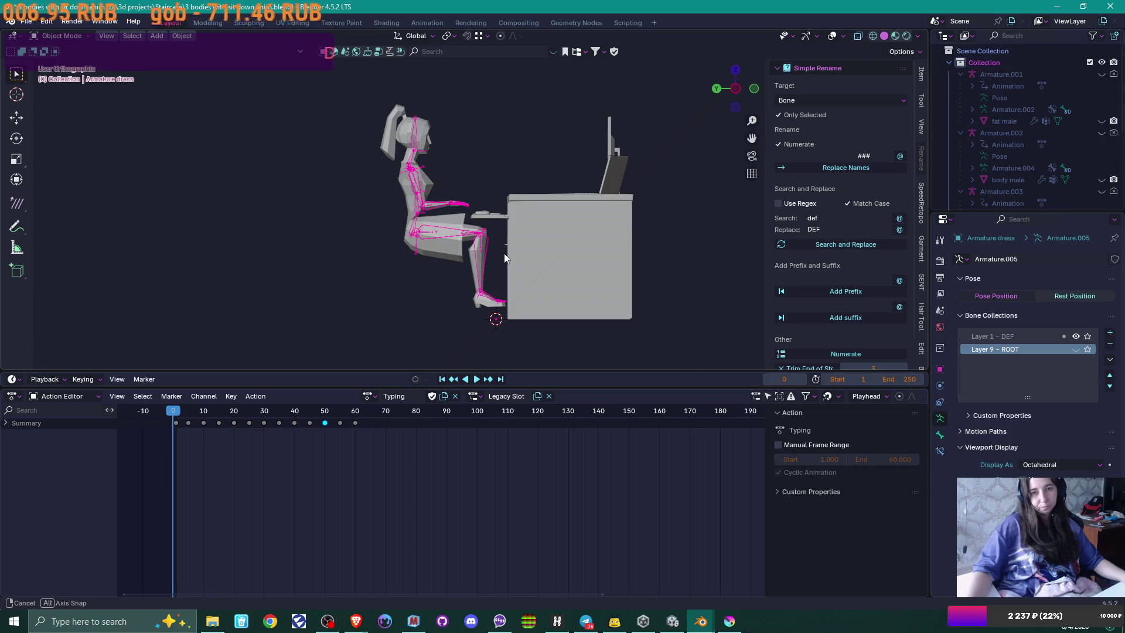
mouse_move(504, 254)
mouse_down()
mouse_move(507, 269)
mouse_move(506, 251)
mouse_up()
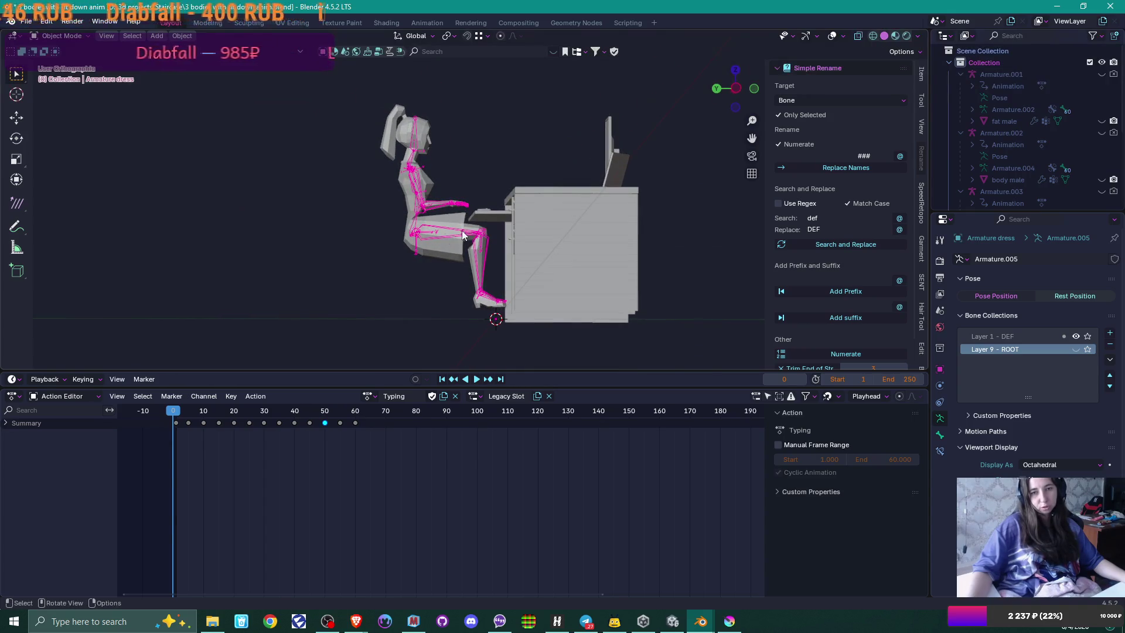
Step: Switch the rig to the Idle action so the figure stands
click(369, 397)
click(404, 434)
mouse_move(499, 313)
mouse_down()
mouse_move(578, 280)
mouse_move(528, 303)
mouse_move(545, 304)
mouse_move(480, 95)
mouse_move(487, 158)
mouse_move(514, 151)
mouse_up()
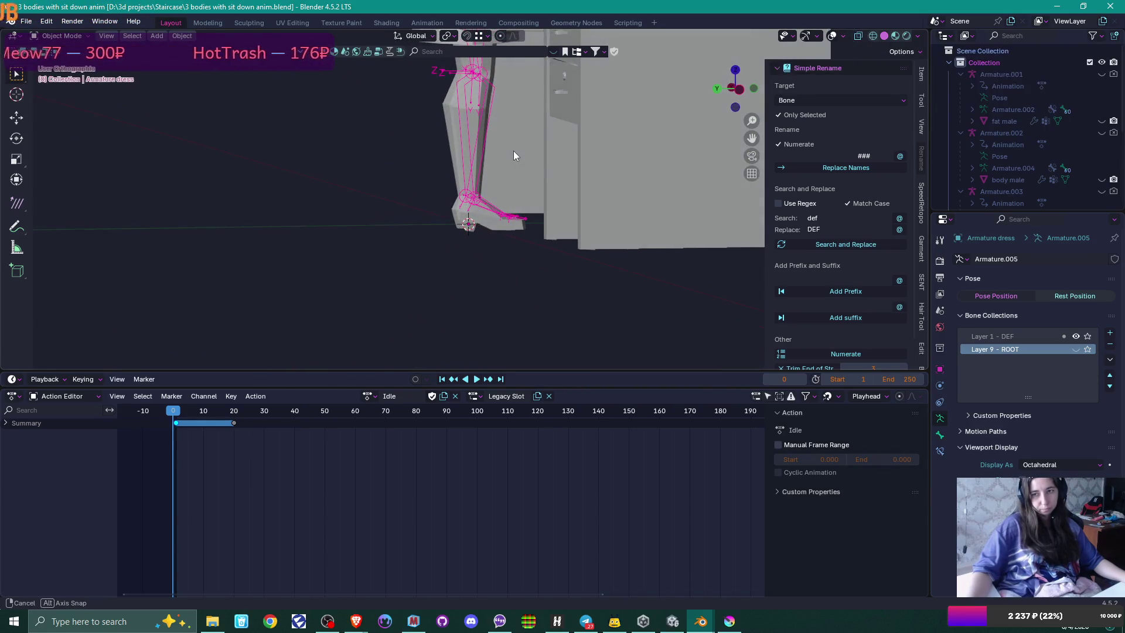
Step: Box-select the dress rig's foot bones and lower them slightly along Z
click(922, 75)
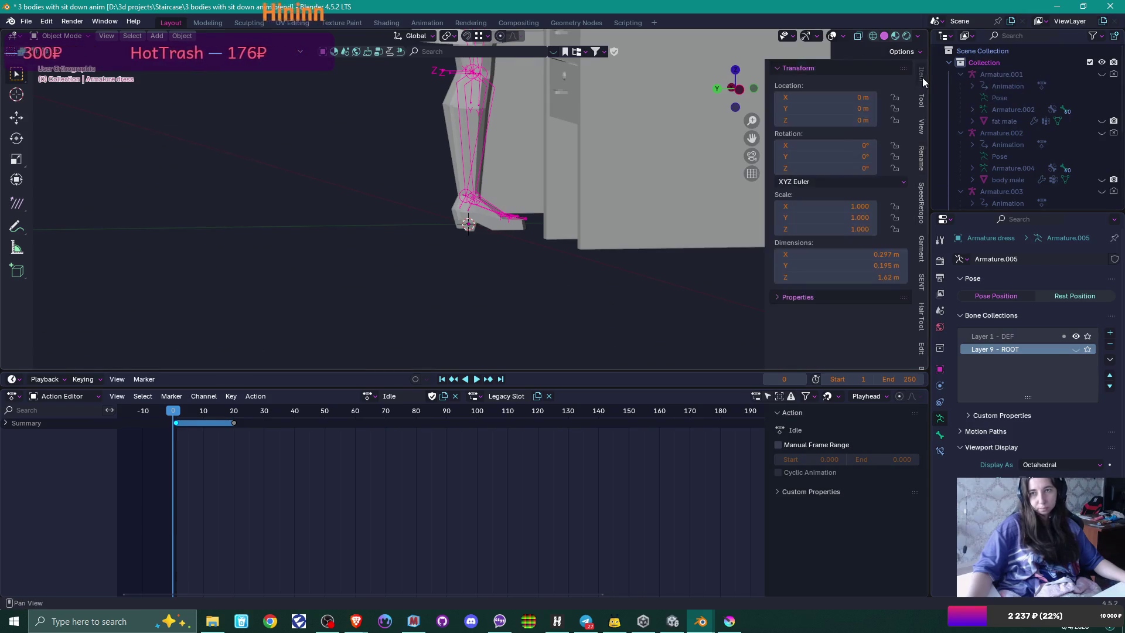
mouse_move(561, 182)
mouse_down()
mouse_move(537, 177)
mouse_move(610, 194)
mouse_move(601, 206)
mouse_move(349, 196)
mouse_move(552, 204)
mouse_up()
key(Tab)
scroll(526, 202, down, 5)
scroll(531, 201, up, 6)
scroll(552, 204, down, 4)
scroll(554, 234, up, 6)
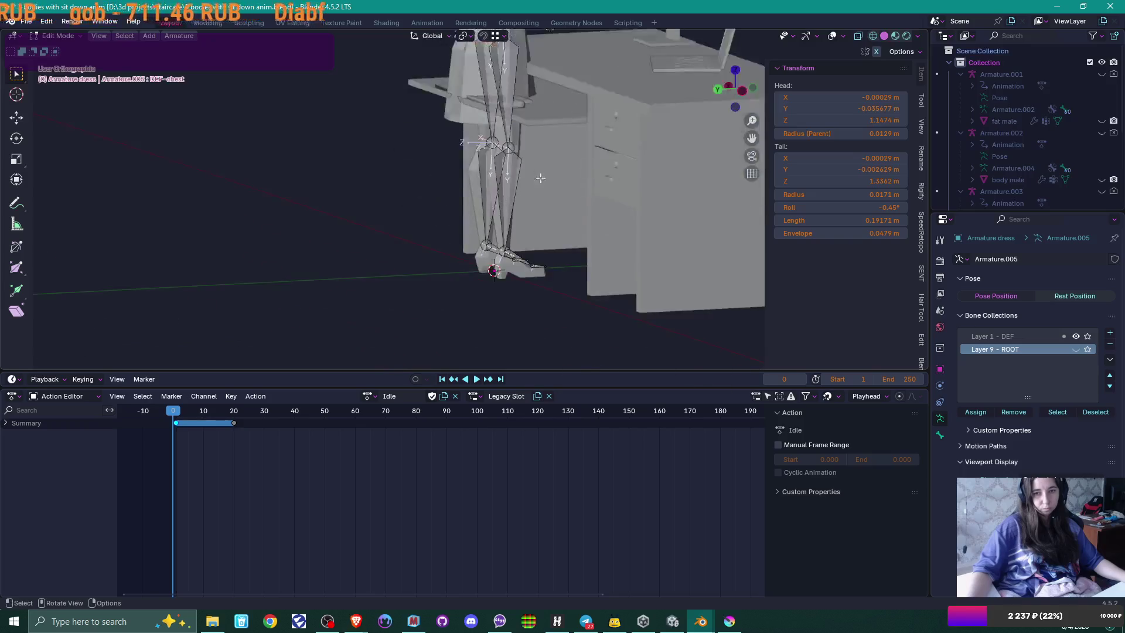
drag(560, 262, 557, 260)
drag(476, 252, 592, 315)
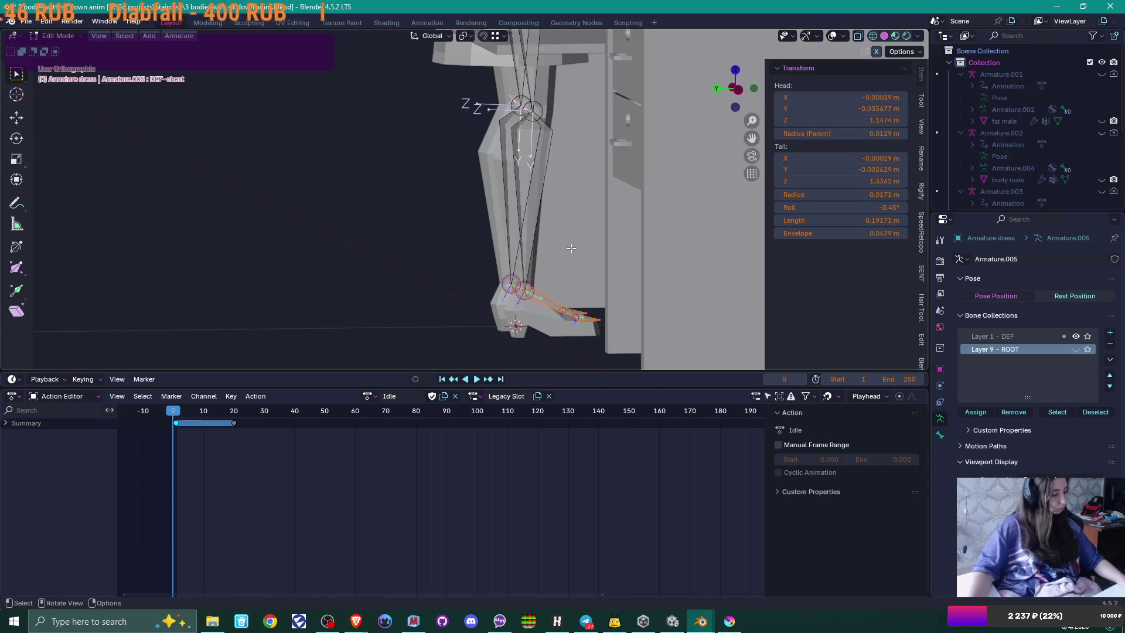
key(g)
key(z)
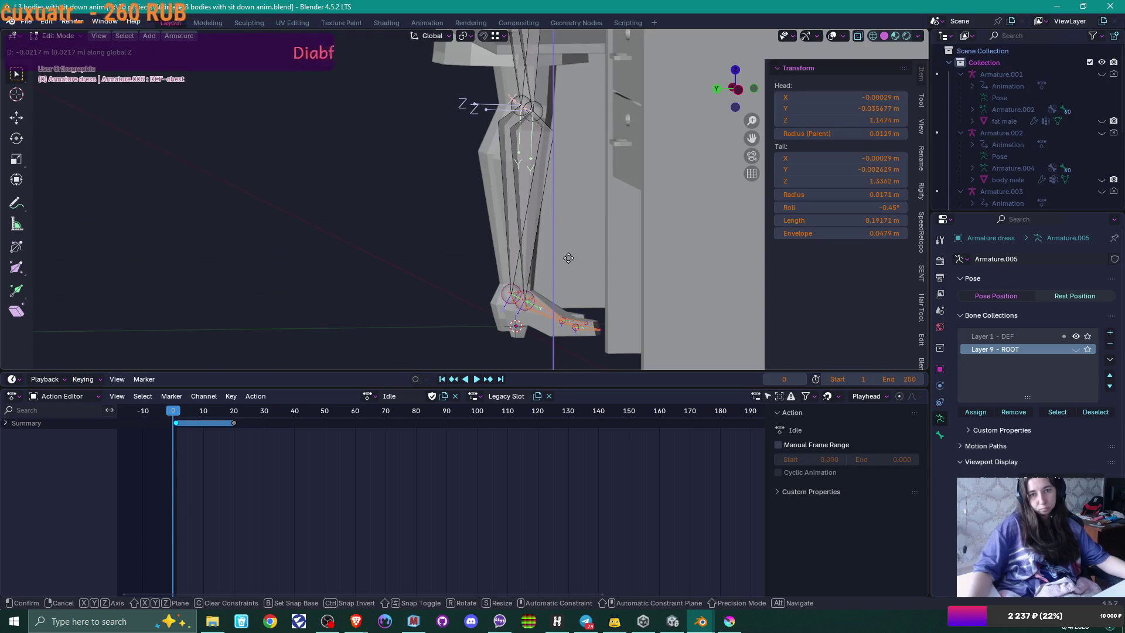
click(568, 258)
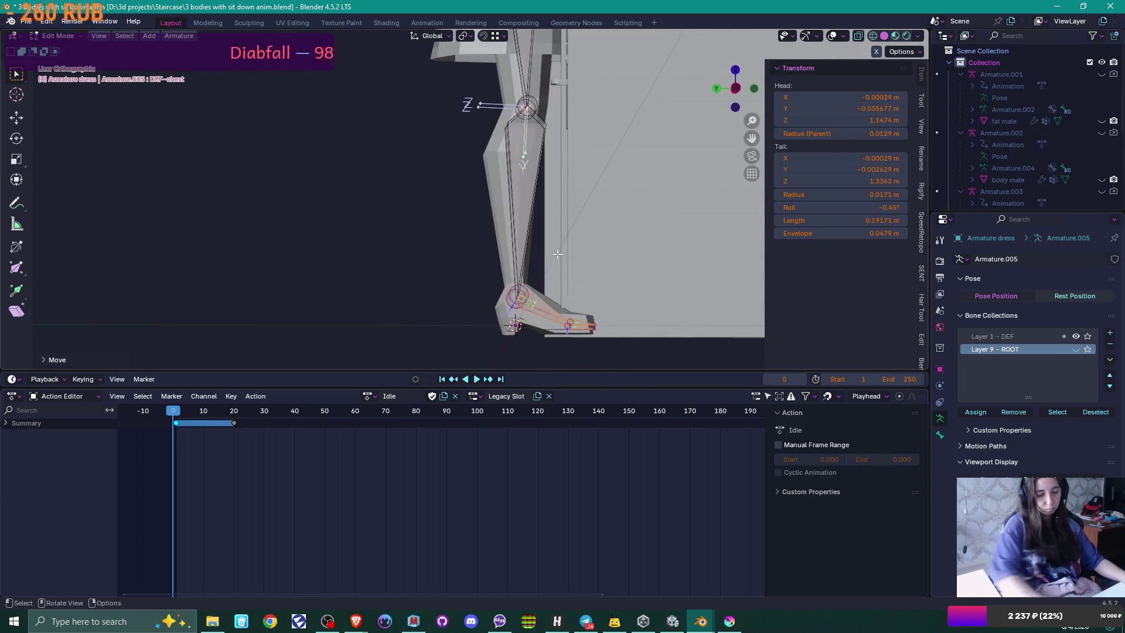
Step: Check the foot in side view and make the Layer 9 - ROOT bones visible
key(KP_3)
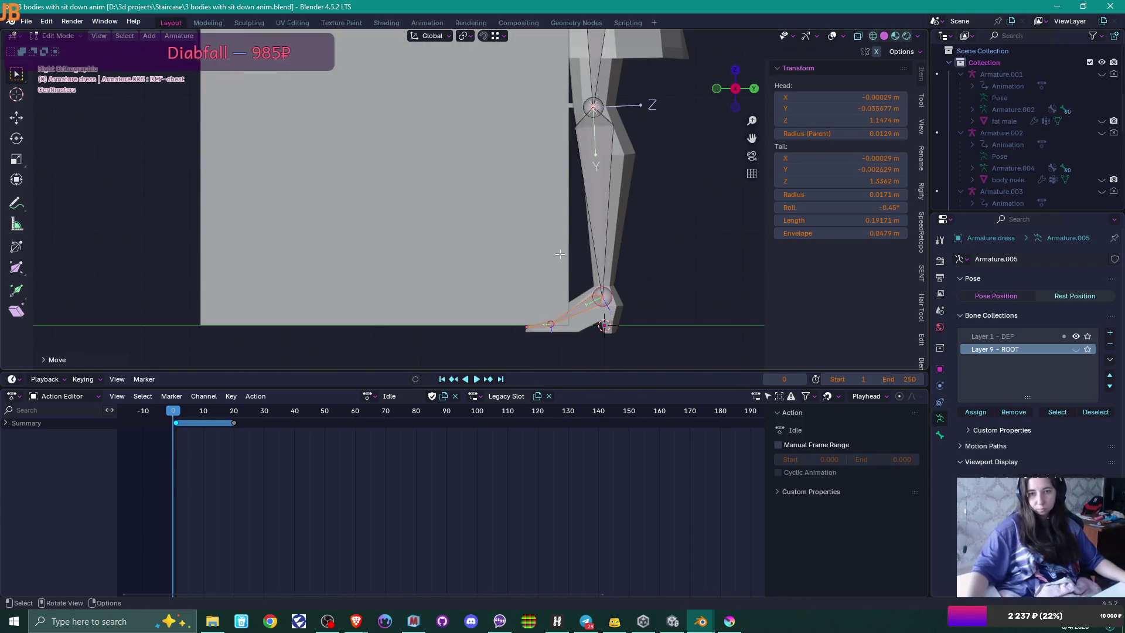
scroll(560, 252, up, 3)
scroll(483, 222, down, 3)
scroll(498, 223, up, 1)
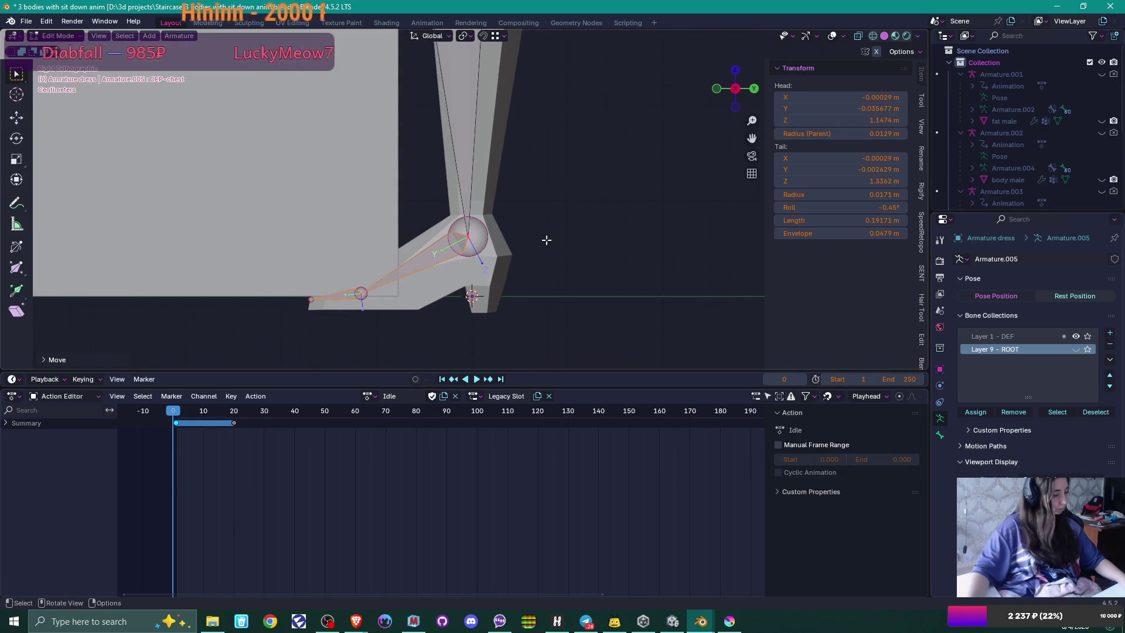
key(g)
key(z)
key(Escape)
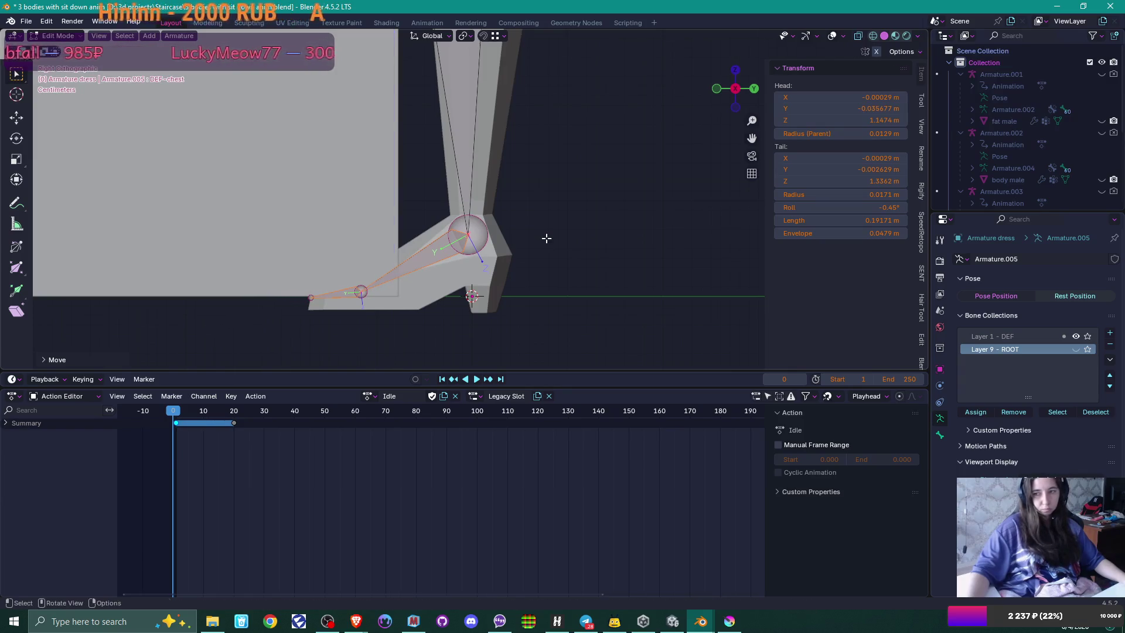
click(1079, 349)
scroll(479, 259, up, 3)
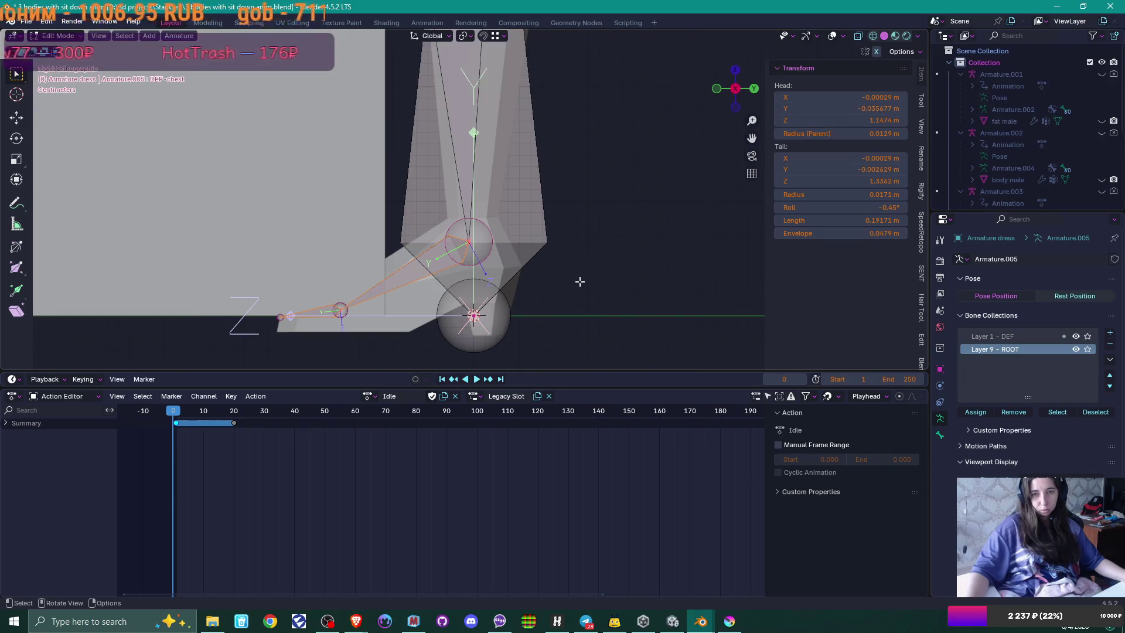
key(Tab)
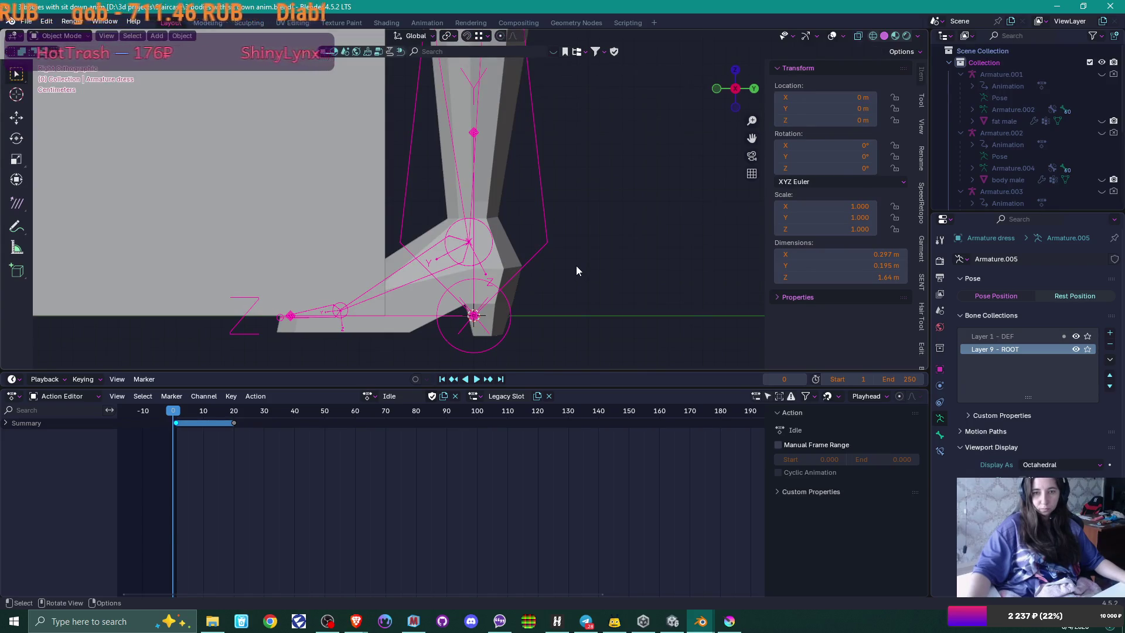
Step: Raise the whole dress mesh slightly along Z
key(ctrl+z)
key(ctrl+z)
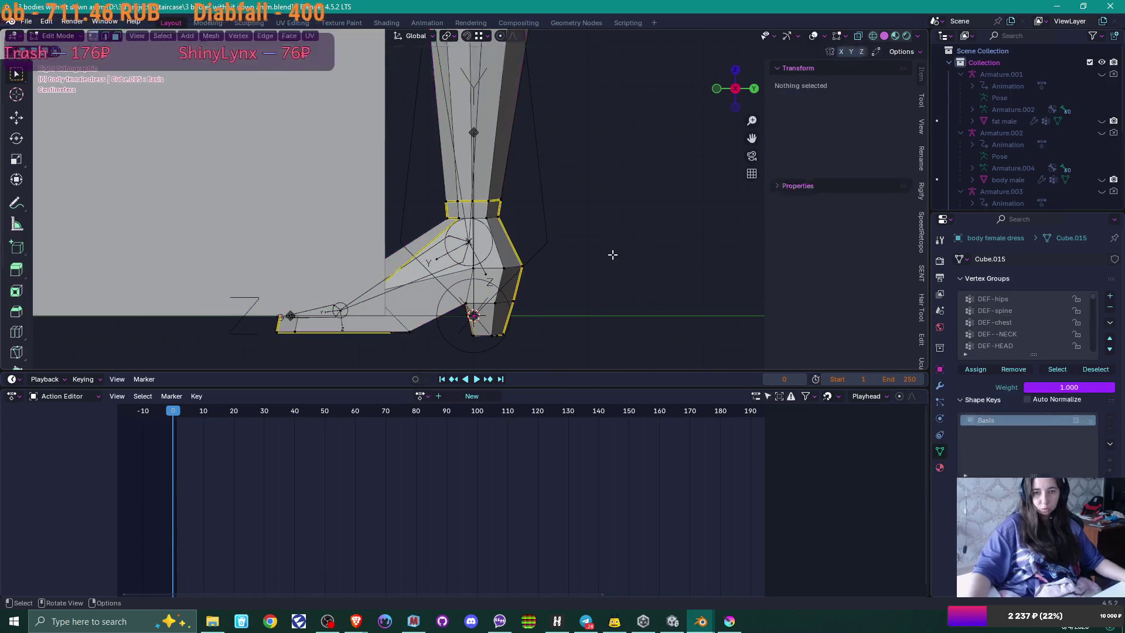
key(a)
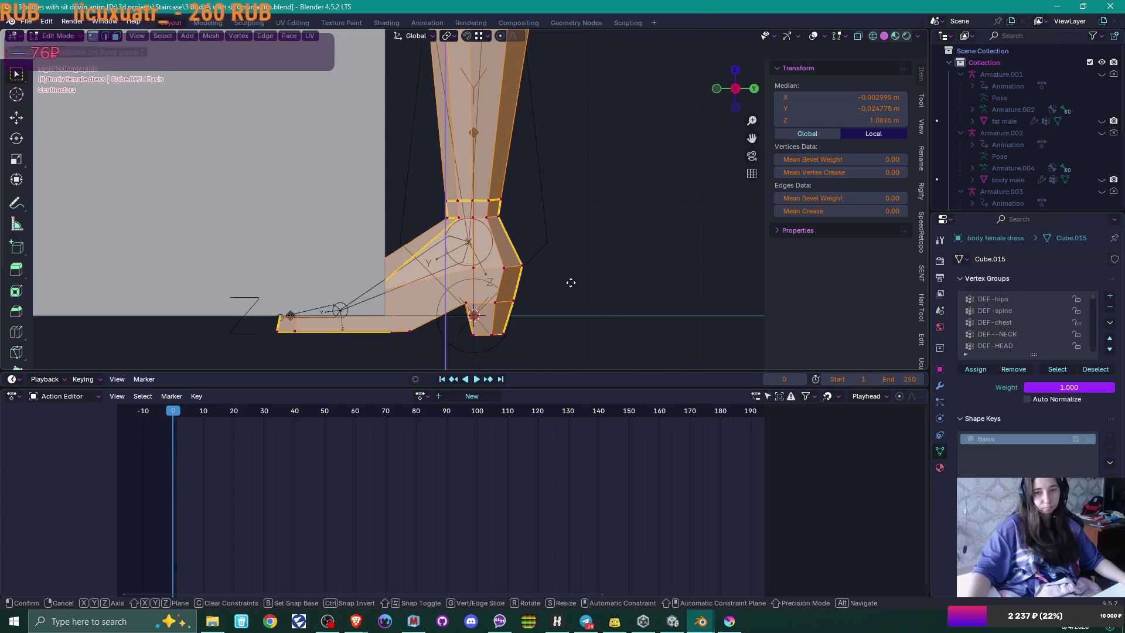
key(g)
key(z)
click(576, 264)
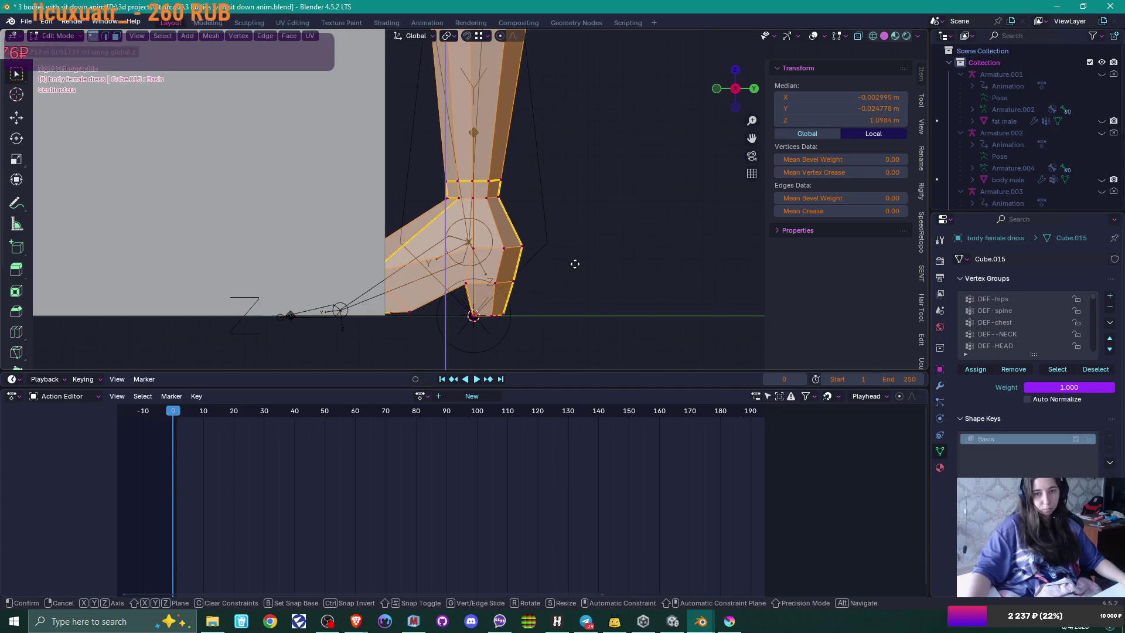
key(Tab)
Step: Shift the dress armature's selected foot bones back upward
click(539, 264)
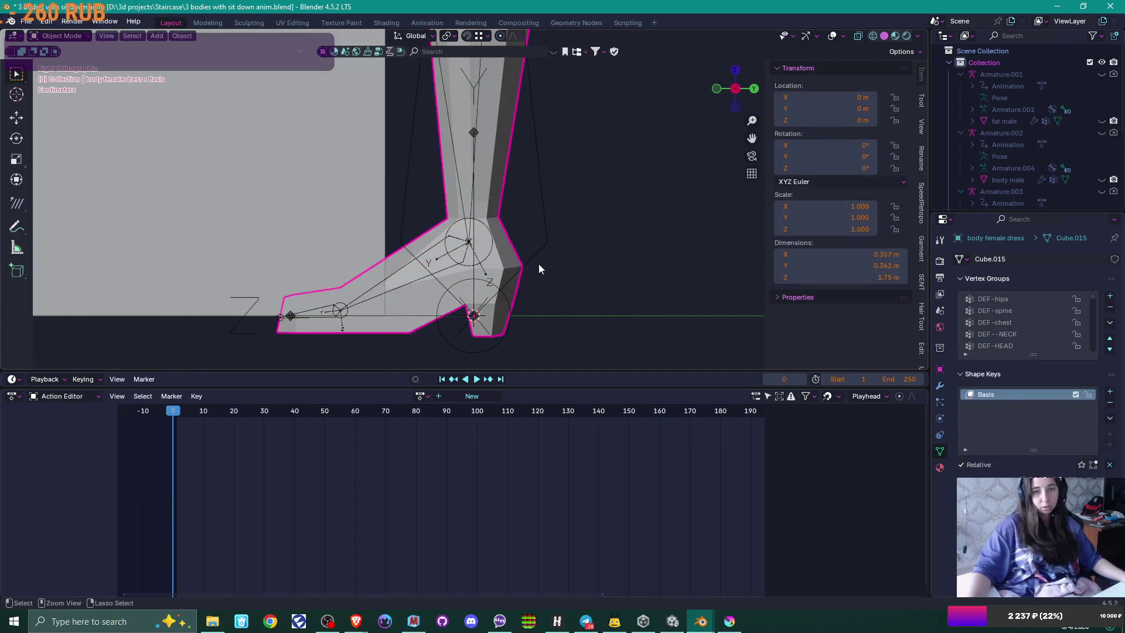
key(Tab)
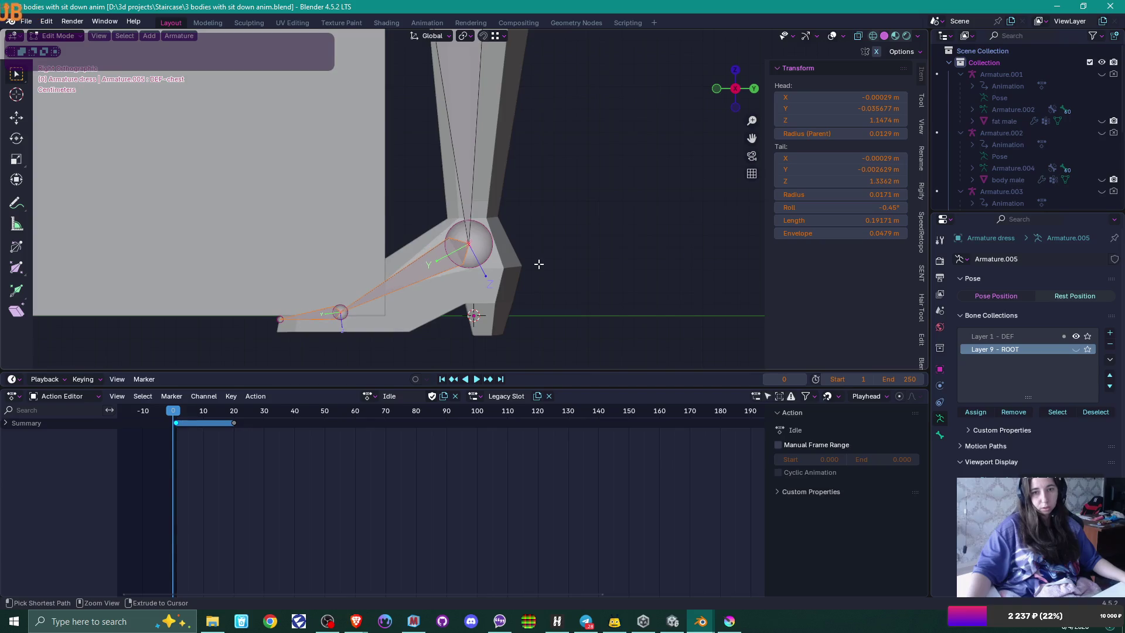
key(ctrl+z)
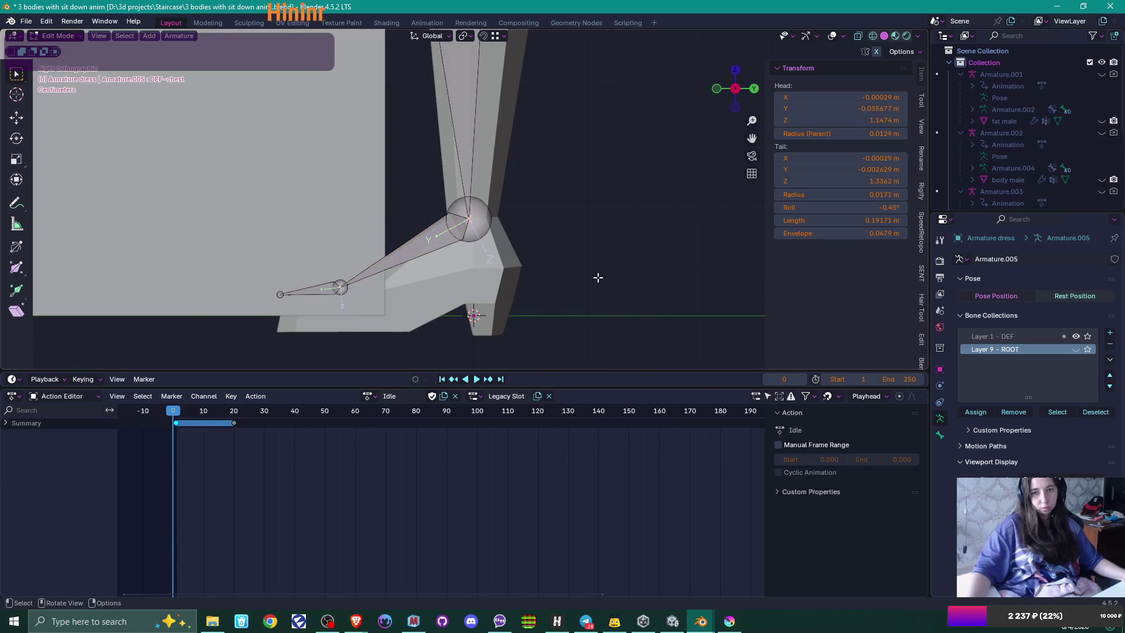
key(Tab)
Step: Box-select the shoe and foot geometry and lift it along Z onto the ground line
click(512, 280)
key(Tab)
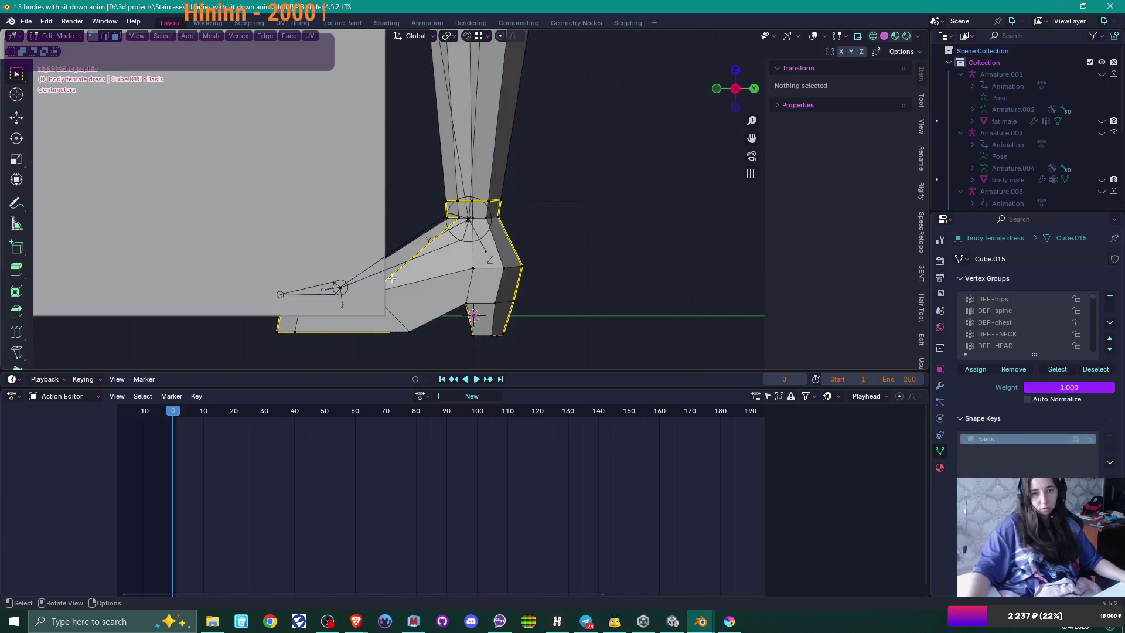
key(a)
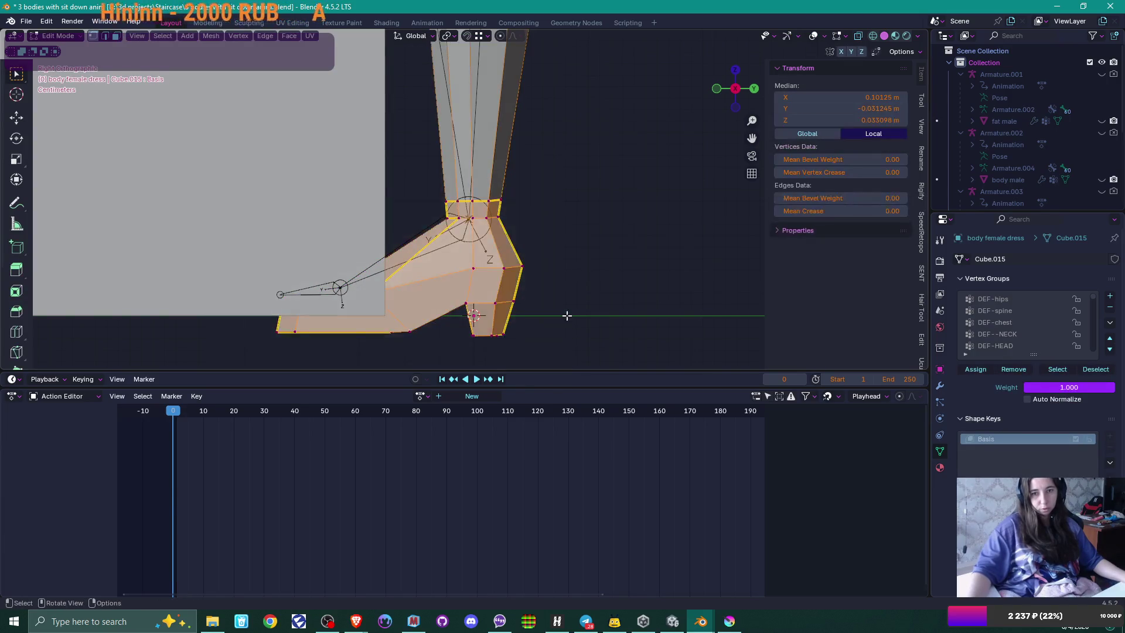
key(g)
key(z)
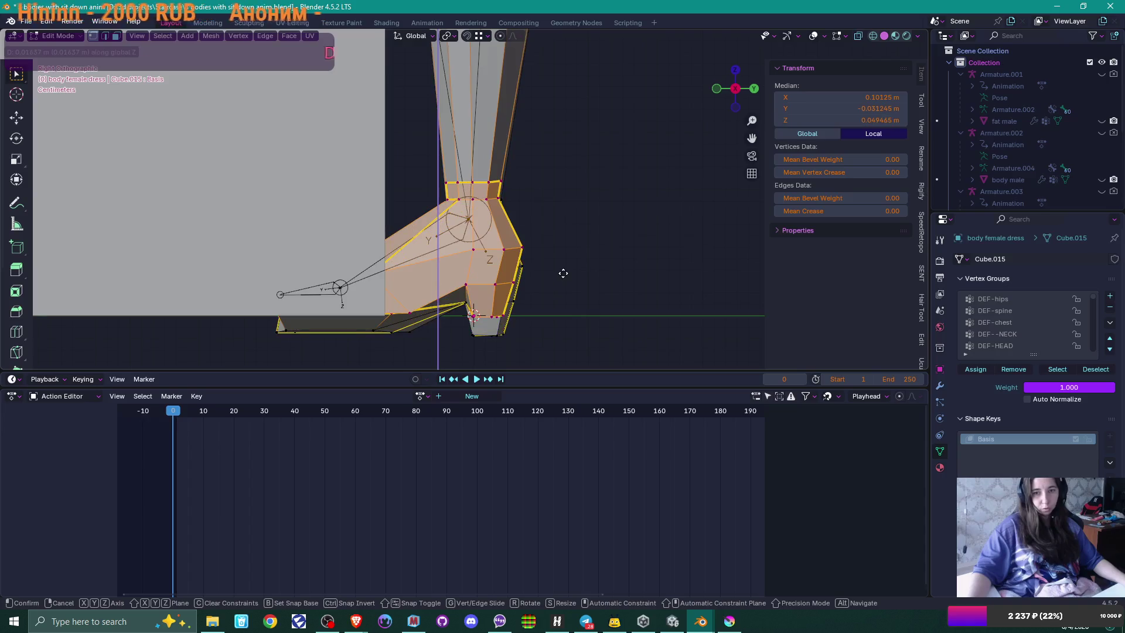
key(Escape)
mouse_move(215, 163)
mouse_down()
mouse_move(410, 228)
mouse_move(602, 359)
mouse_up()
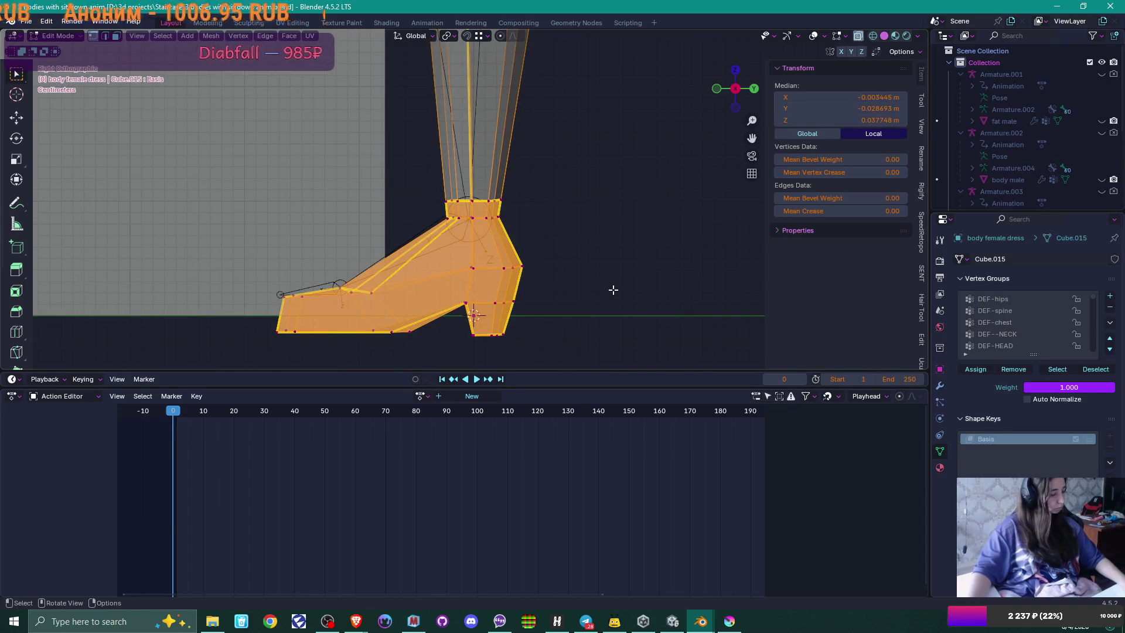
key(g)
key(z)
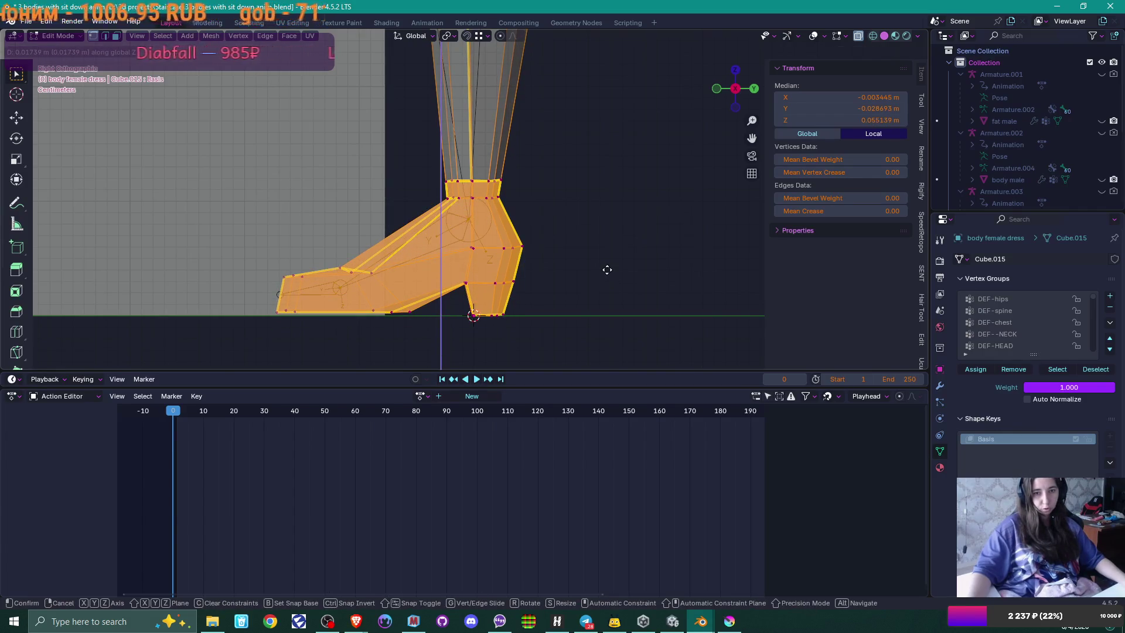
click(607, 270)
key(Tab)
scroll(585, 195, down, 2)
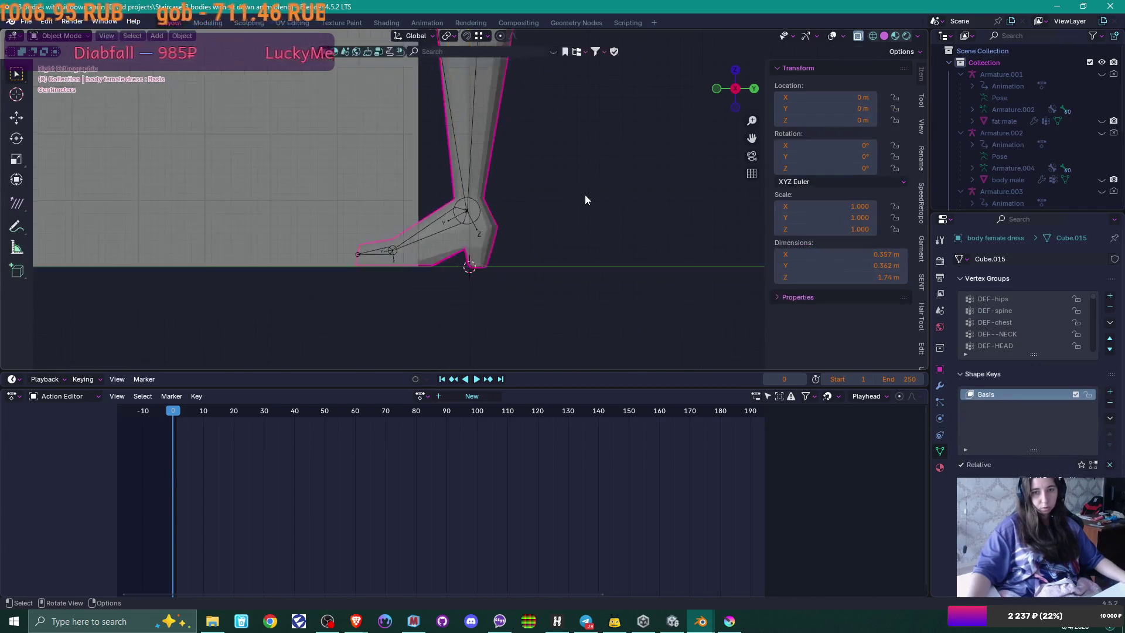
Step: Assign the Typing action to the dress armature and preview it up to frame 60
scroll(475, 153, up, 2)
scroll(514, 285, up, 3)
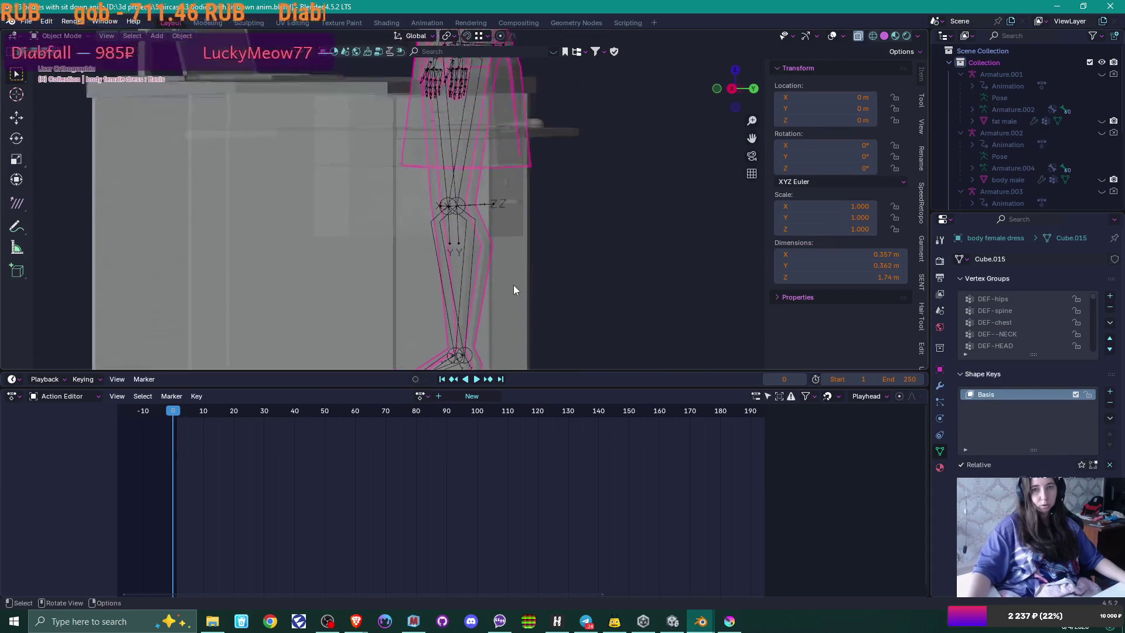
key(Tab)
key(Tab)
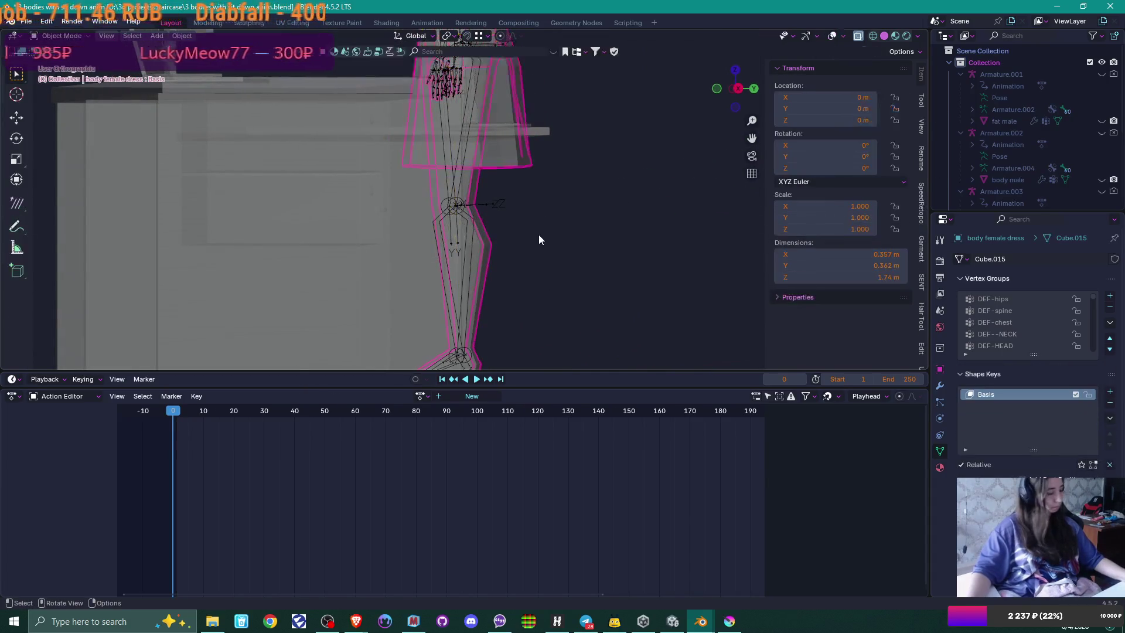
scroll(539, 234, down, 5)
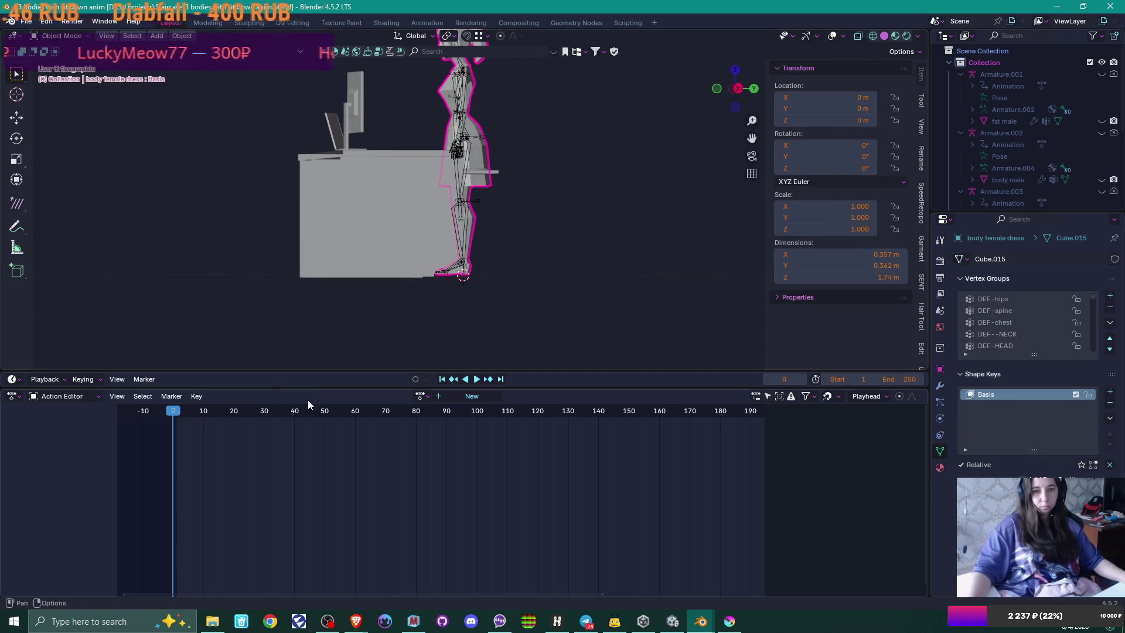
click(491, 175)
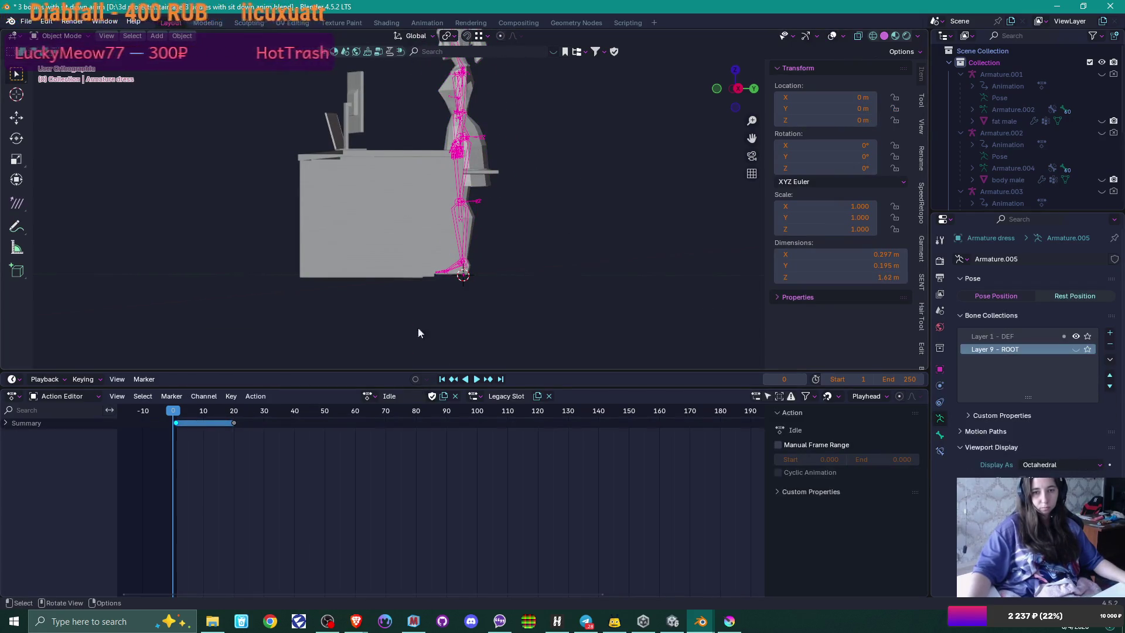
click(369, 397)
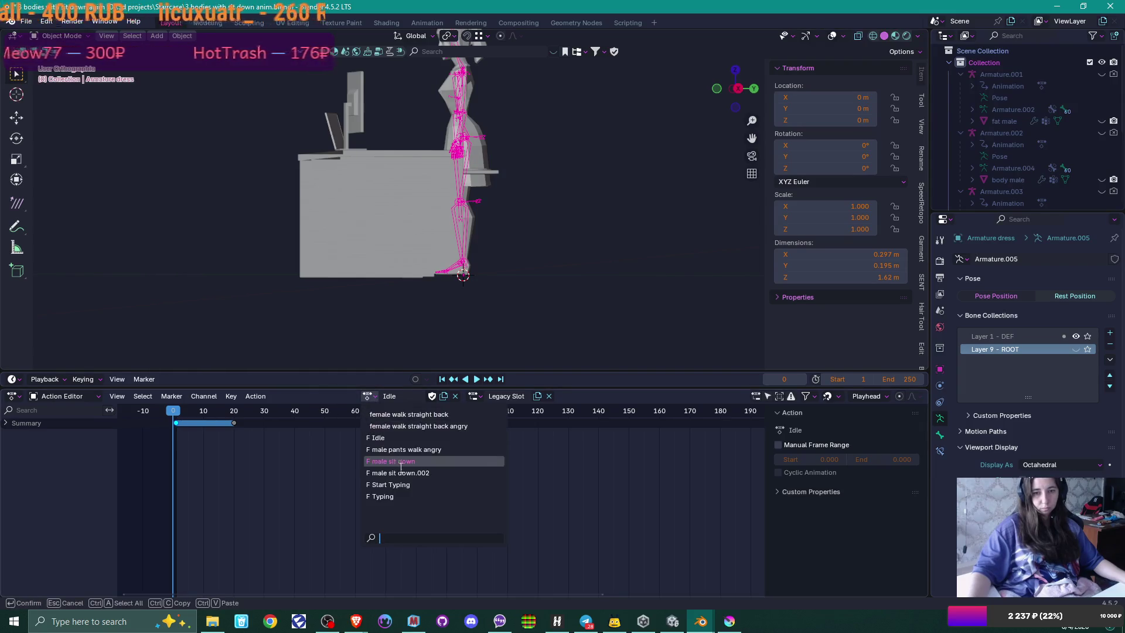
click(401, 496)
drag(445, 246, 537, 236)
drag(182, 417, 359, 416)
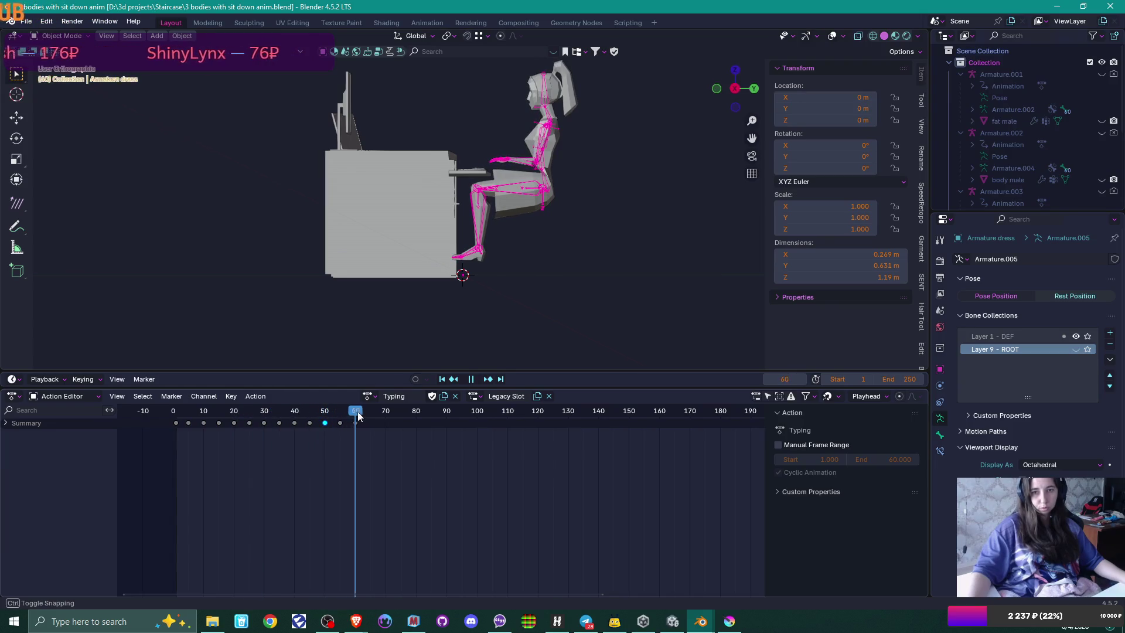
drag(252, 414, 136, 408)
Step: Reassign the Idle action and view the standing character from a low side angle
click(368, 396)
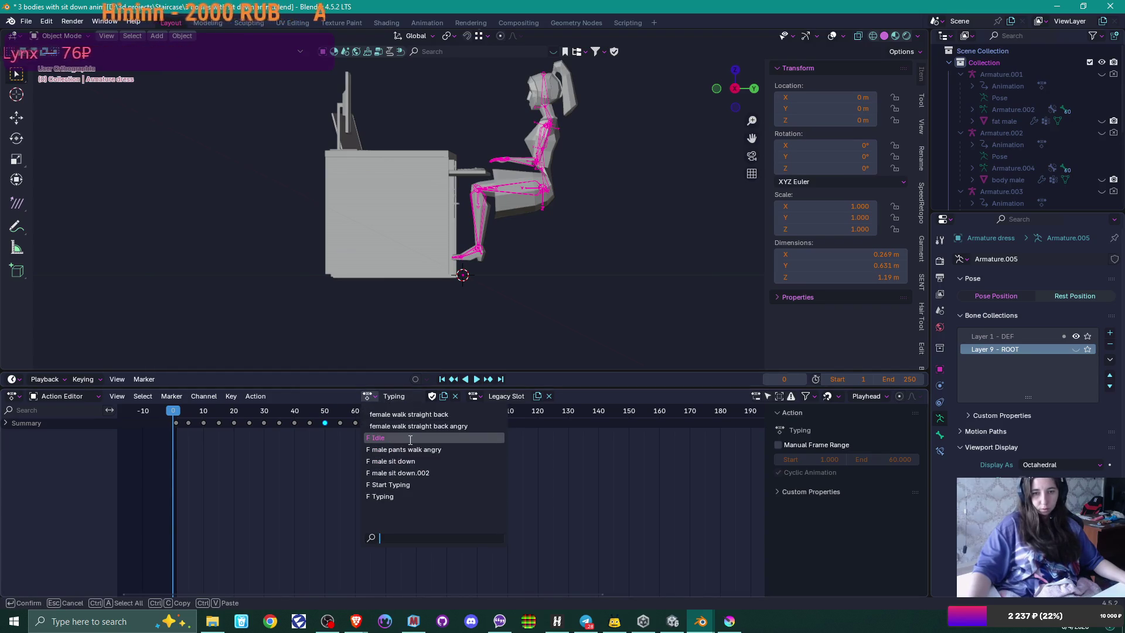
click(387, 438)
mouse_move(438, 170)
mouse_down()
mouse_move(590, 192)
mouse_move(416, 200)
mouse_move(428, 264)
mouse_up()
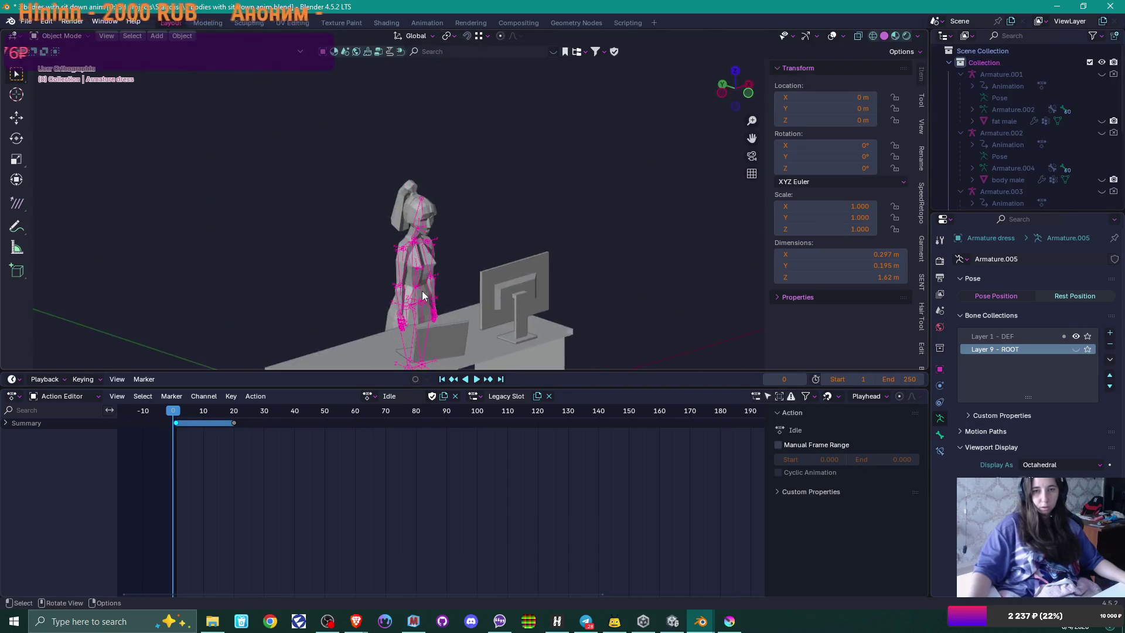
scroll(434, 297, up, 4)
drag(434, 302, 437, 142)
click(398, 235)
shift+click(404, 203)
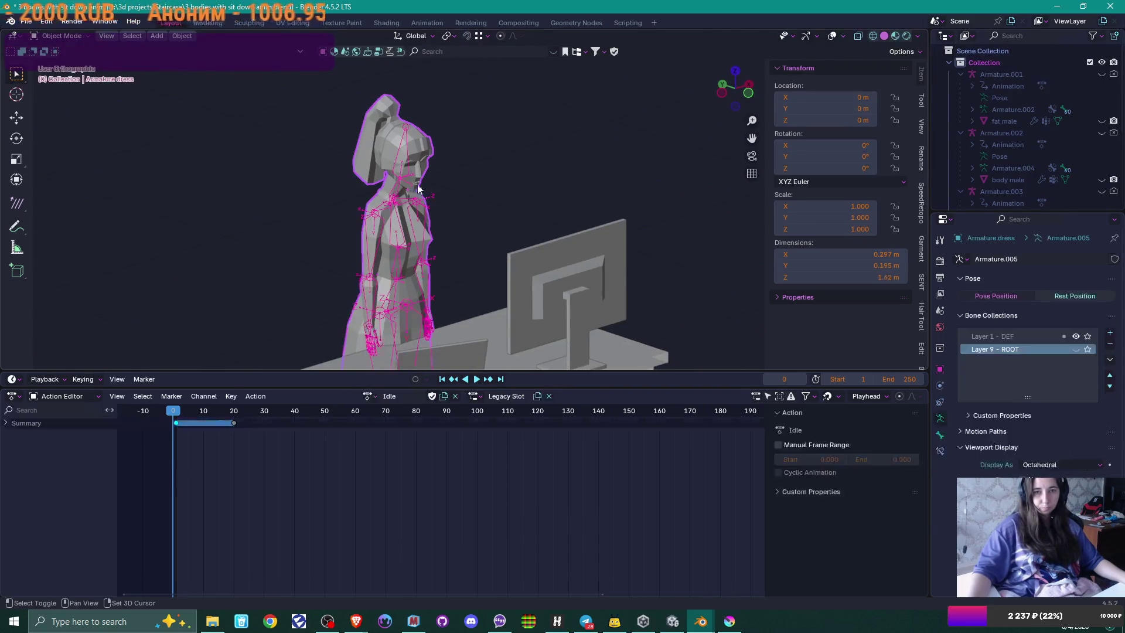
Step: Start an FBX export and go to the root of drive D
click(25, 23)
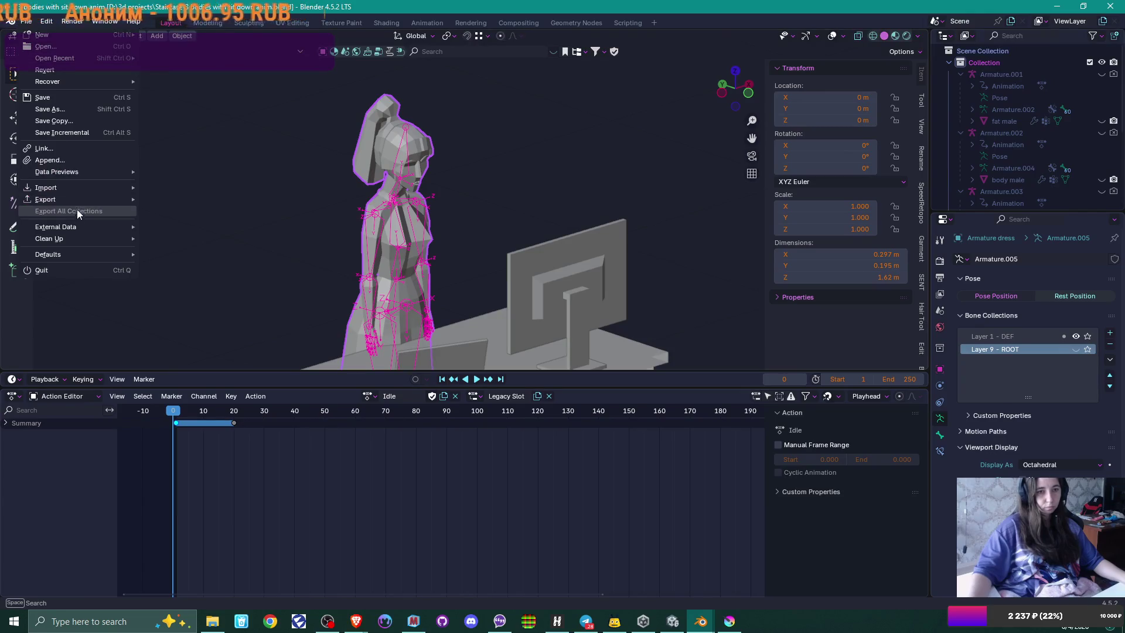
mouse_move(90, 205)
click(168, 304)
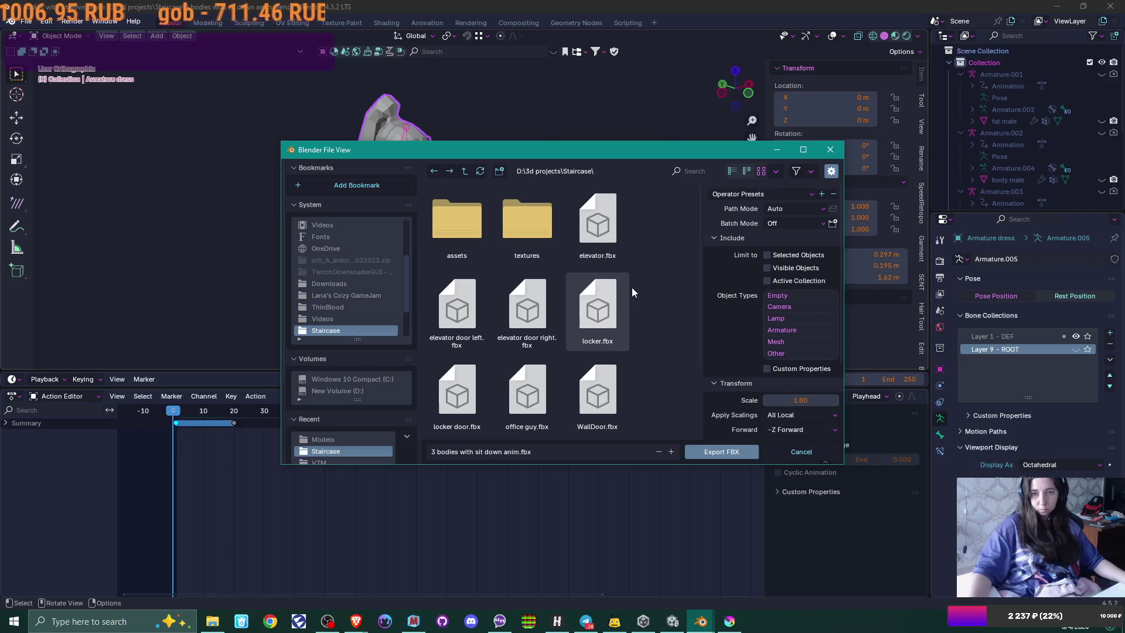
scroll(632, 286, down, 3)
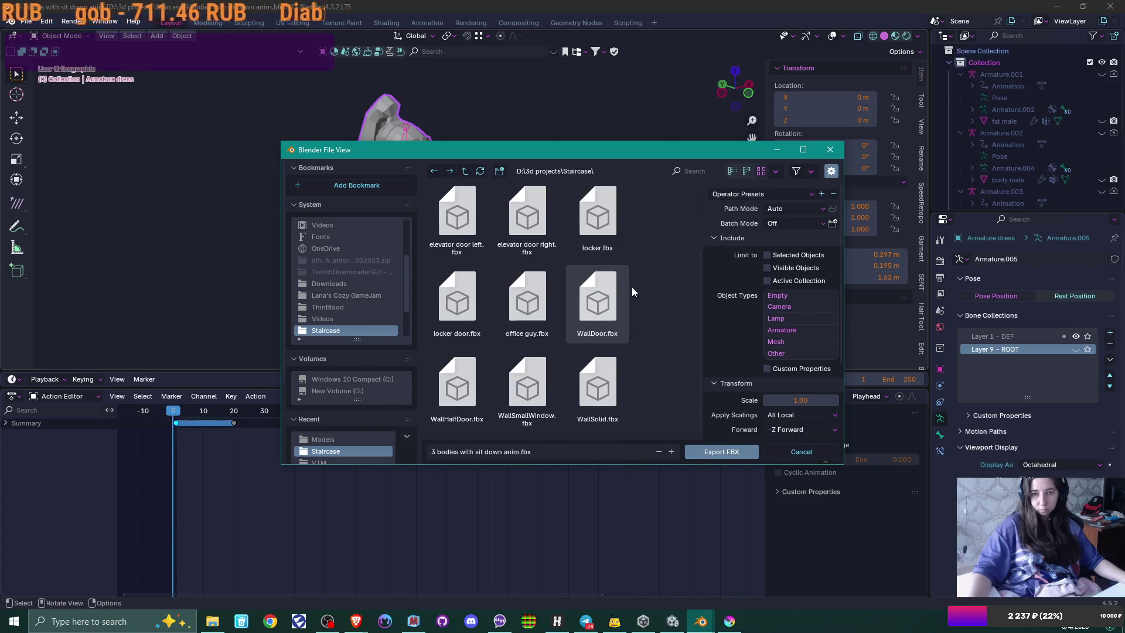
scroll(632, 287, up, 3)
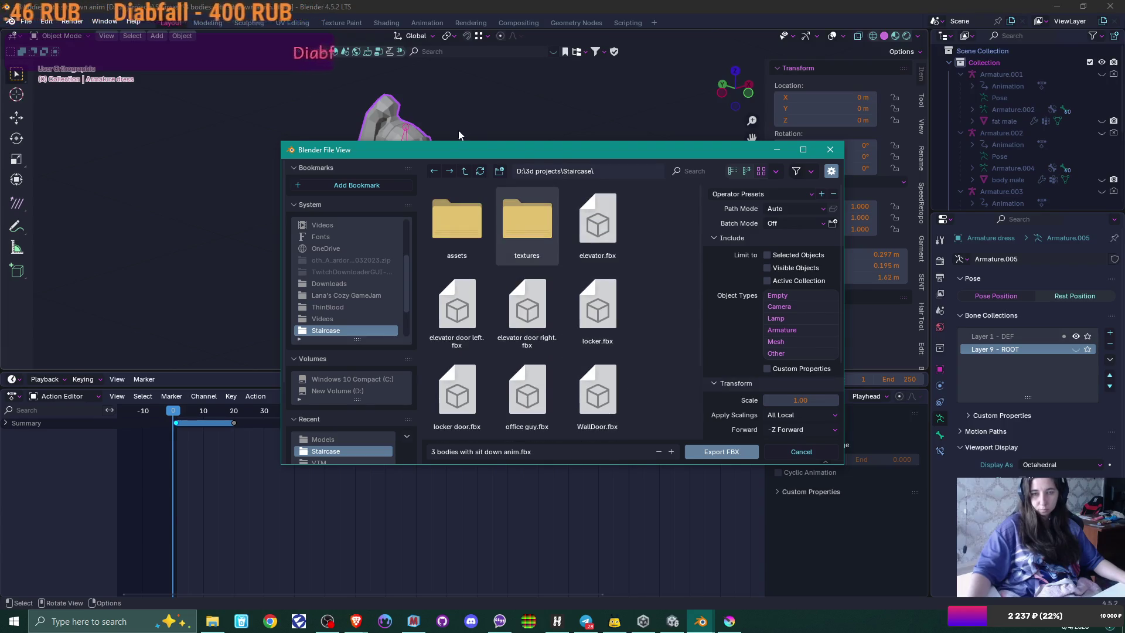
click(464, 171)
click(464, 171)
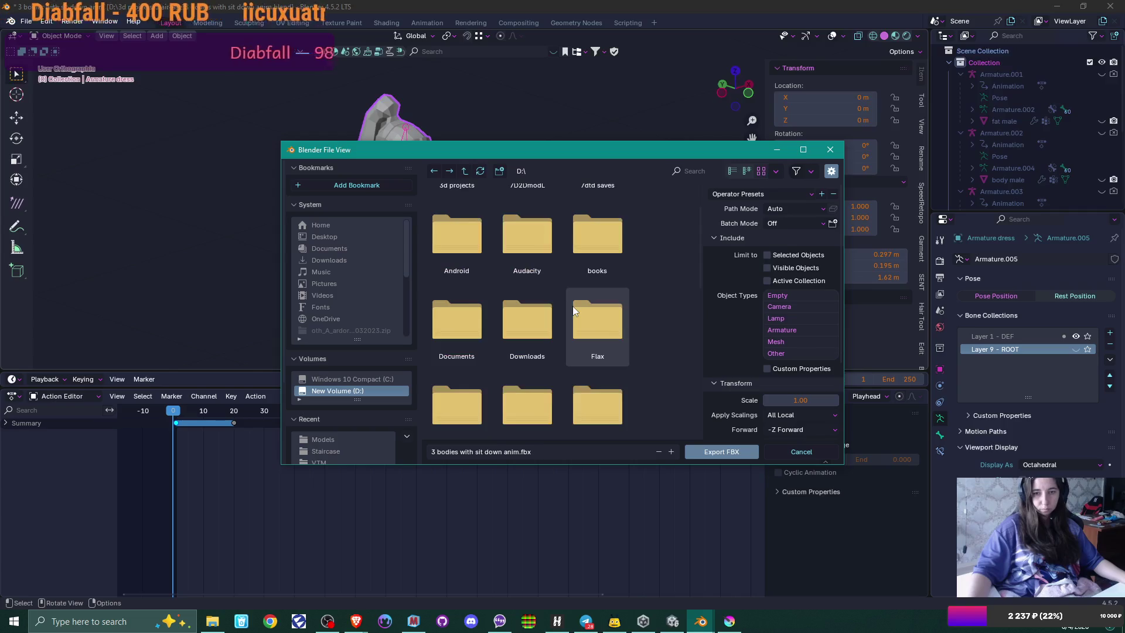
scroll(572, 306, down, 3)
Step: Browse to UnityProjects\4MonthsHorror\Assets\Client\Content\Models
click(518, 311)
double_click(518, 310)
double_click(436, 224)
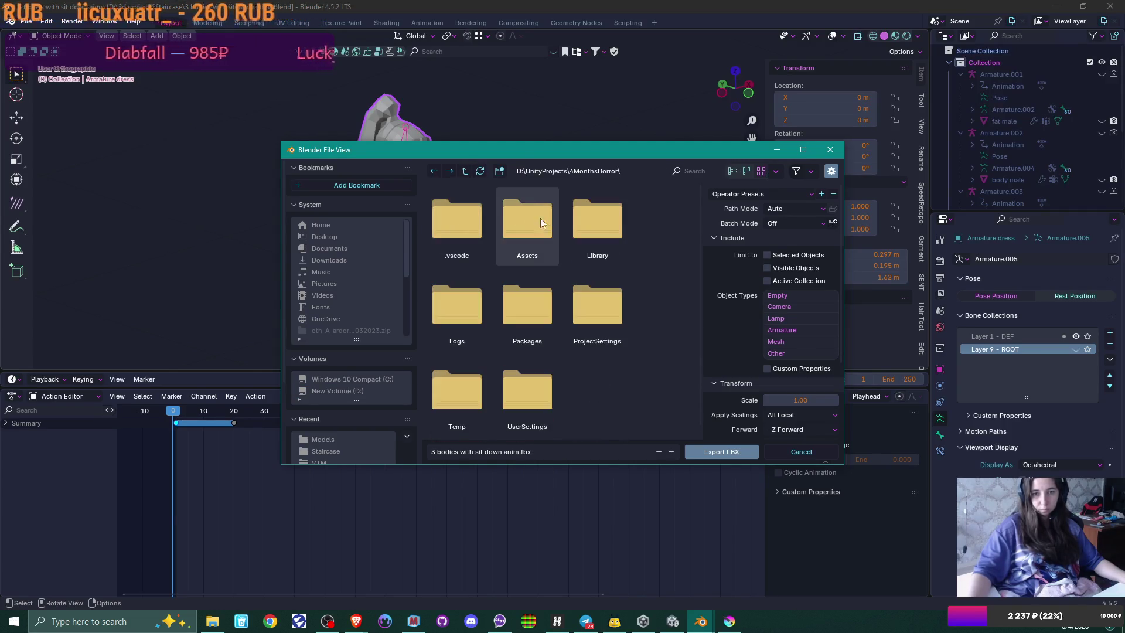
double_click(530, 220)
double_click(522, 219)
double_click(538, 220)
double_click(602, 221)
scroll(671, 297, down, 2)
scroll(671, 297, down, 6)
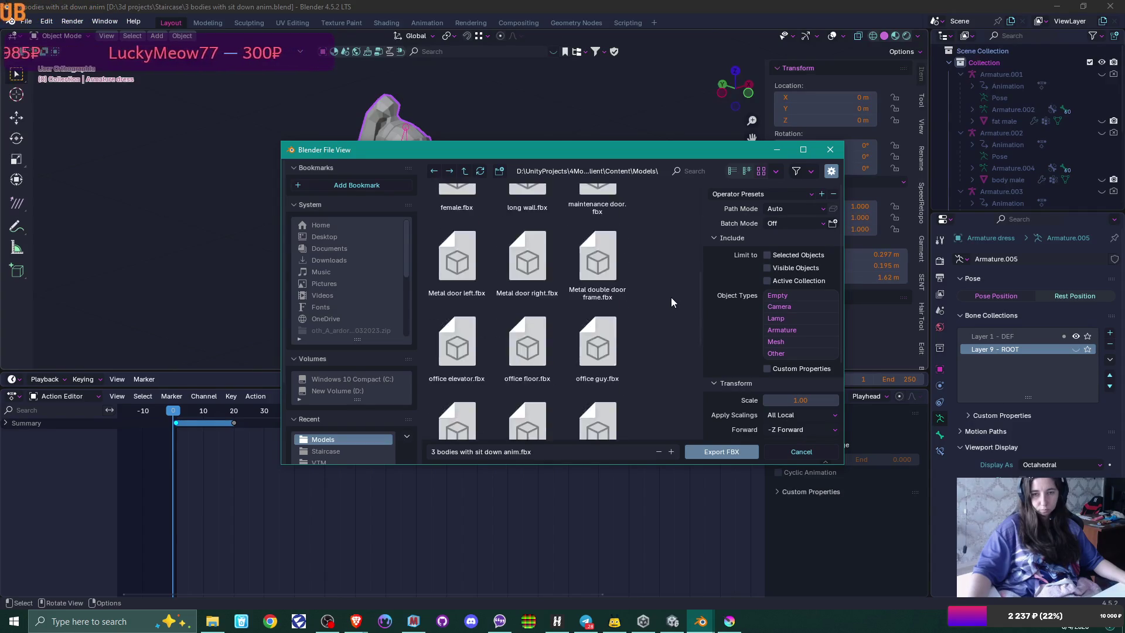
scroll(671, 298, down, 3)
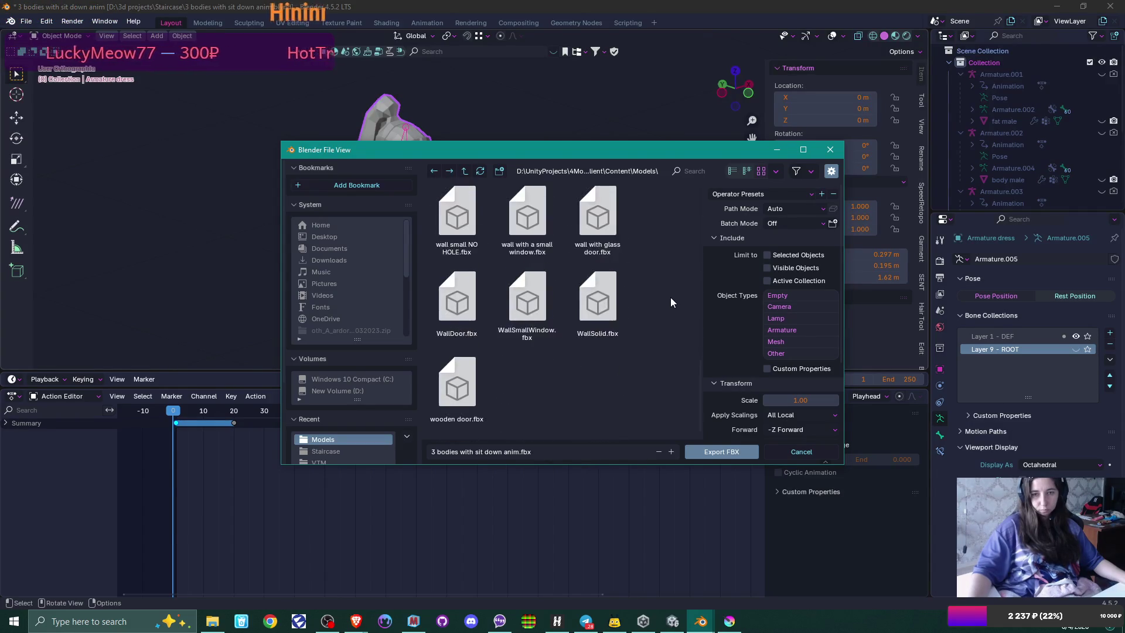
scroll(671, 297, up, 5)
Step: Export the scene over female.fbx using the Unity operator preset
click(457, 274)
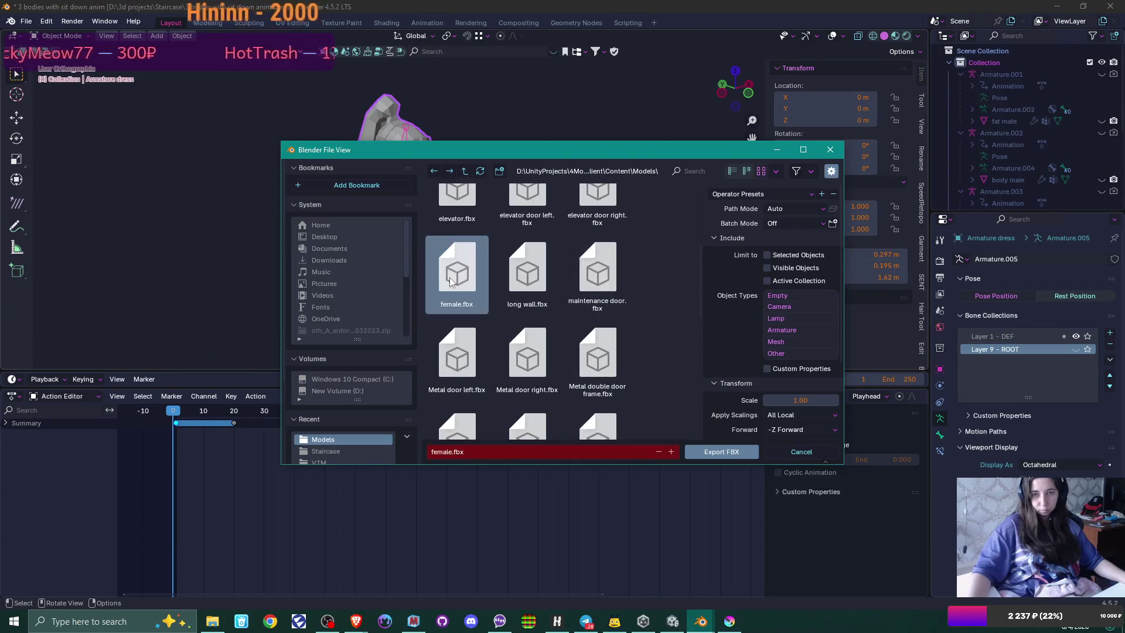
scroll(822, 283, down, 4)
scroll(797, 222, up, 4)
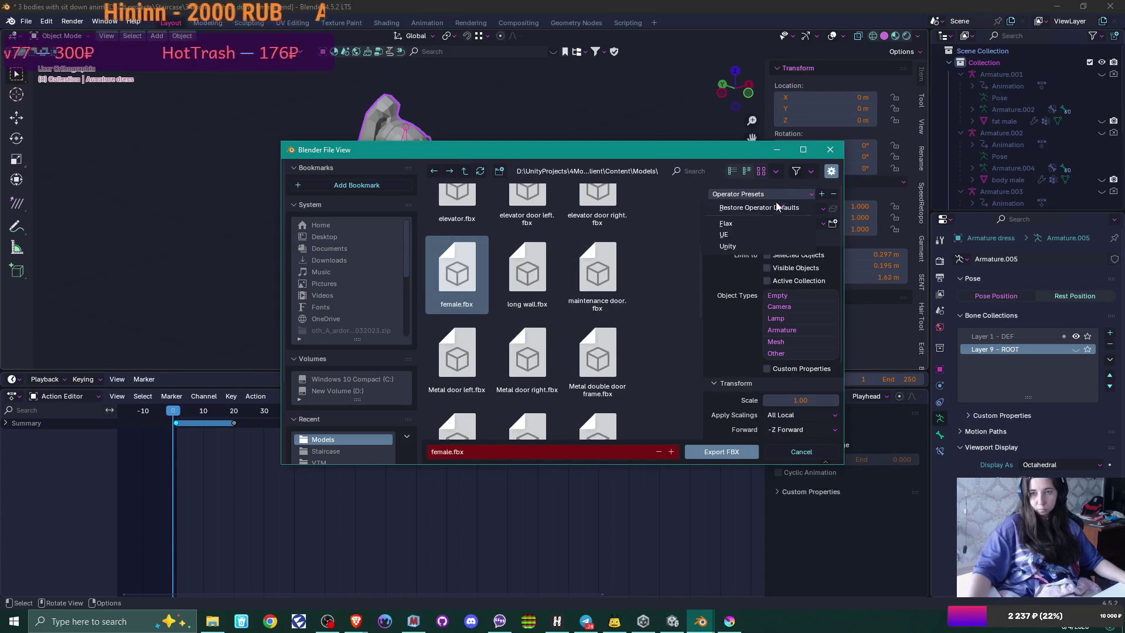
click(756, 246)
scroll(769, 290, down, 4)
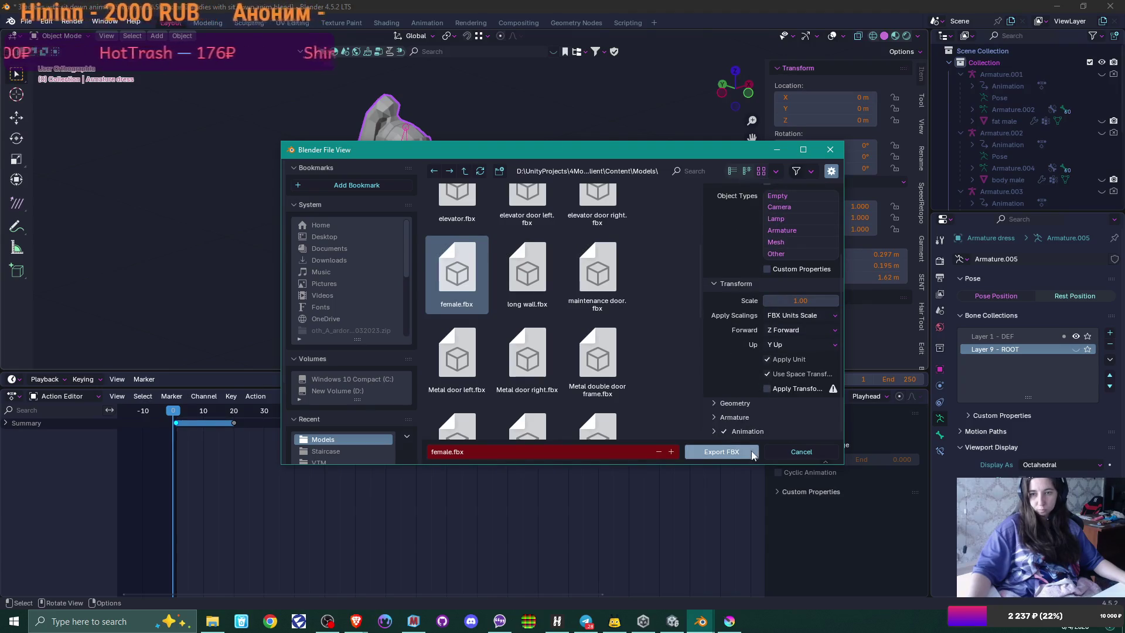
click(736, 454)
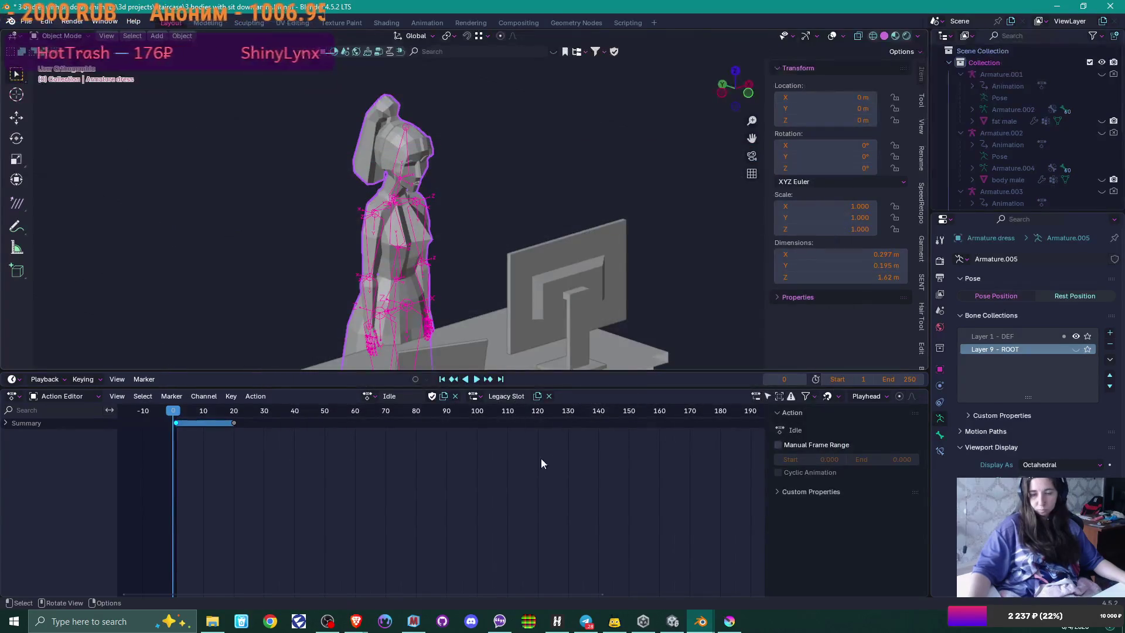
click(682, 620)
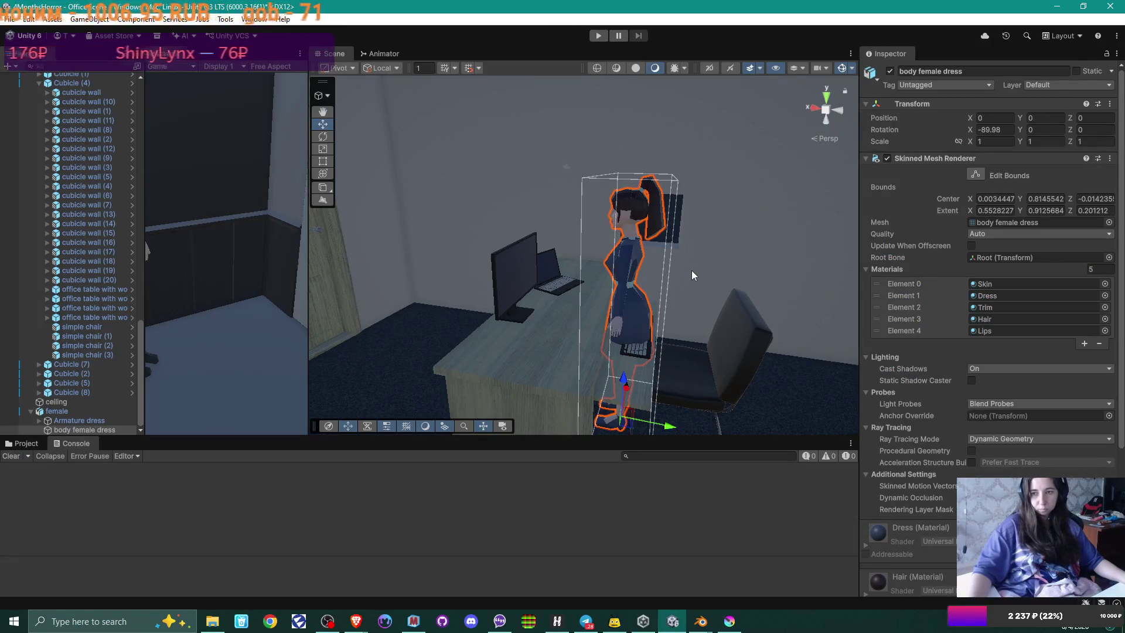
Step: Select the female object and play-test the office scene, then stop Play mode
click(65, 412)
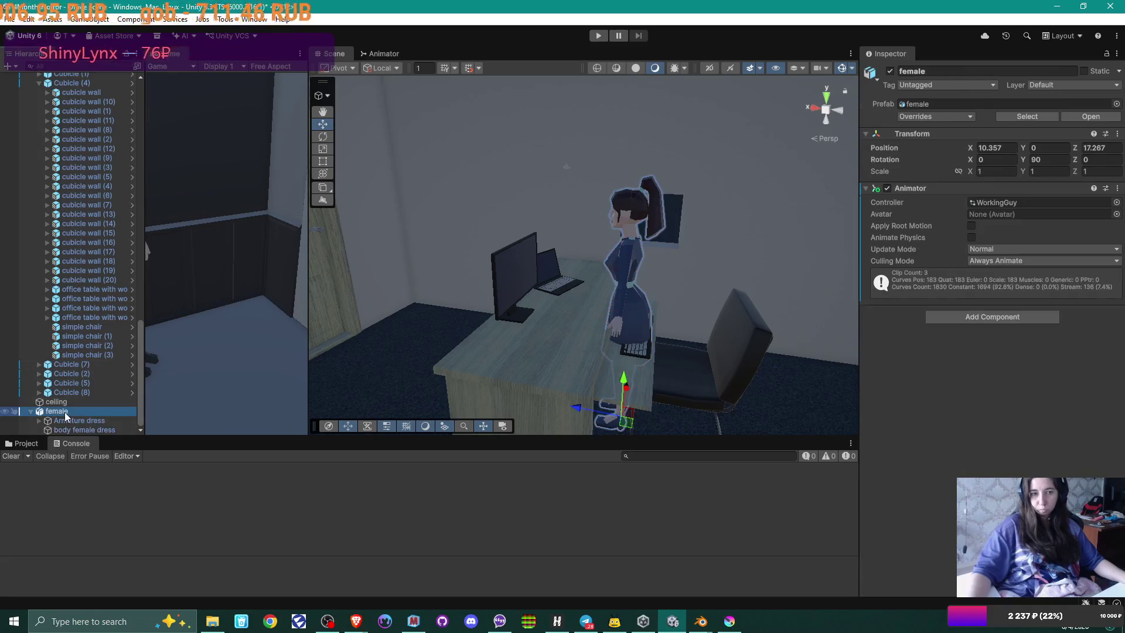
click(603, 35)
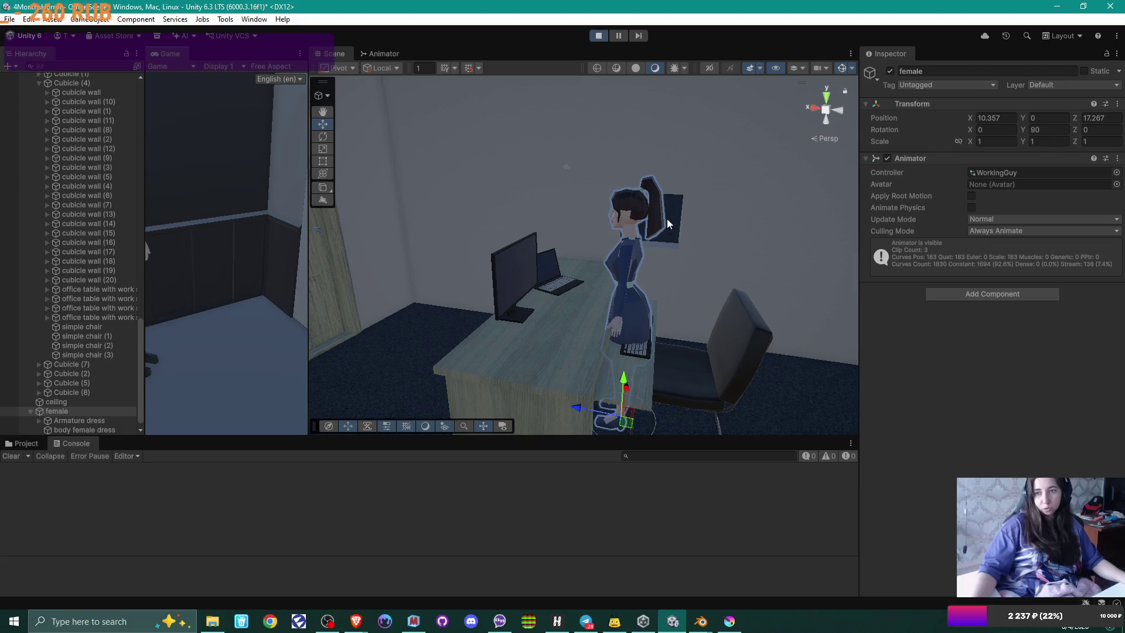
click(602, 36)
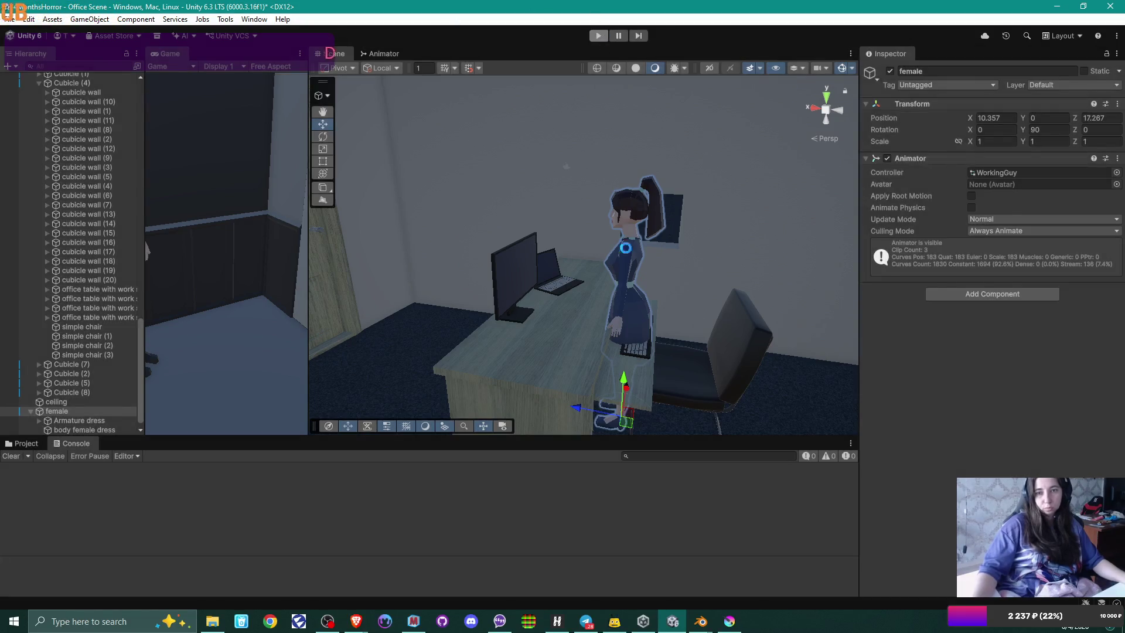
Step: Inspect the female model's walk straight back and walk straight back angry clips in Models, then return to the dressed female Blender file
click(23, 443)
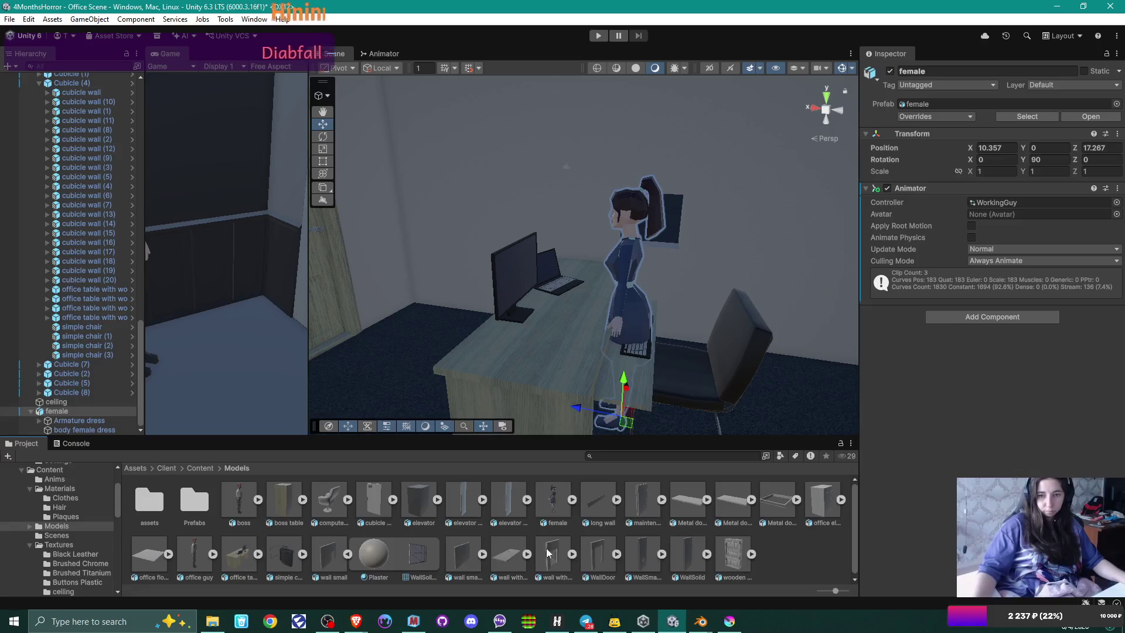
click(597, 500)
click(572, 499)
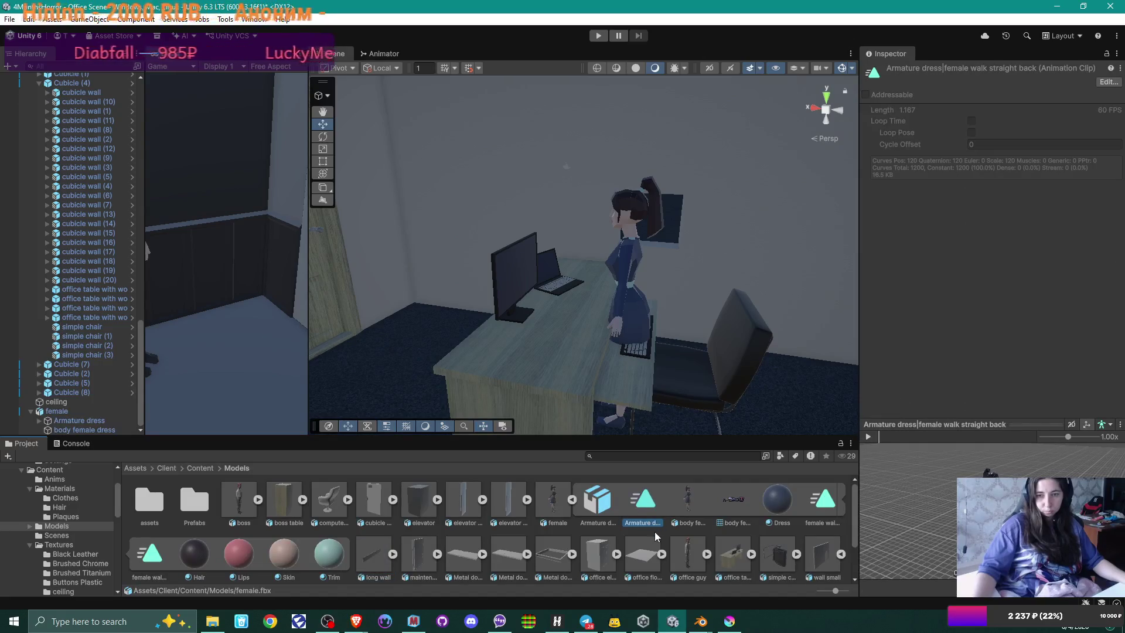
click(835, 507)
click(160, 558)
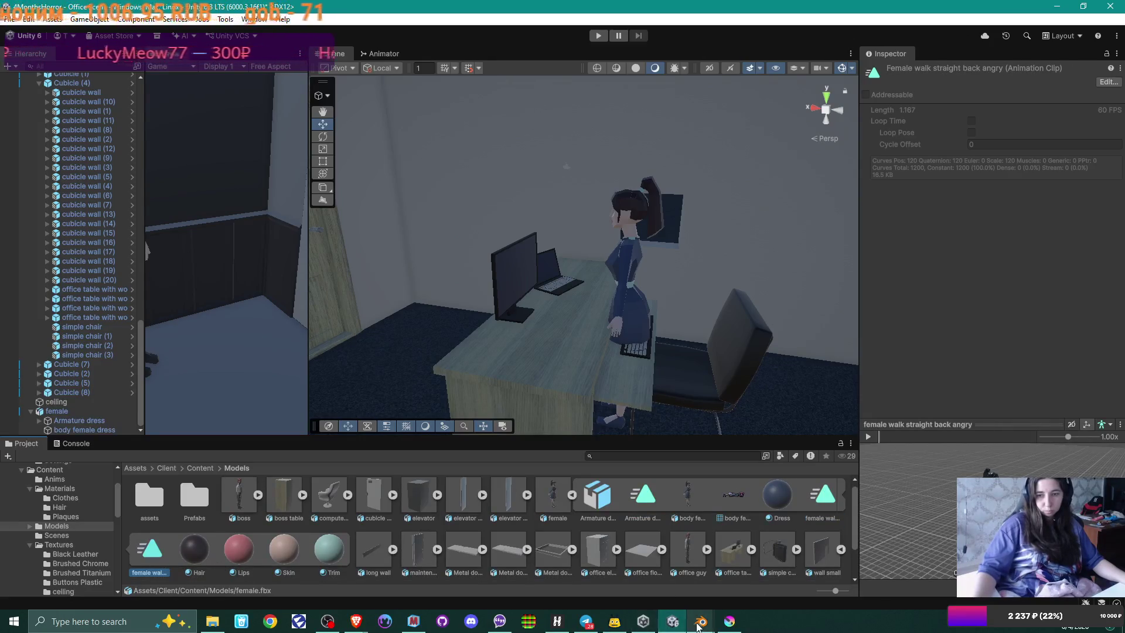
click(701, 621)
click(710, 568)
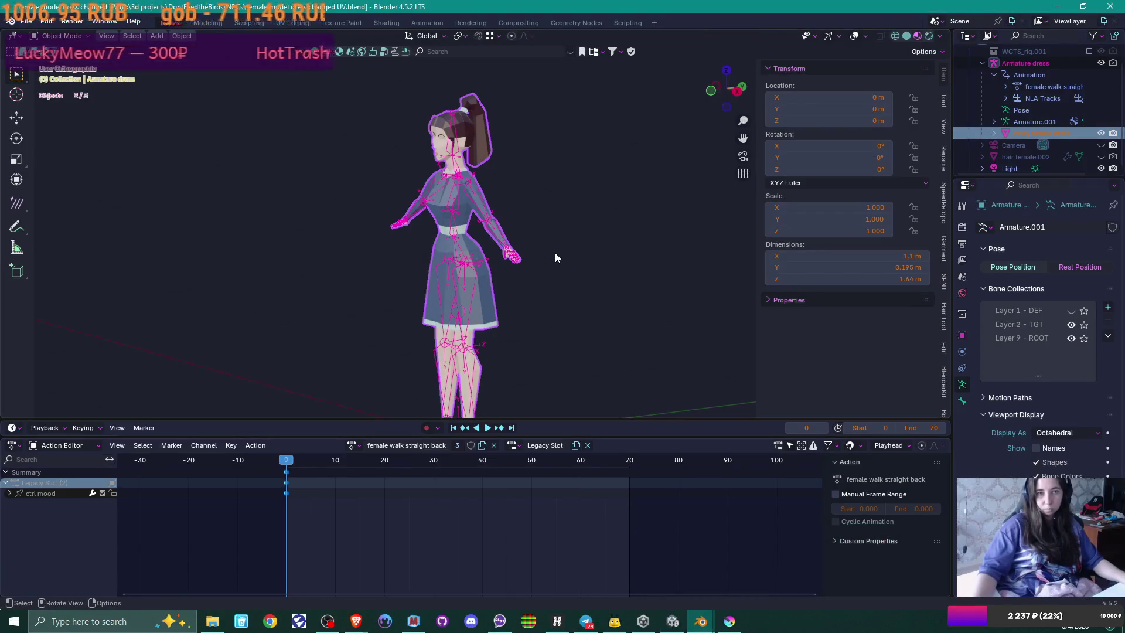
Step: Close the dressed female file and check the action list in the 3 bodies file
click(1110, 6)
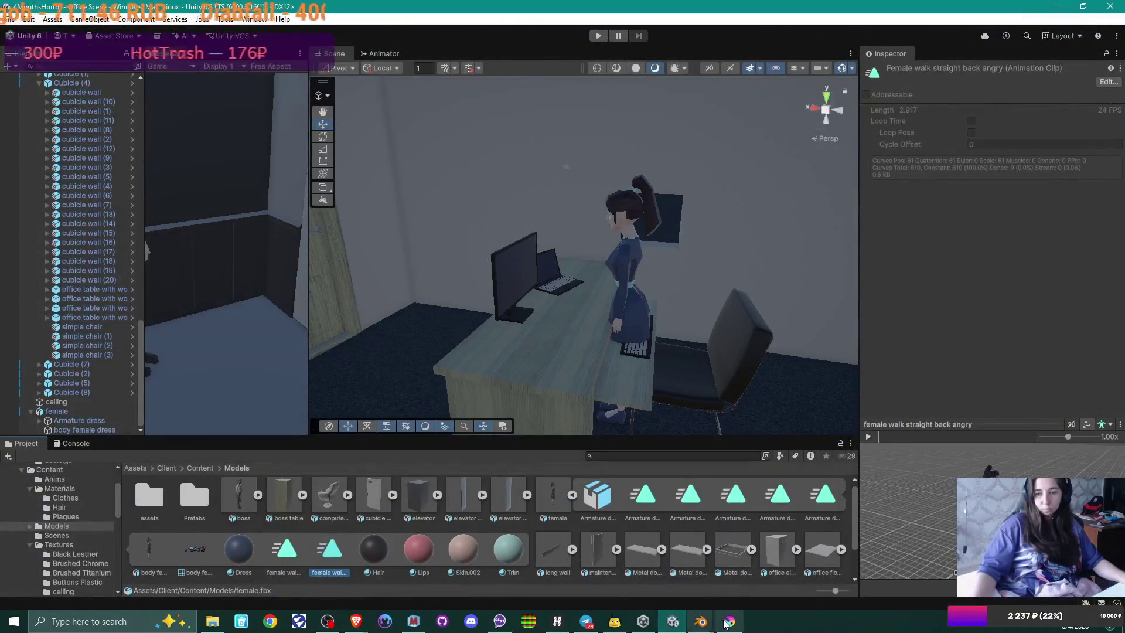
mouse_move(702, 626)
click(741, 576)
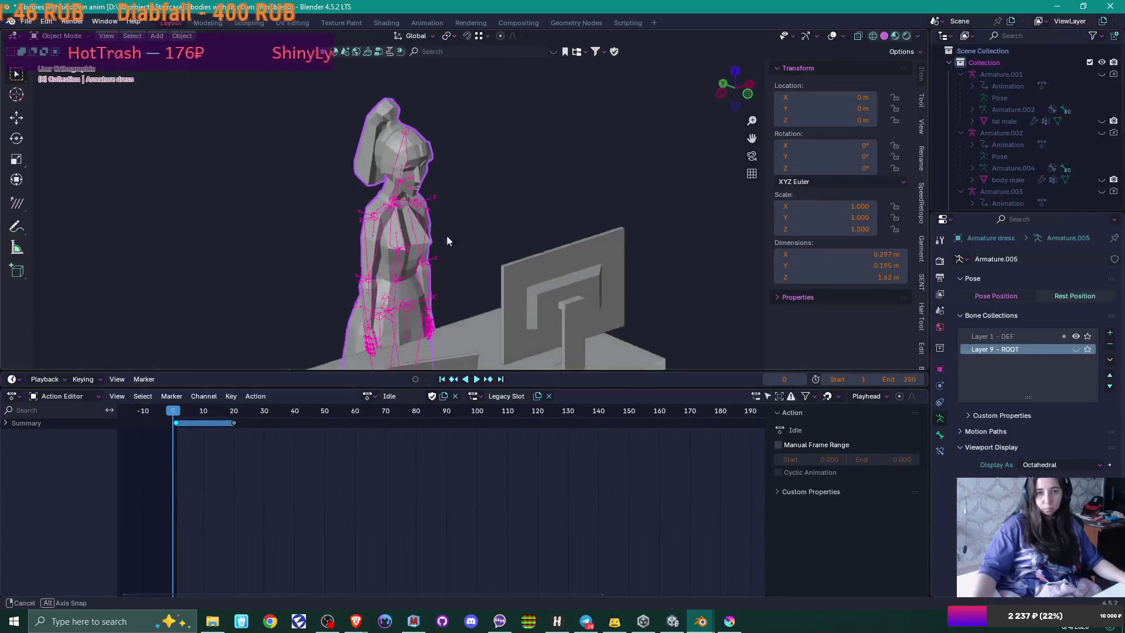
mouse_move(420, 237)
mouse_down()
mouse_move(462, 212)
mouse_move(424, 311)
mouse_up()
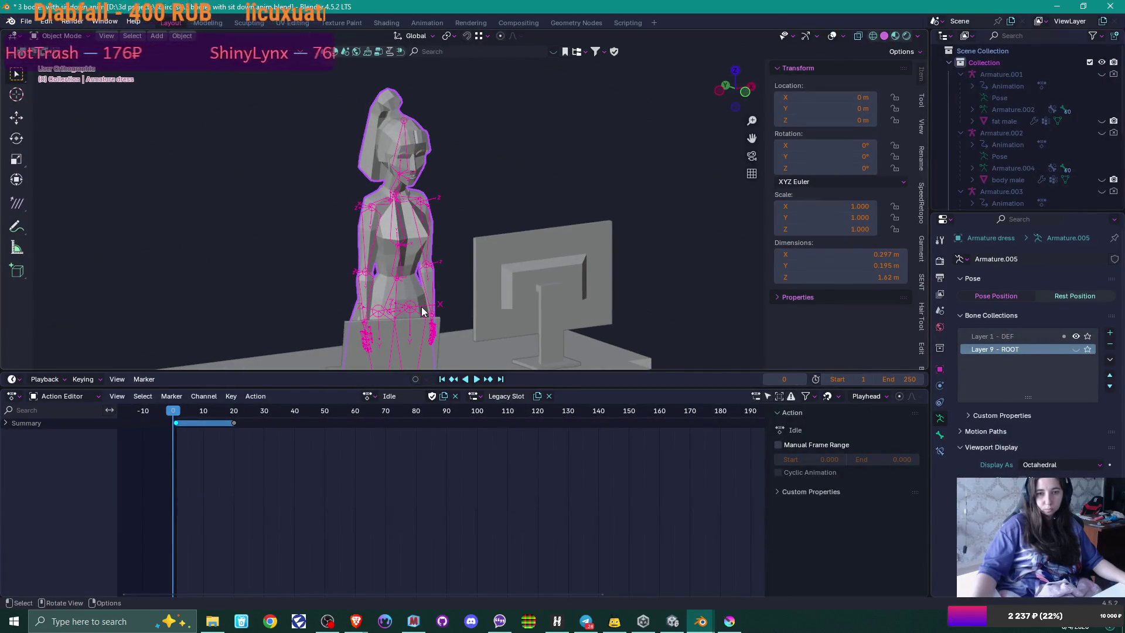
click(370, 396)
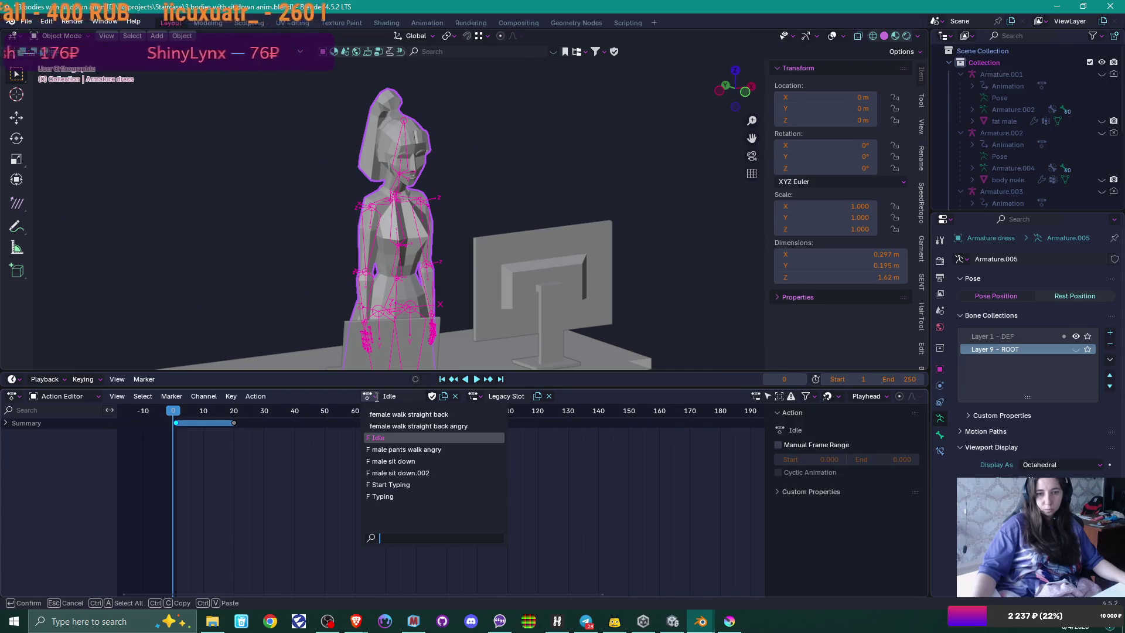
click(377, 398)
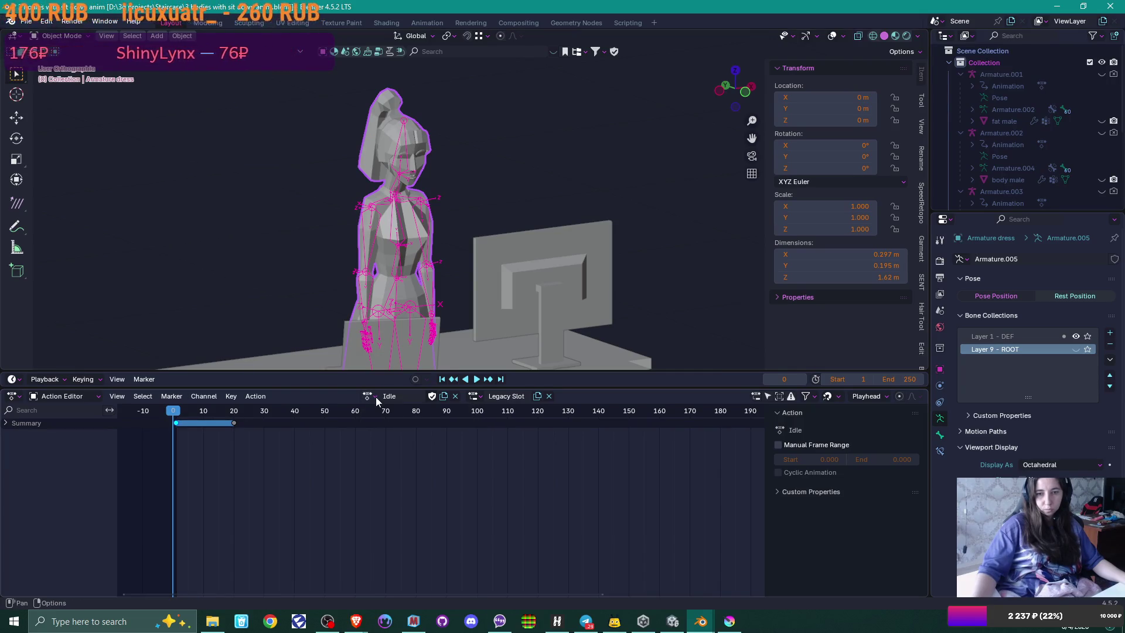
Step: Deselect the armature, save the 3 bodies file, and return to Unity
click(593, 215)
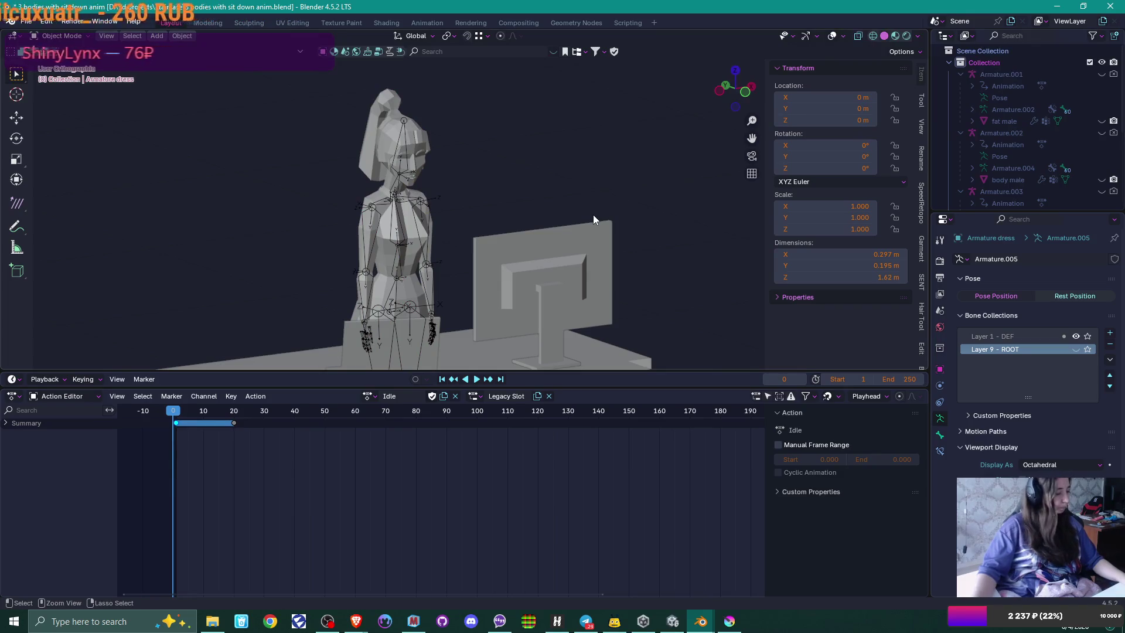
key(ctrl+s)
key(alt+Tab)
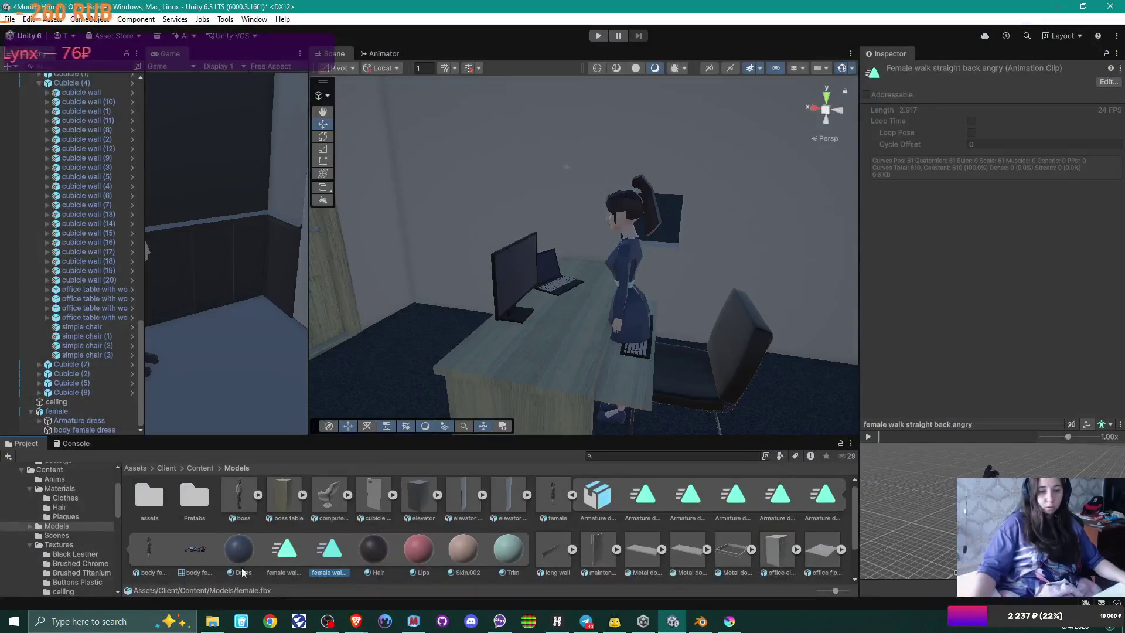
Step: Open '3 bodies with sit down anim' from the D:\3d projects\Staircase folder
click(212, 623)
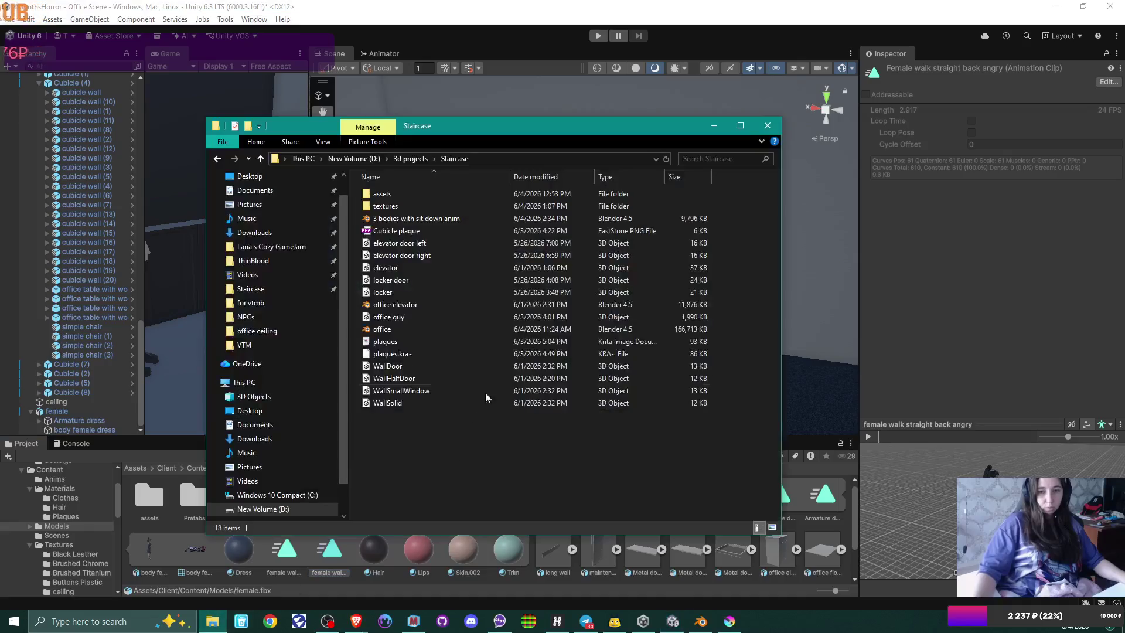
double_click(454, 221)
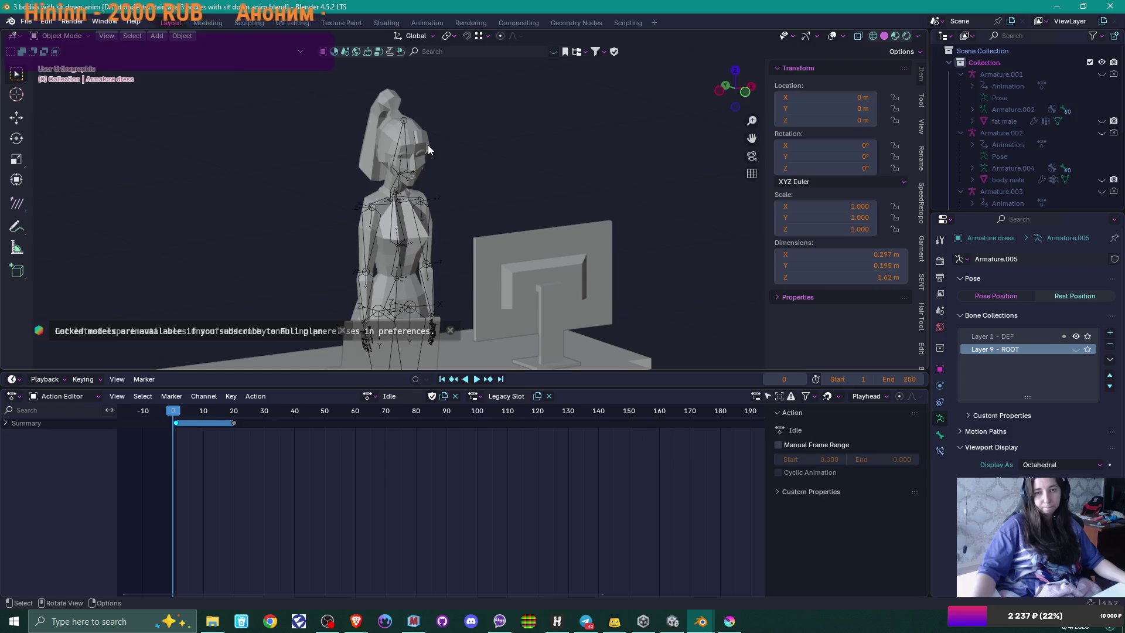
Step: Select the armature and split the viewport, making one half a Nonlinear Animation editor
click(464, 272)
click(374, 397)
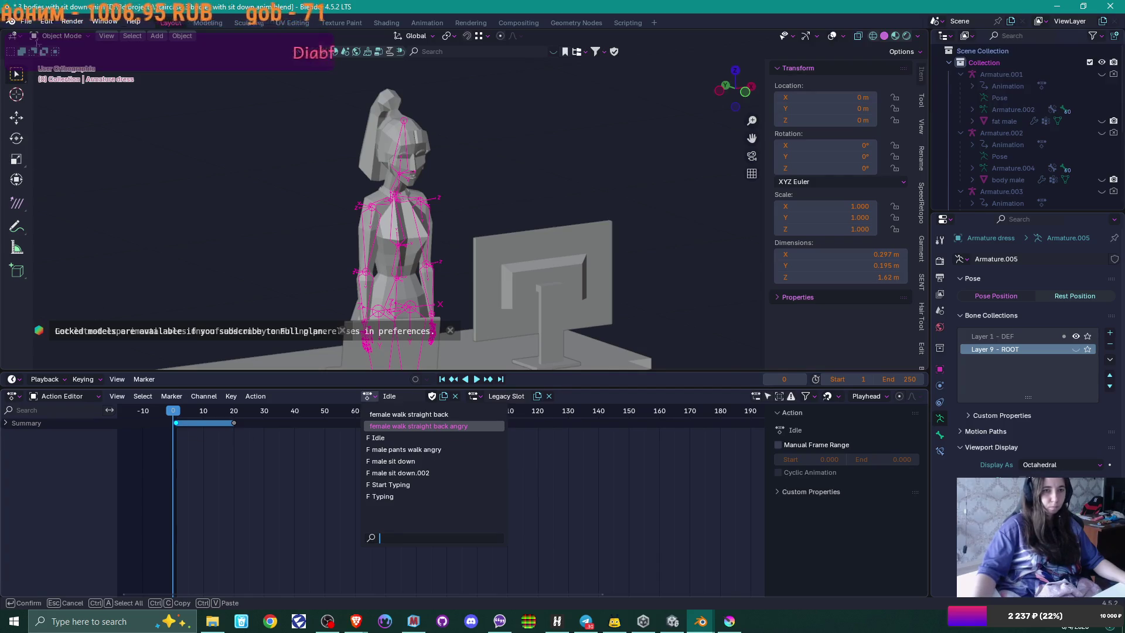
key(Escape)
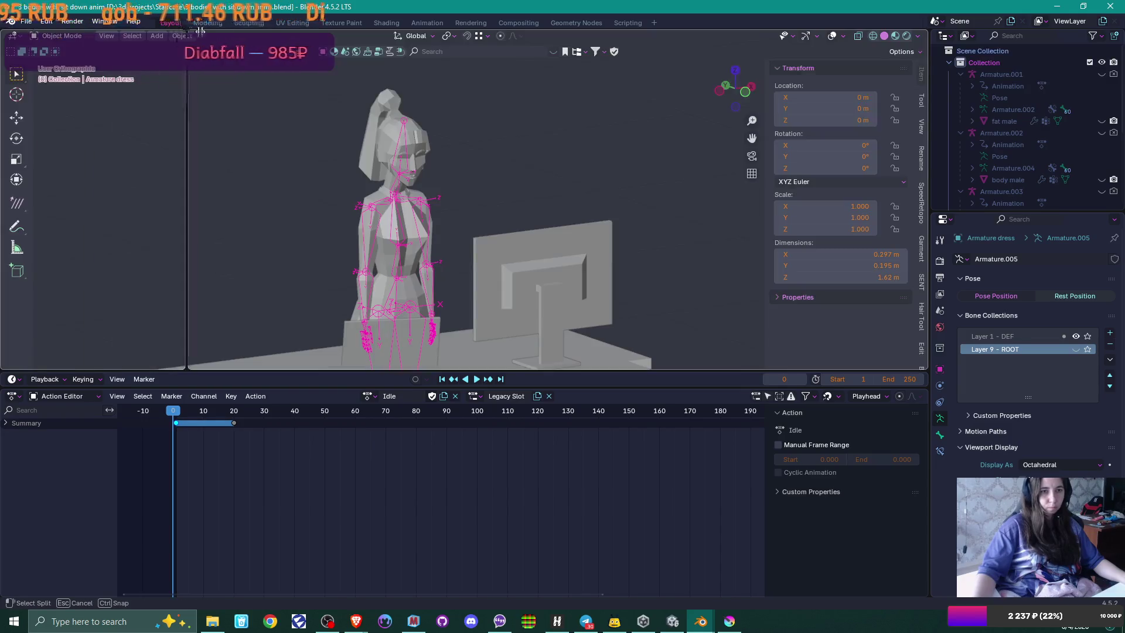
drag(5, 31, 258, 37)
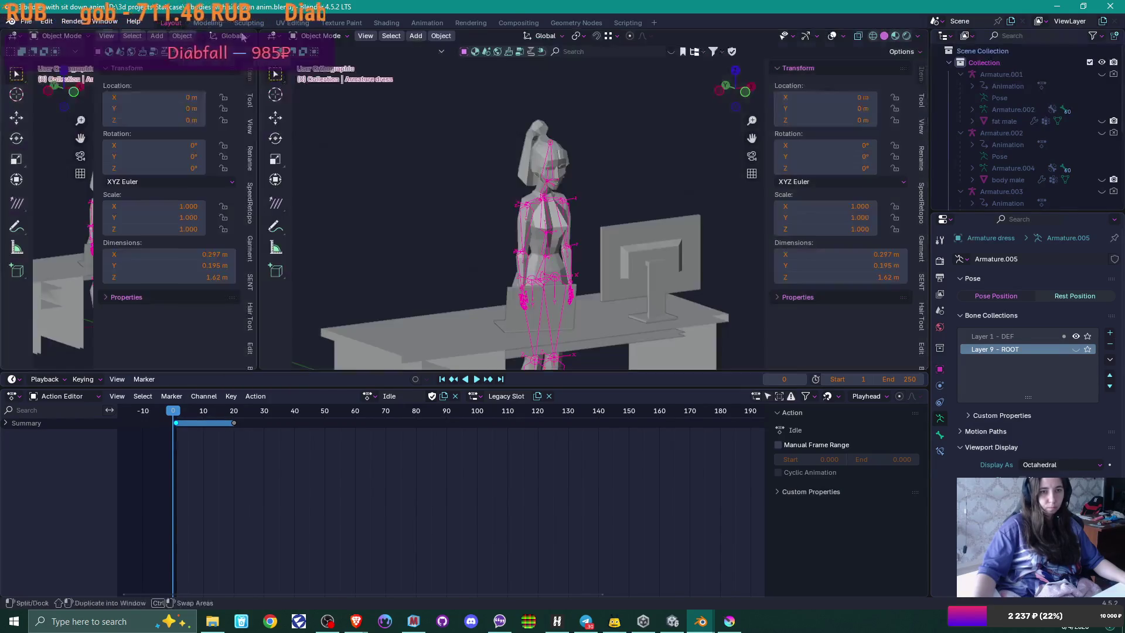
click(13, 35)
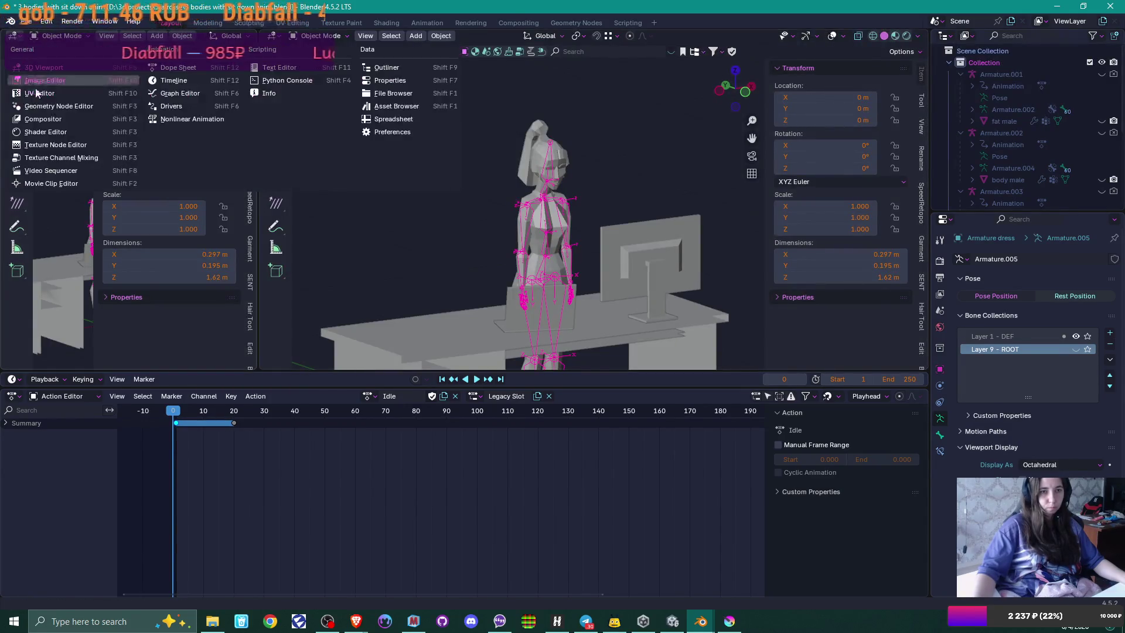
click(185, 118)
scroll(176, 159, up, 2)
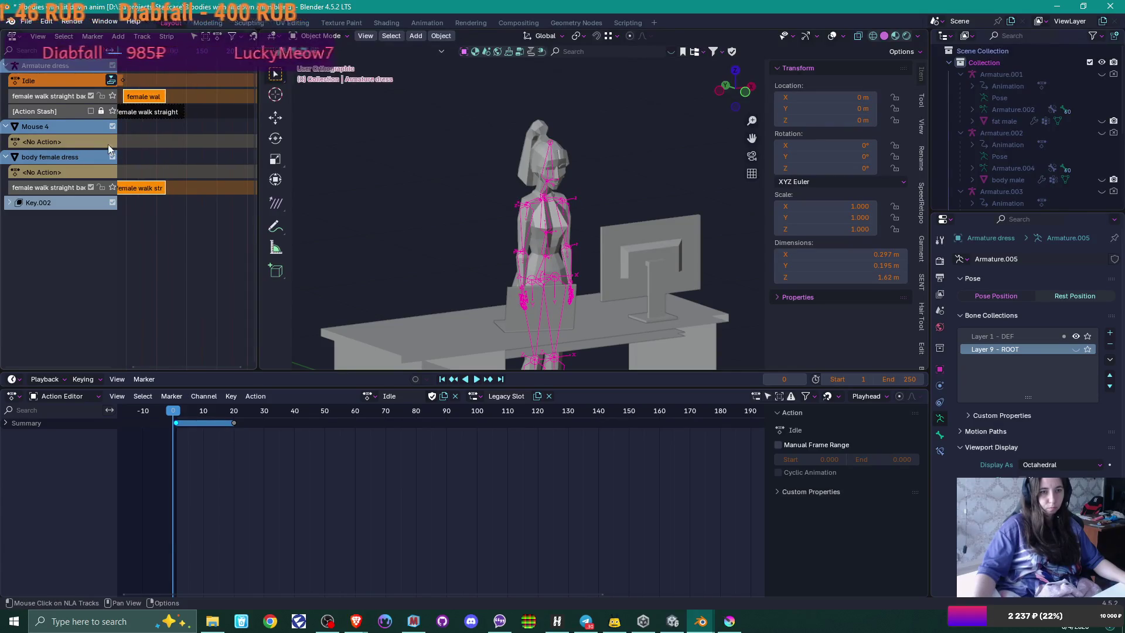
Step: Remove empty animation data, delete the Action Stash track and the female walk strip
right_click(69, 110)
mouse_move(69, 109)
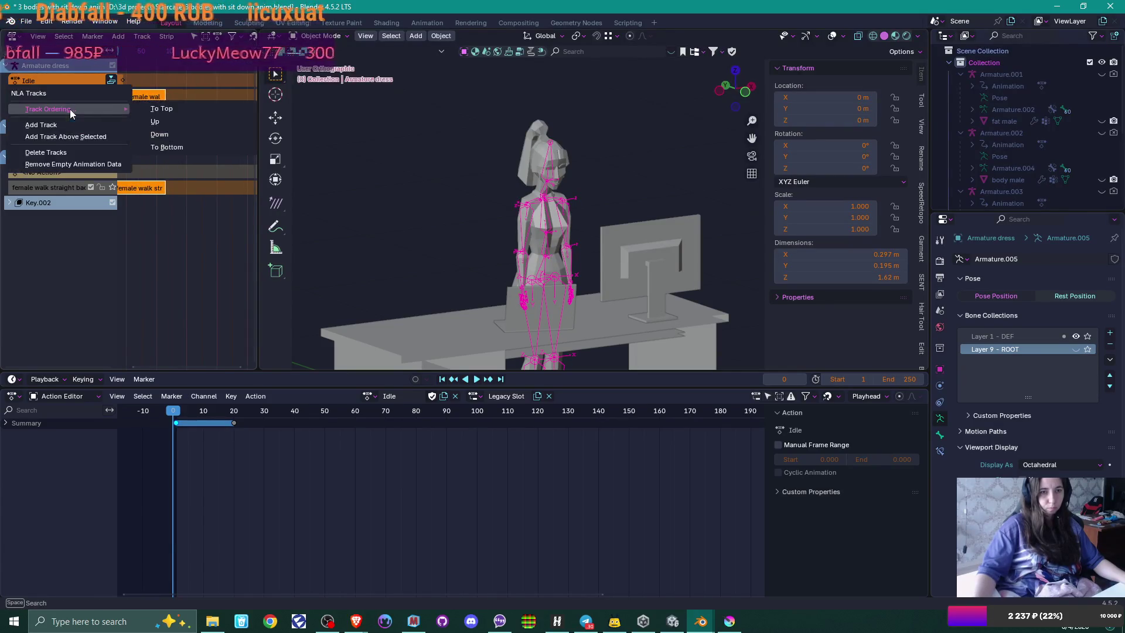
click(80, 166)
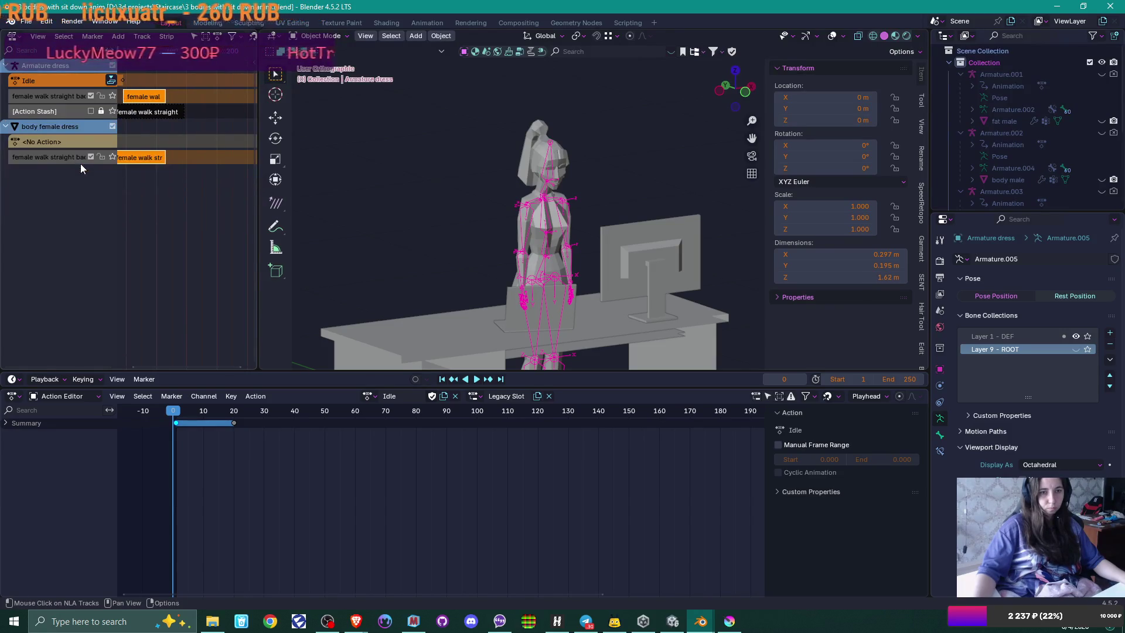
right_click(70, 112)
click(72, 94)
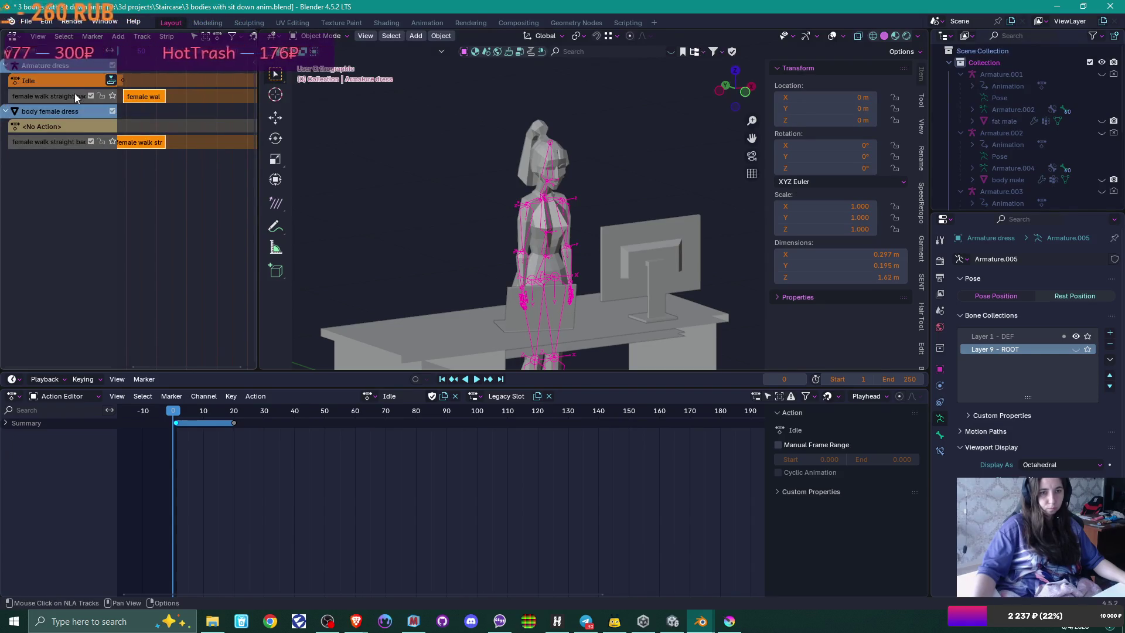
key(x)
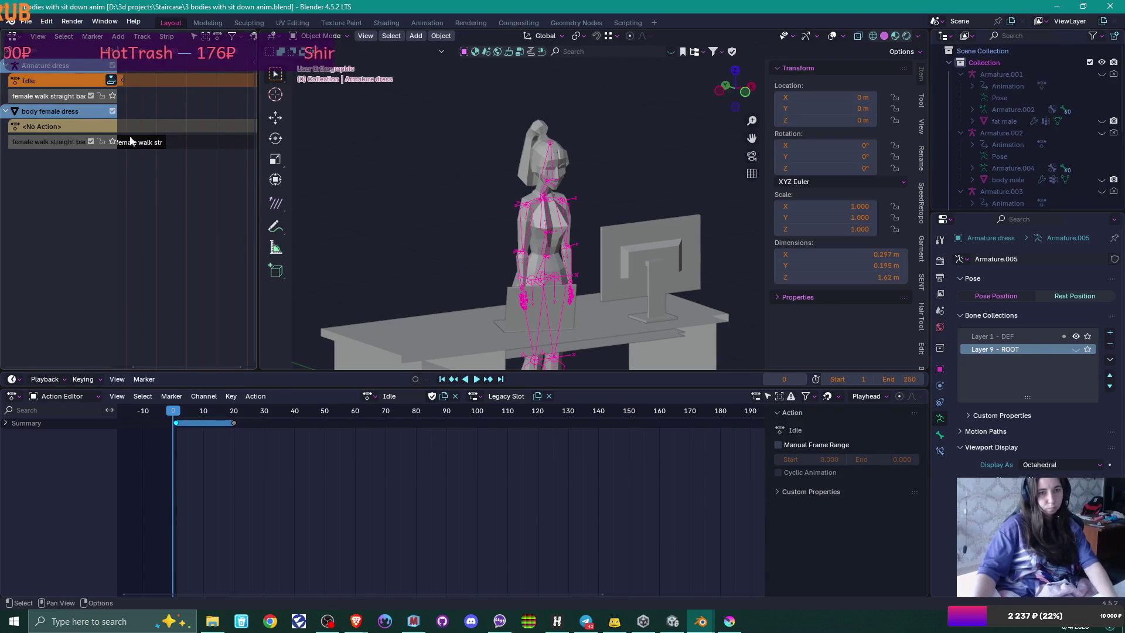
Step: Delete the unwanted walk track and mute the remaining female walk track
right_click(48, 141)
click(49, 141)
right_click(50, 94)
click(51, 94)
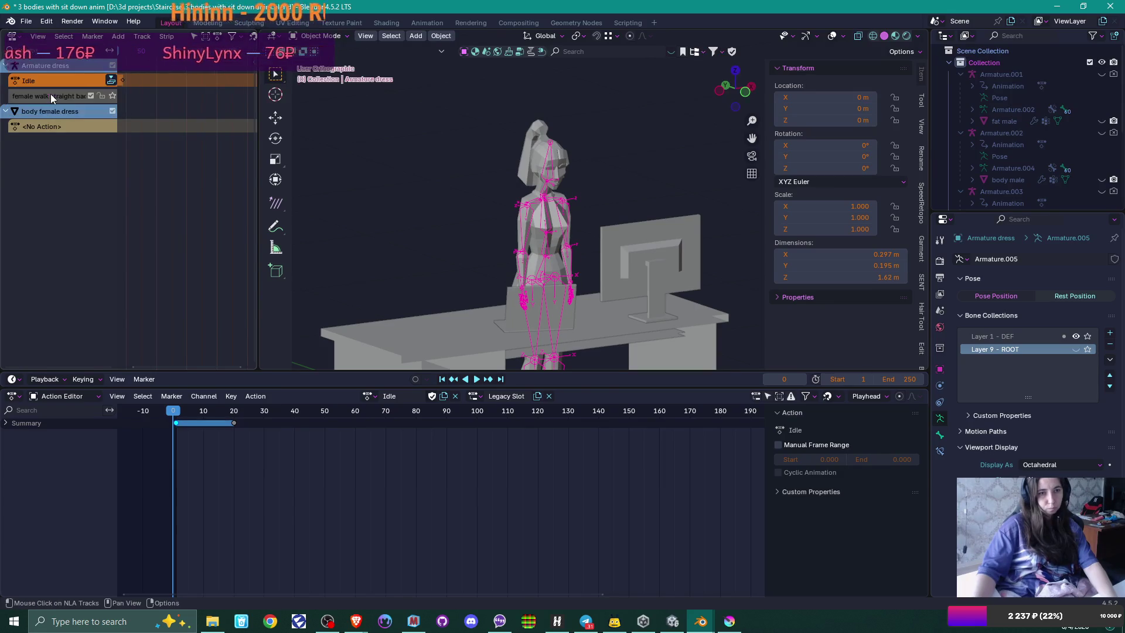
click(90, 95)
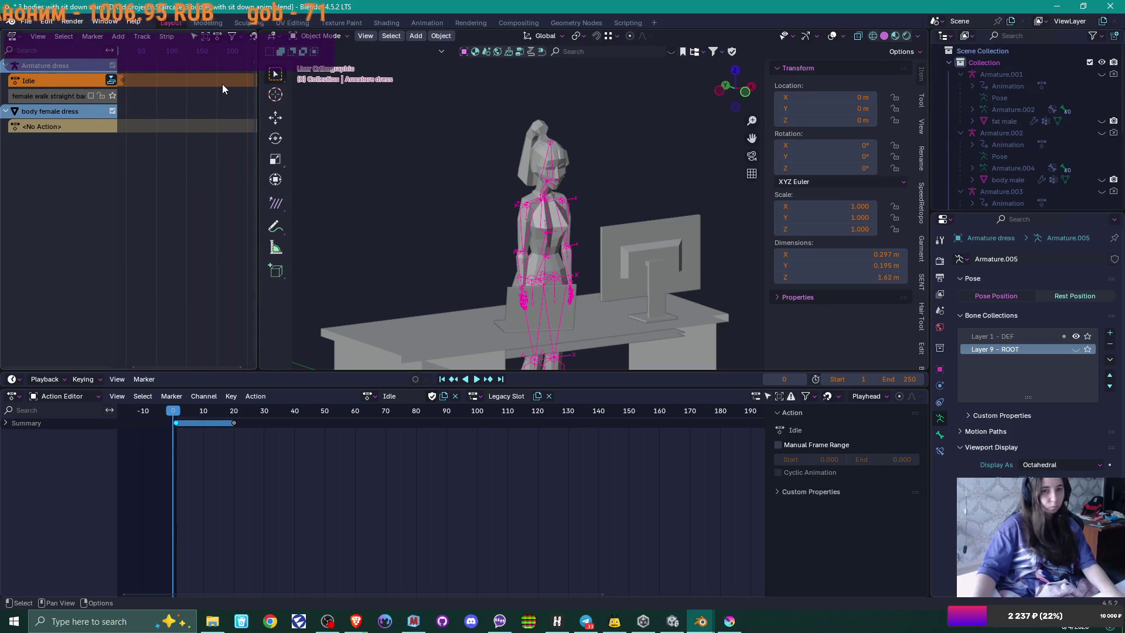
Step: Remove the last female walk track, leaving only Idle, and restore the 3D view's width
drag(253, 67, 359, 131)
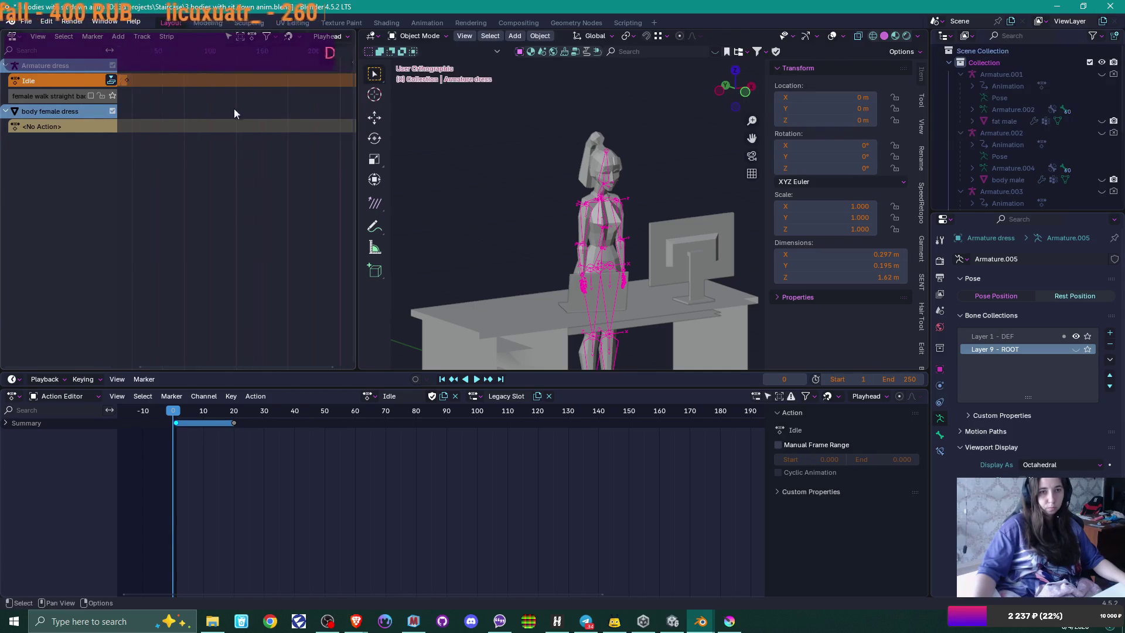
right_click(75, 92)
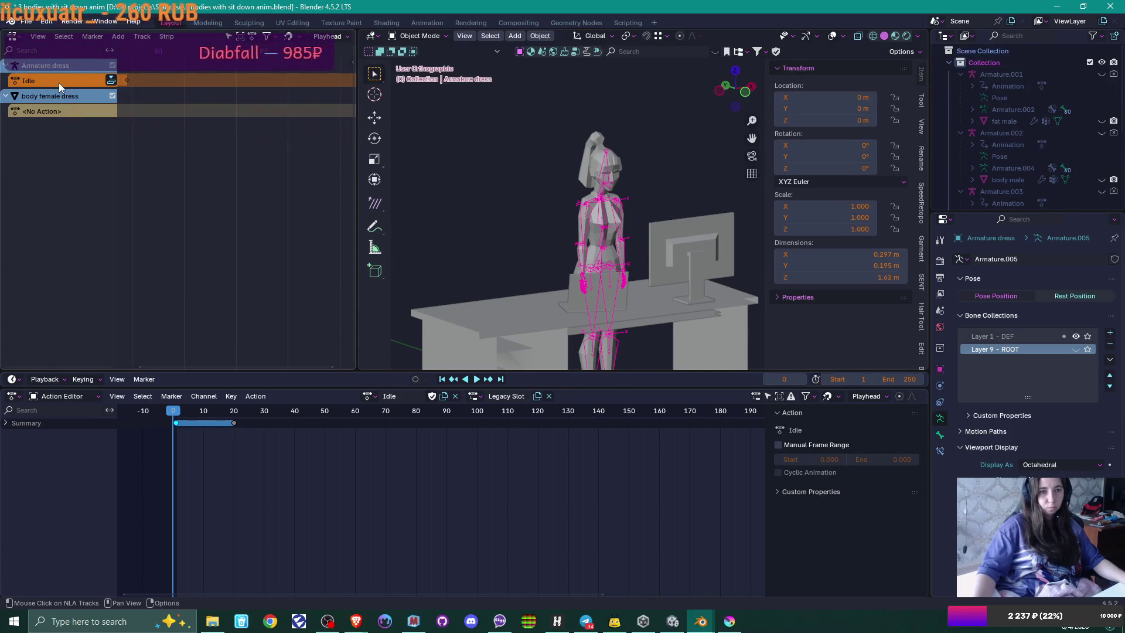
drag(355, 179, 191, 181)
click(370, 395)
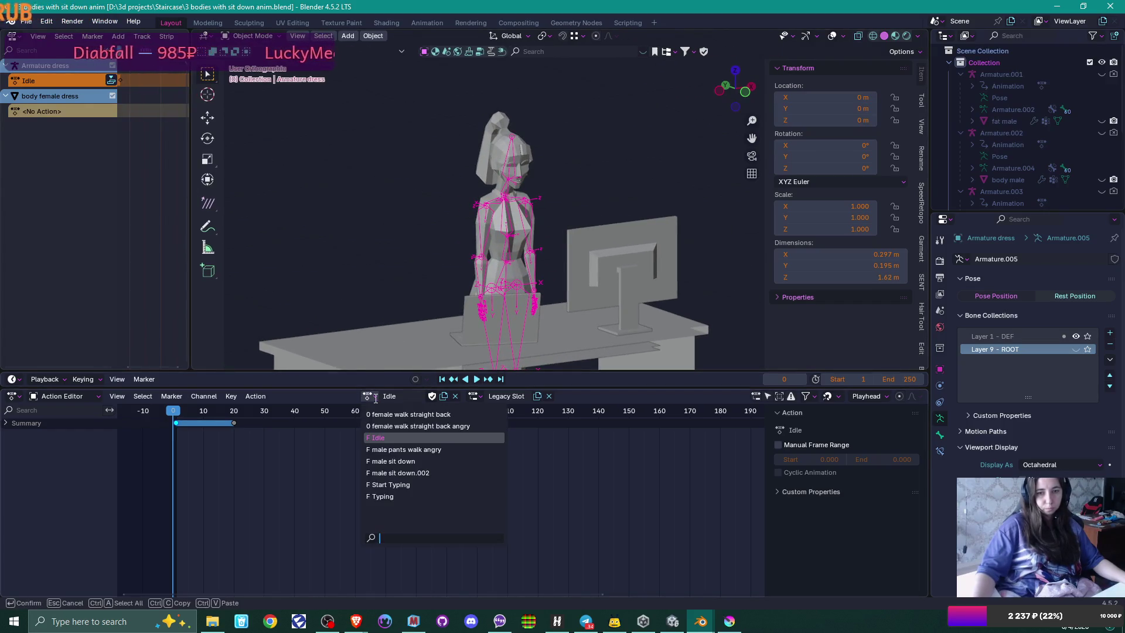
Step: Save the character file, close Blender, and reopen '3 bodies with sit down anim'
key(ctrl+s)
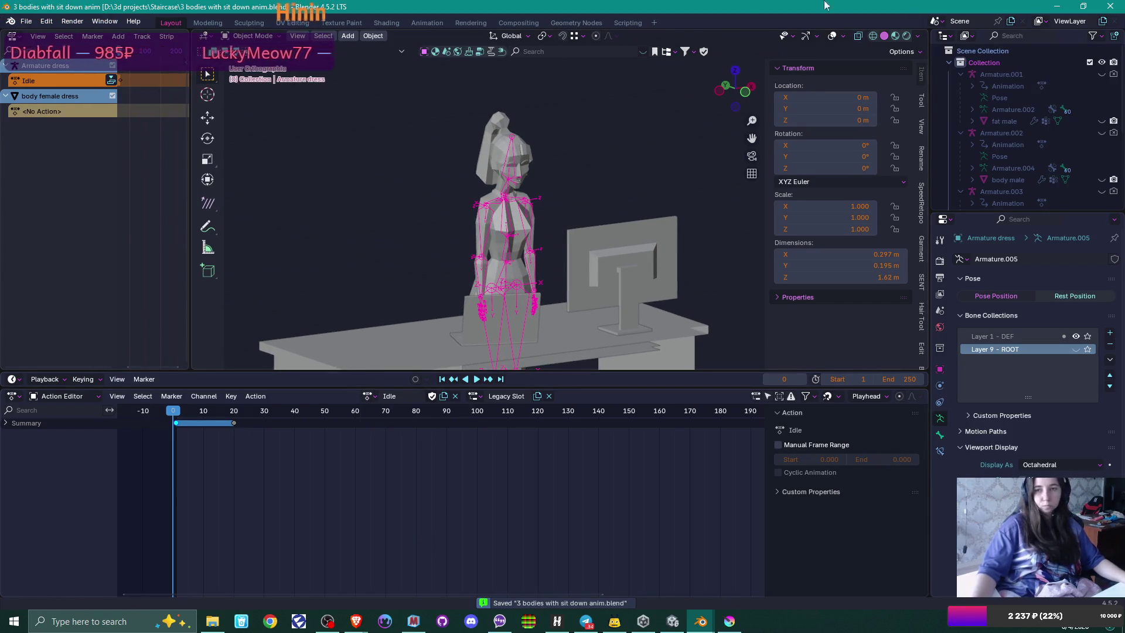
click(1109, 7)
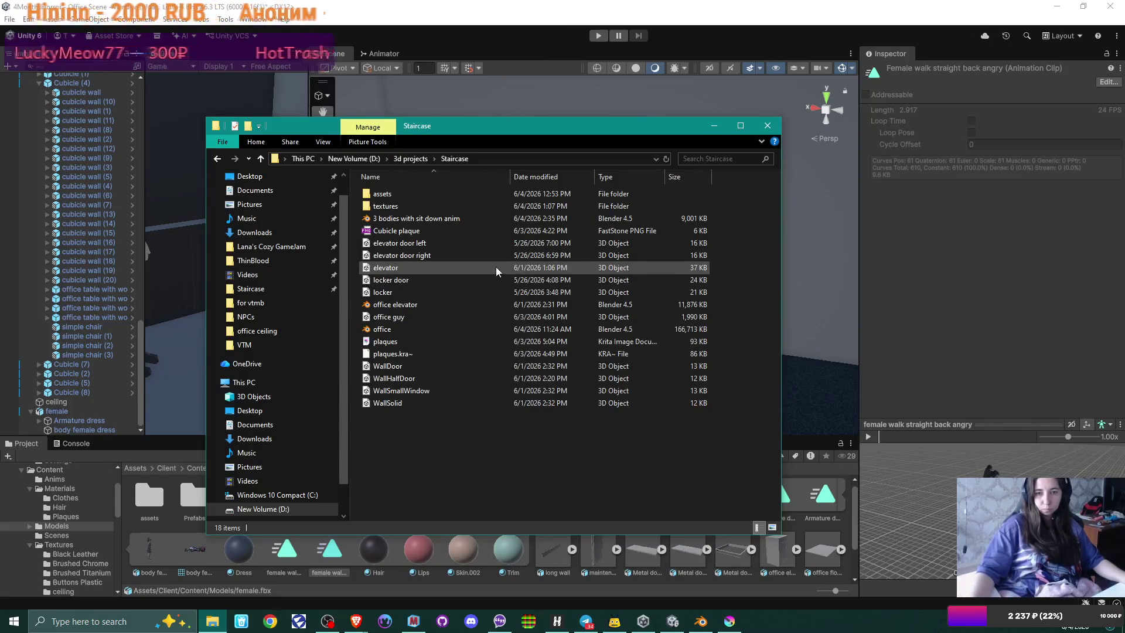
click(436, 218)
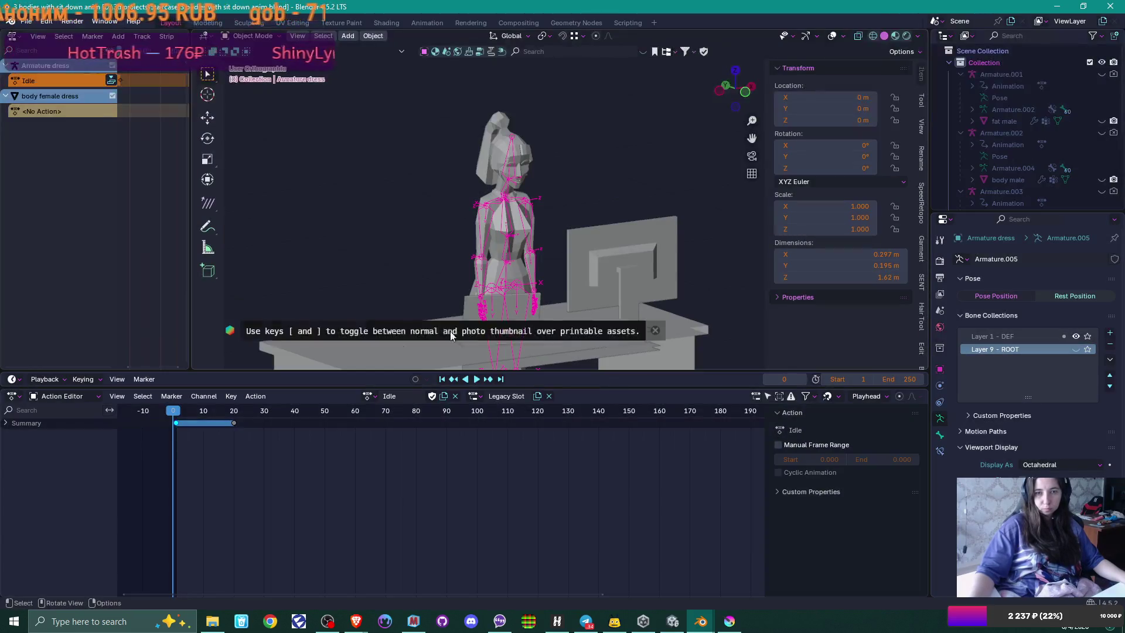
Step: Check the armature's actions and select the dress mesh together with its armature
click(374, 396)
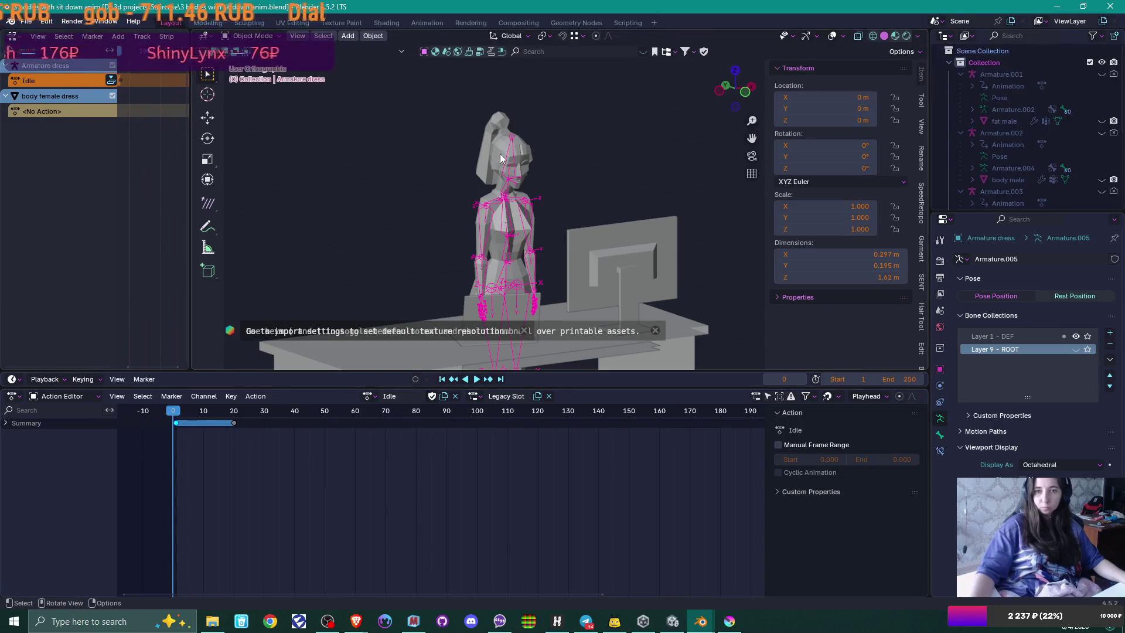
click(525, 157)
shift+click(525, 157)
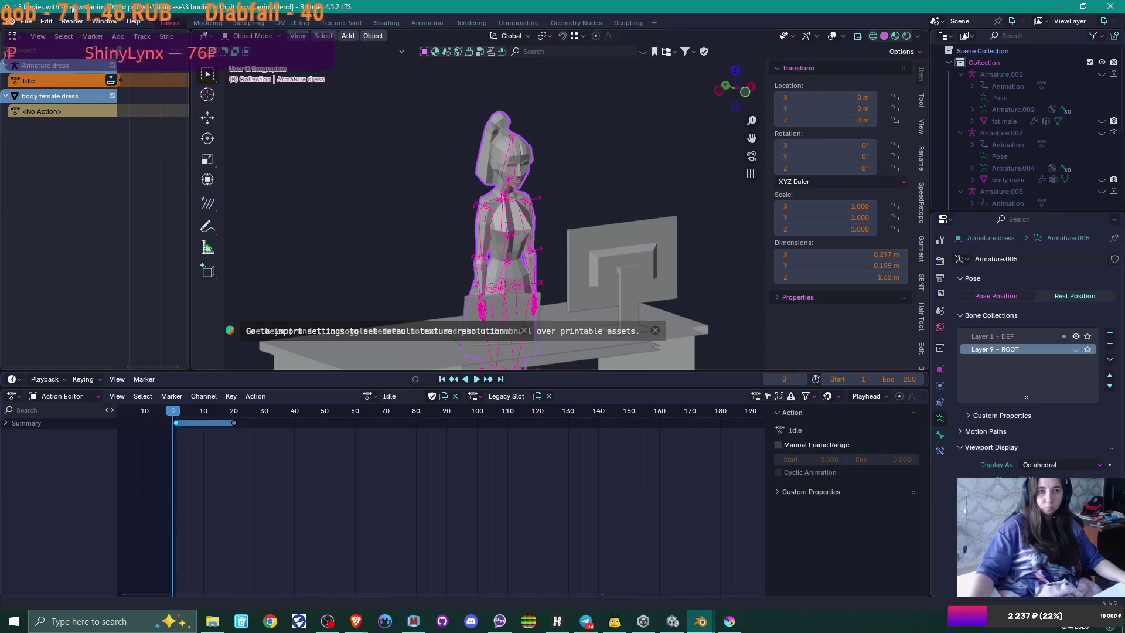
click(23, 23)
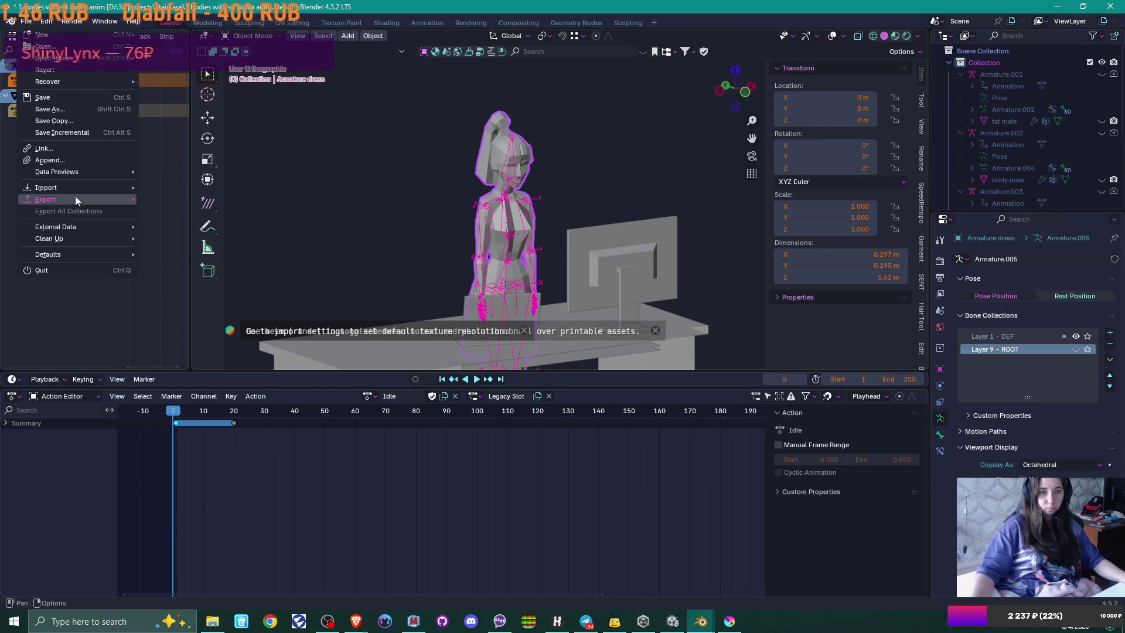
Step: Start an FBX export and browse to D:\UnityProjects\4MonthsHorror\Assets\Client\Content\Models
mouse_move(75, 197)
click(184, 306)
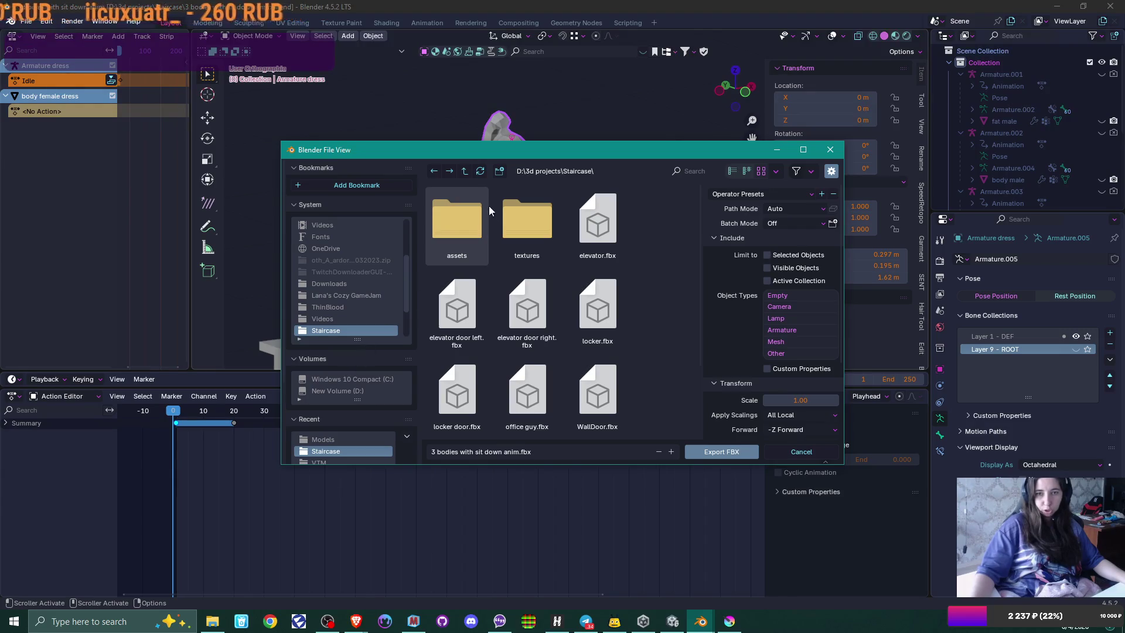
click(463, 171)
click(463, 171)
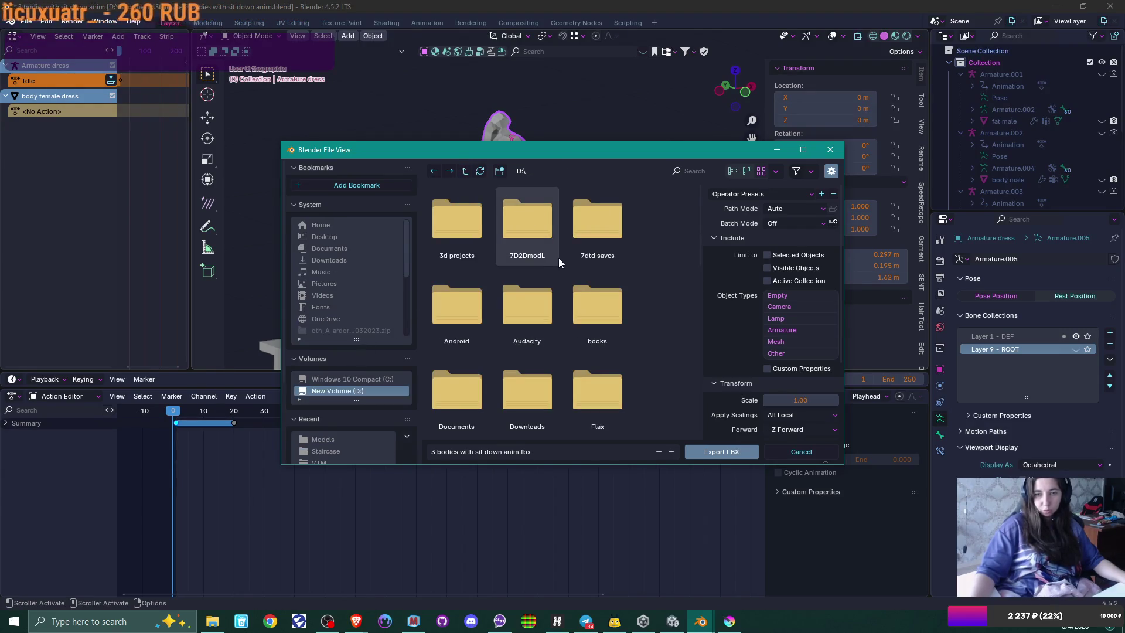
scroll(558, 259, down, 10)
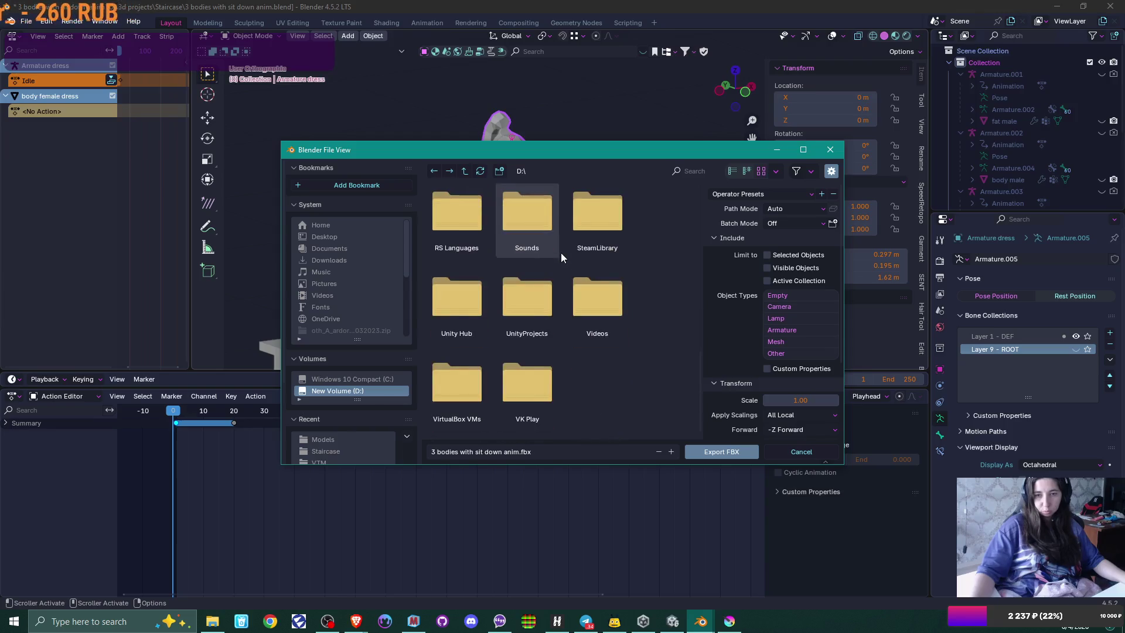
double_click(534, 283)
double_click(459, 233)
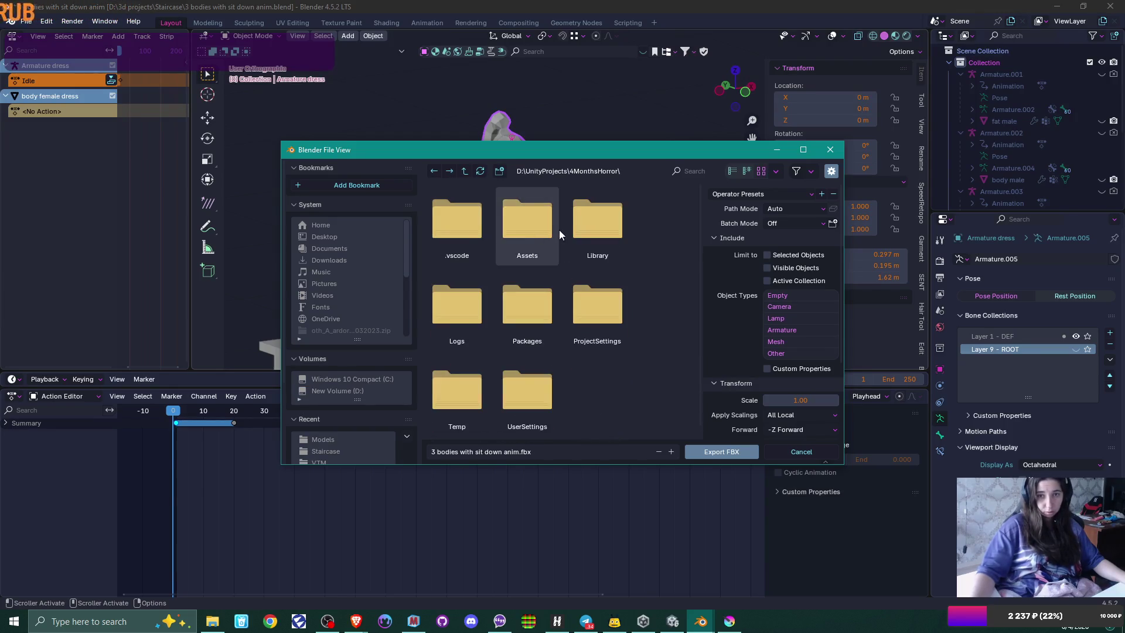
double_click(541, 228)
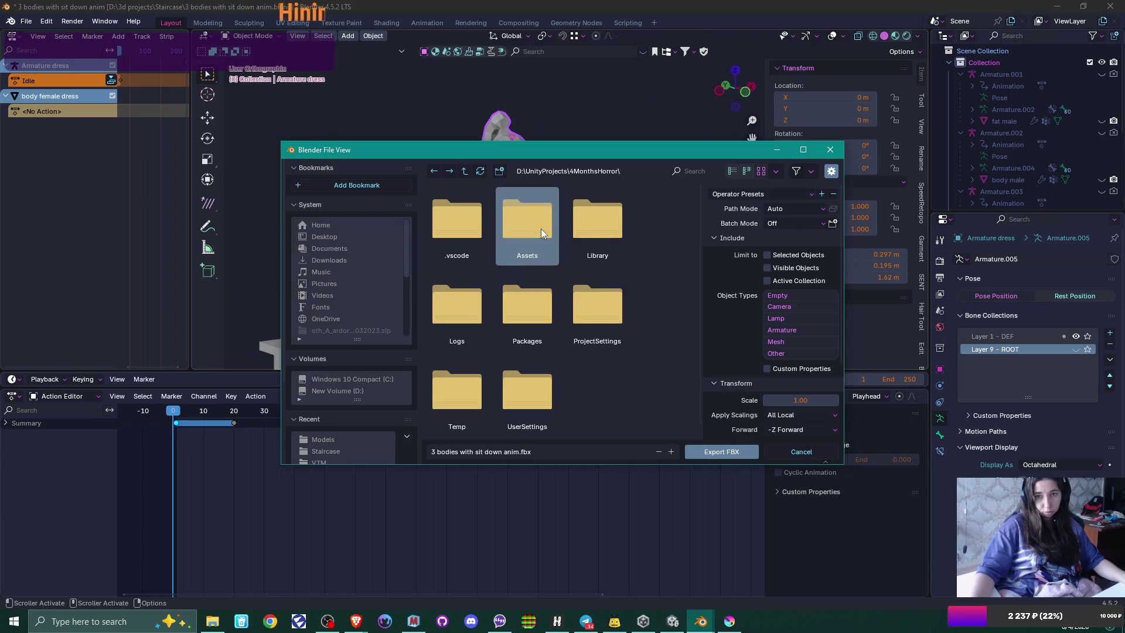
double_click(541, 228)
double_click(540, 229)
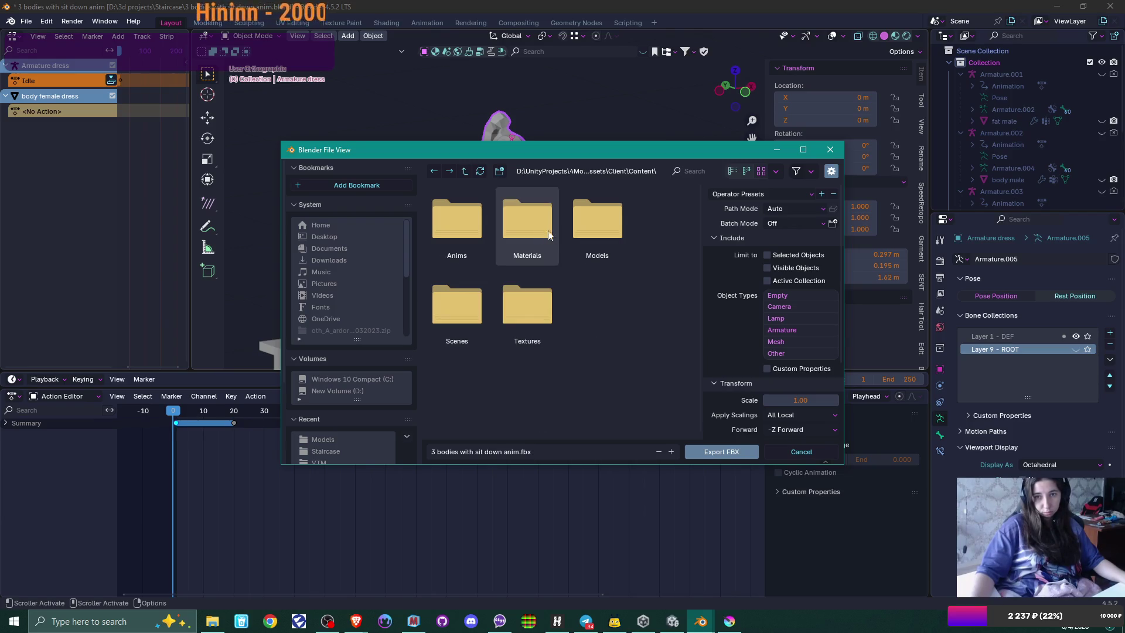
double_click(604, 233)
Step: Overwrite female.fbx using the saved FBX export preset
scroll(613, 327, down, 5)
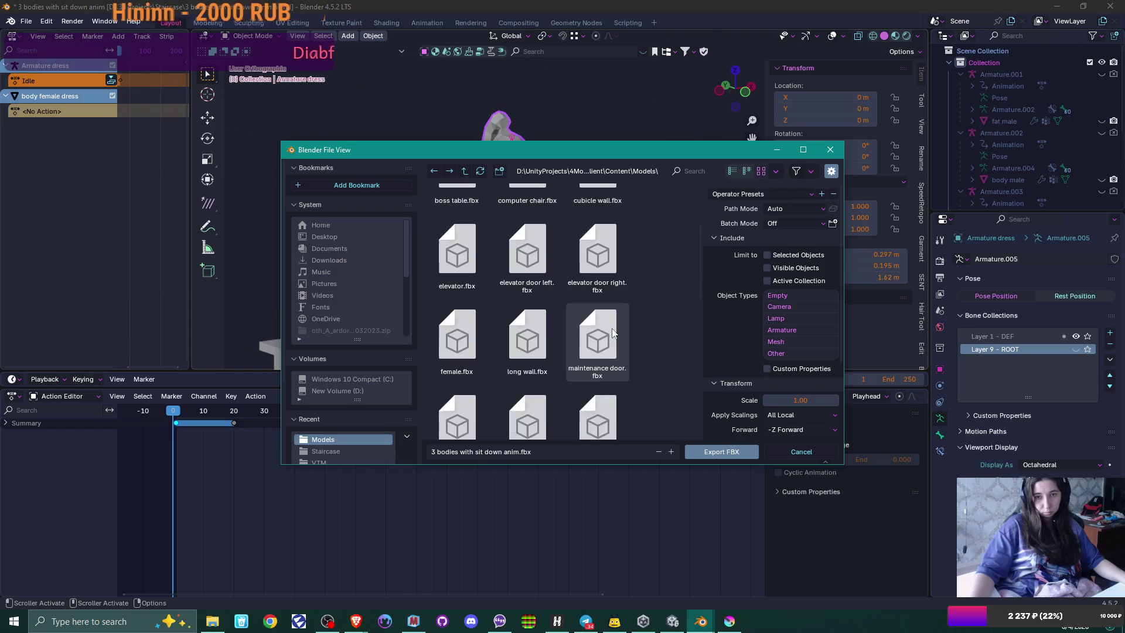
click(459, 343)
click(786, 194)
click(748, 243)
scroll(753, 270, down, 4)
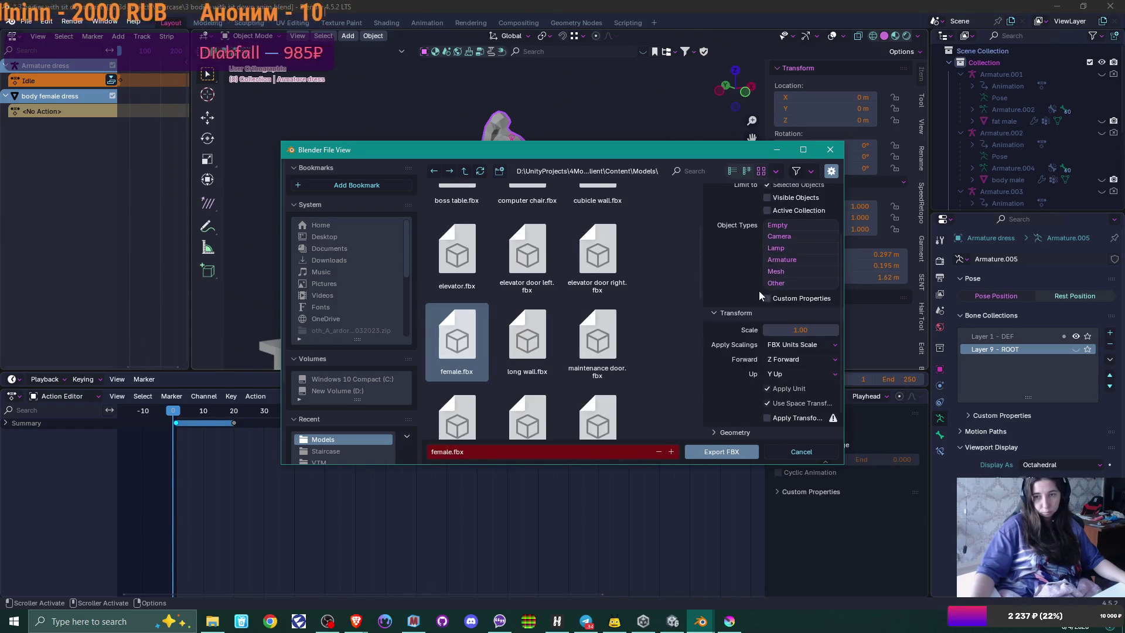
click(722, 455)
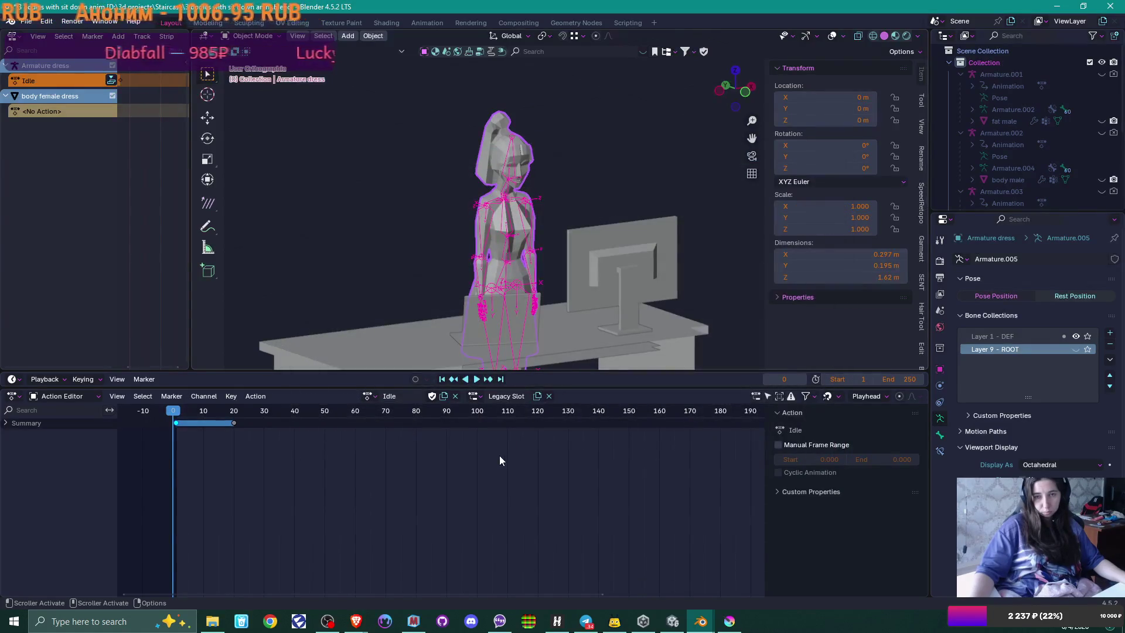
Step: Back in Unity, preview the Idle, male sit down.002 and Start Typing clips
click(673, 621)
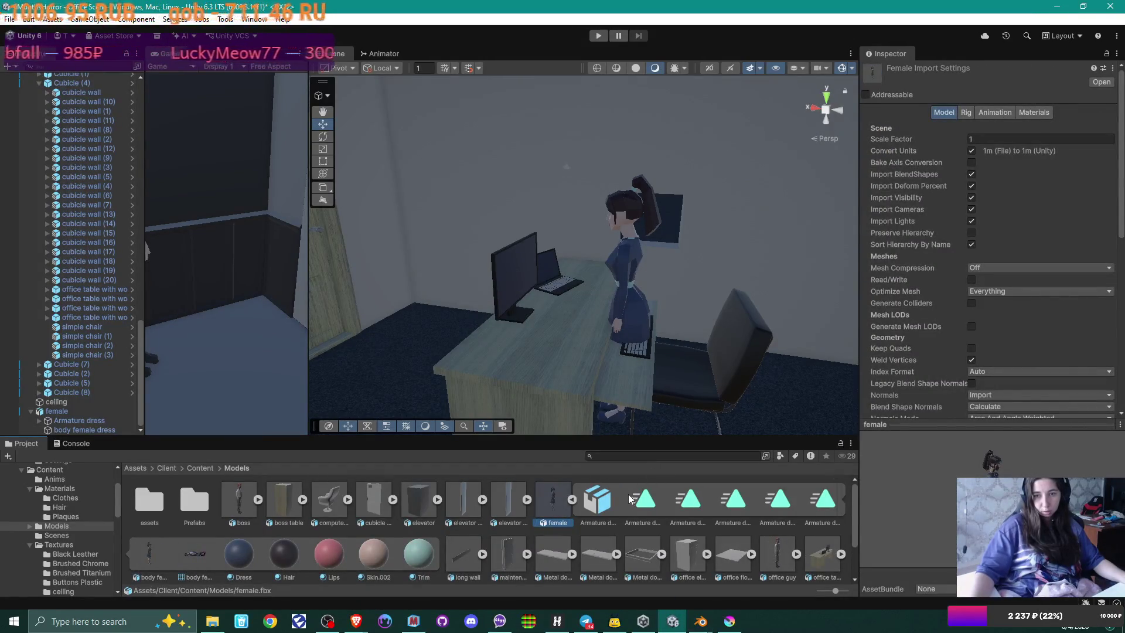
click(643, 506)
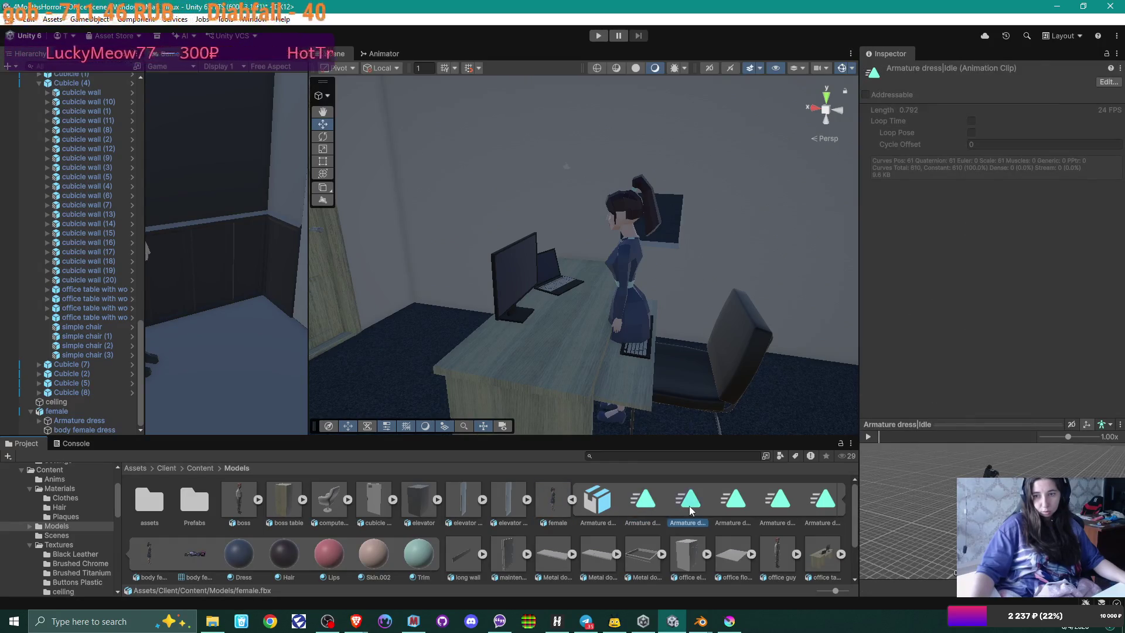
click(736, 502)
click(869, 436)
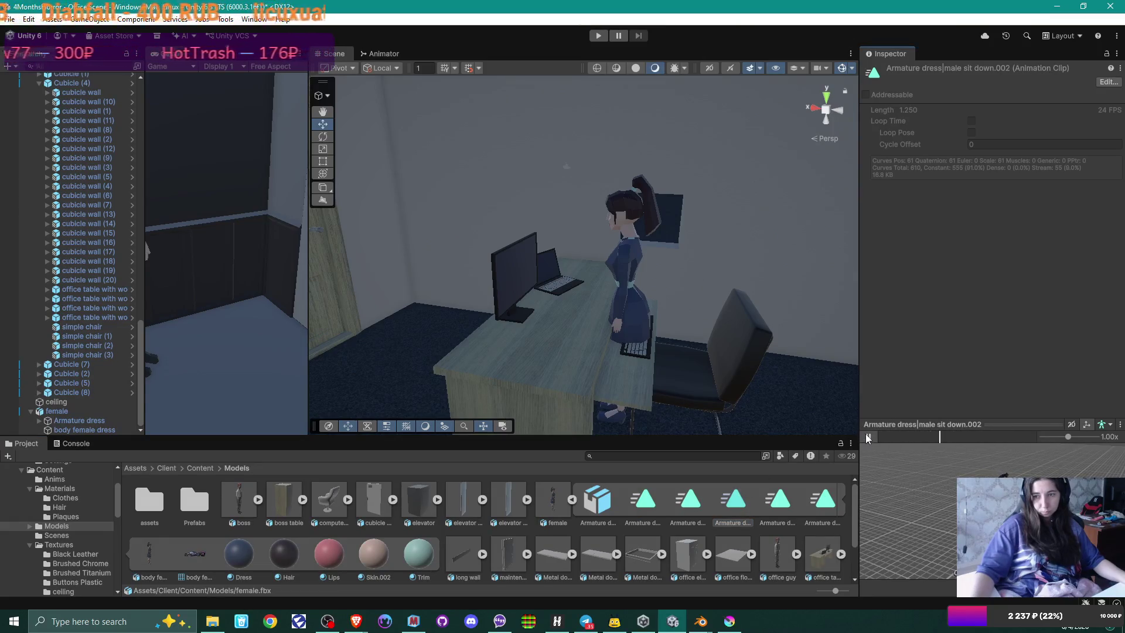
click(791, 502)
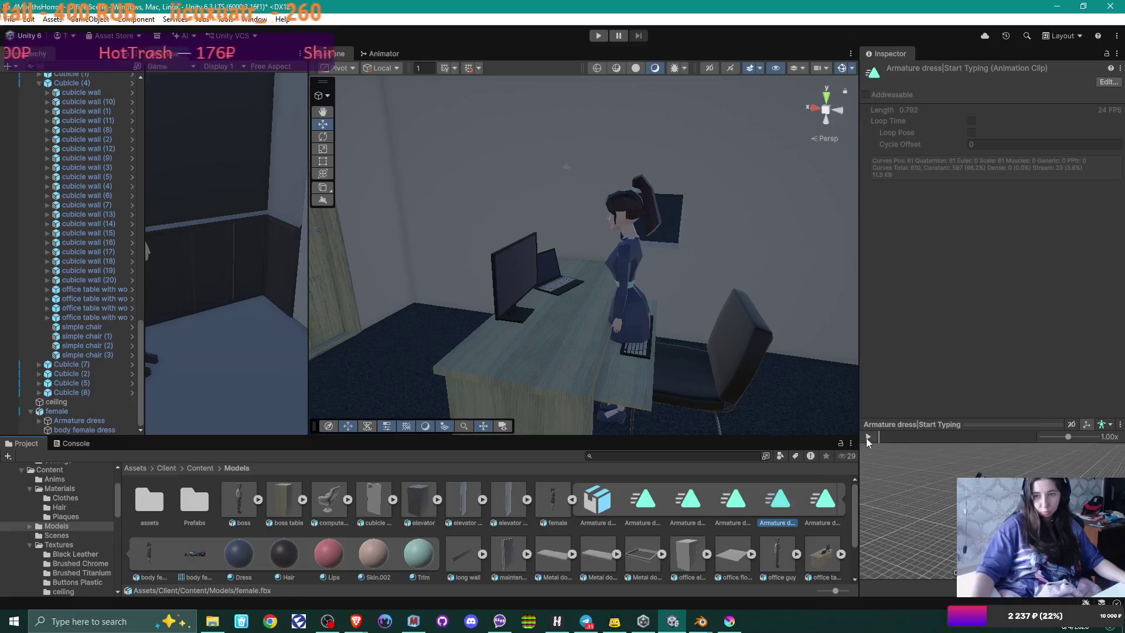
click(868, 437)
Step: Preview the Typing clip, return to Idle, then run the scene in Play mode with female selected
click(818, 493)
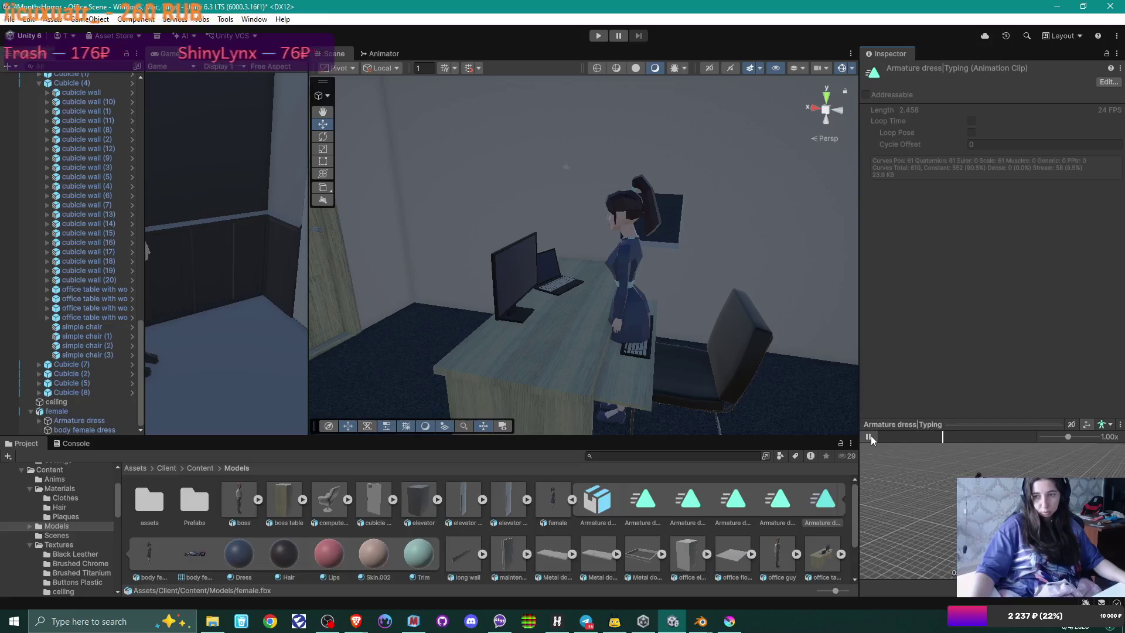
click(869, 437)
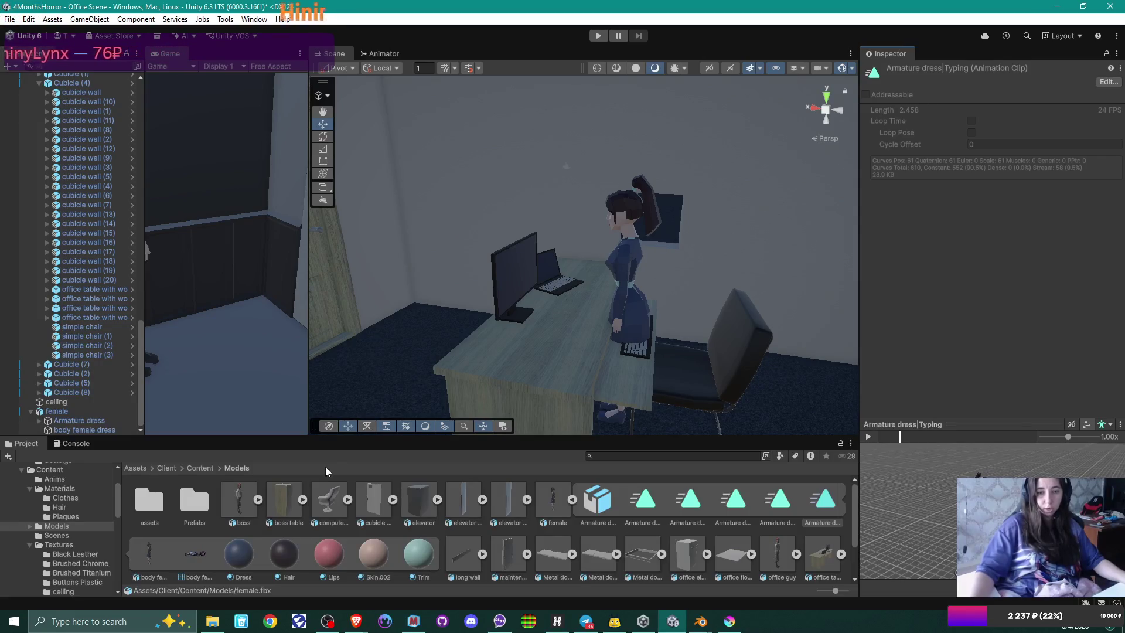
click(651, 500)
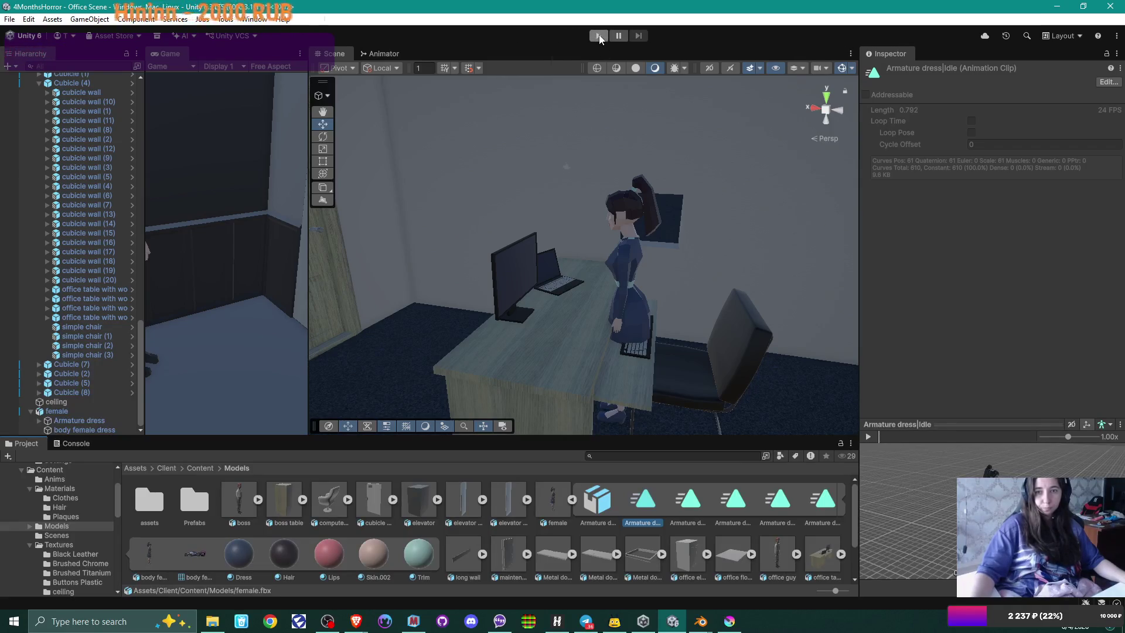
click(68, 412)
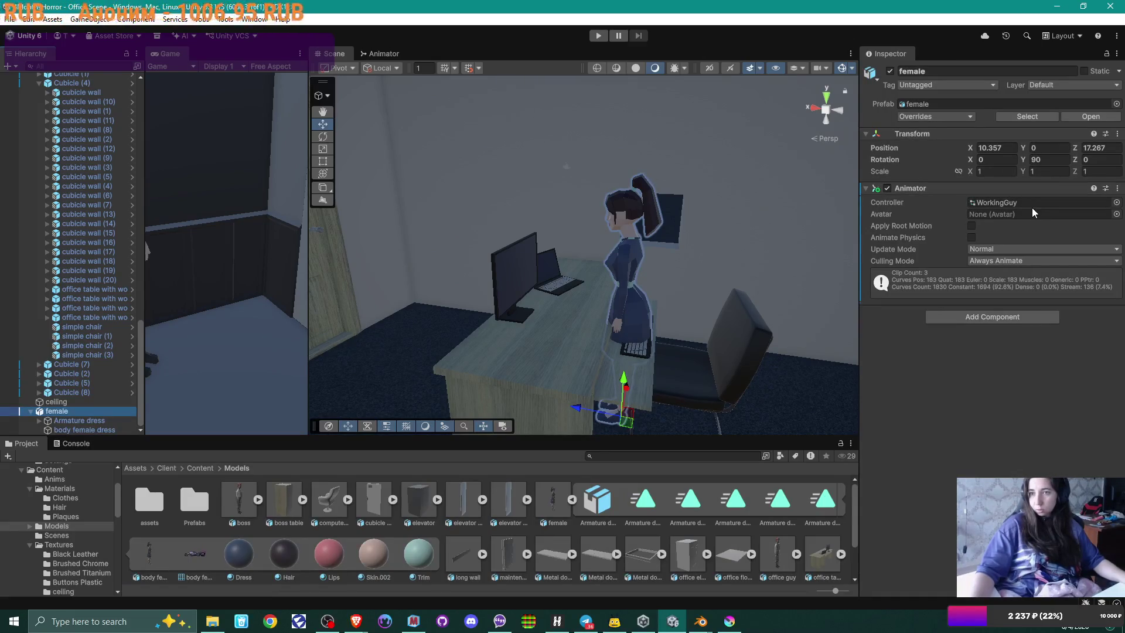
click(600, 33)
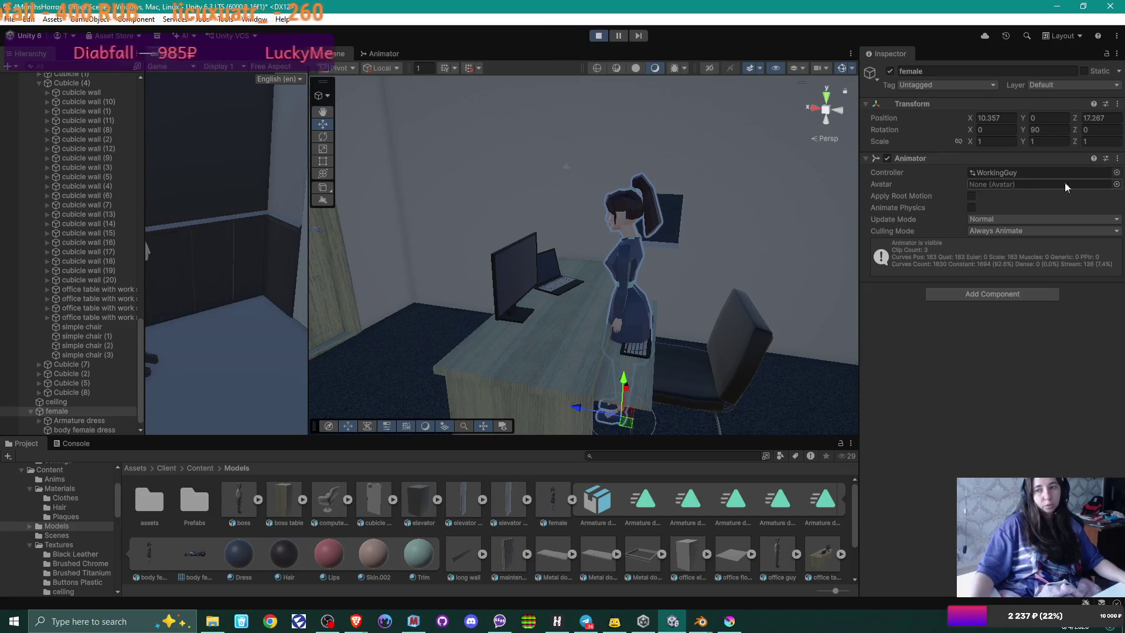
Step: Browse Assets and Scene avatars for the female's Animator without assigning one, then stop Play mode
click(1116, 184)
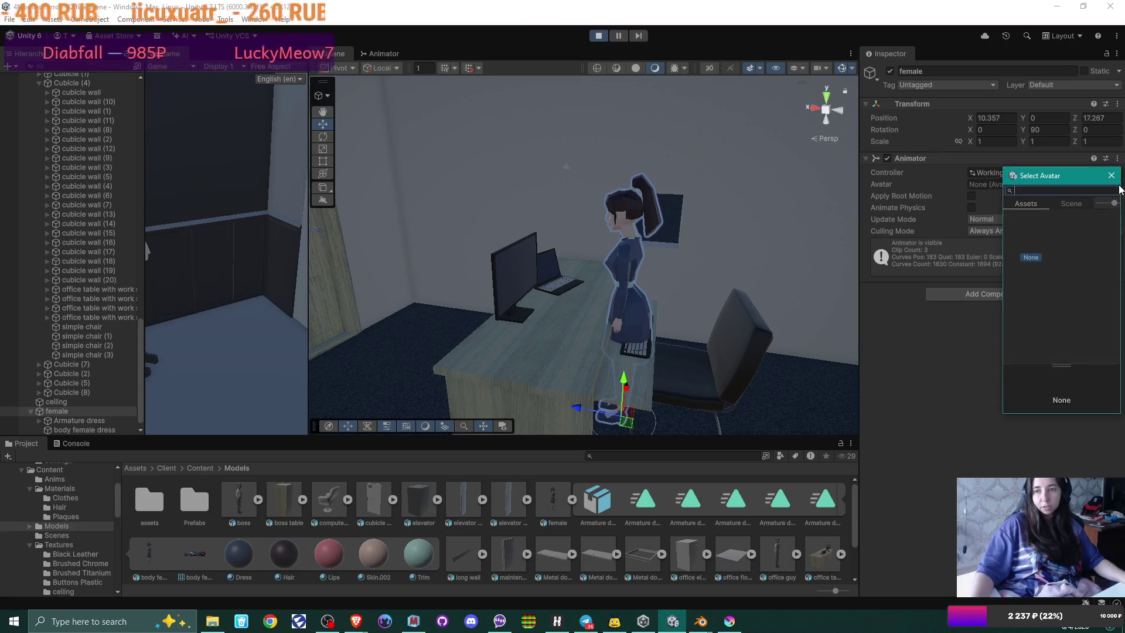
click(1077, 204)
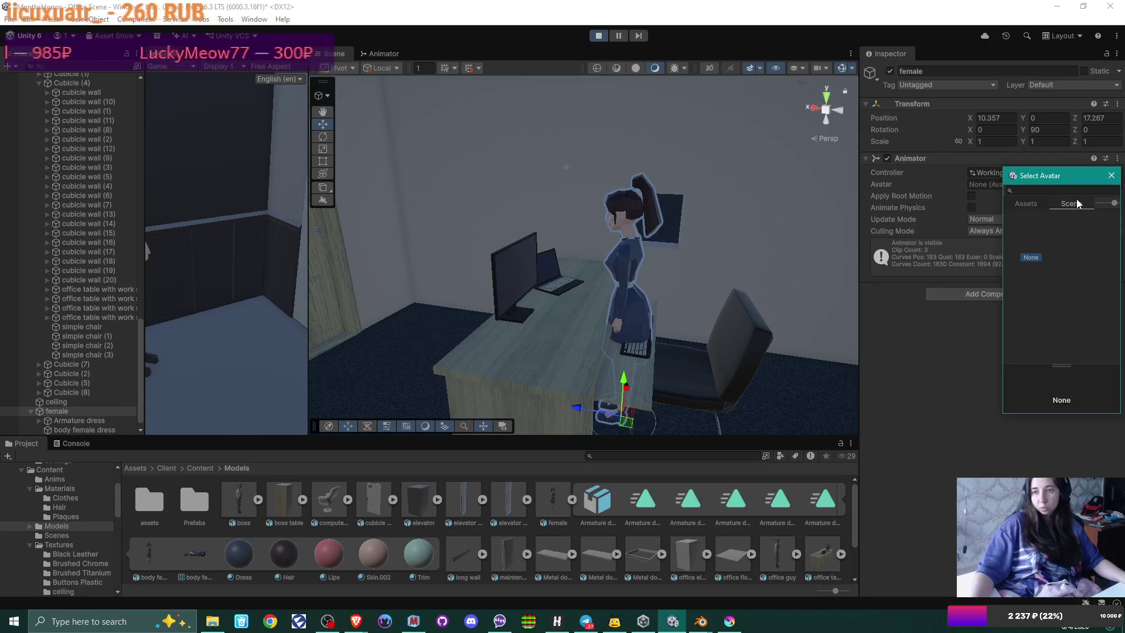
click(1034, 203)
click(1071, 203)
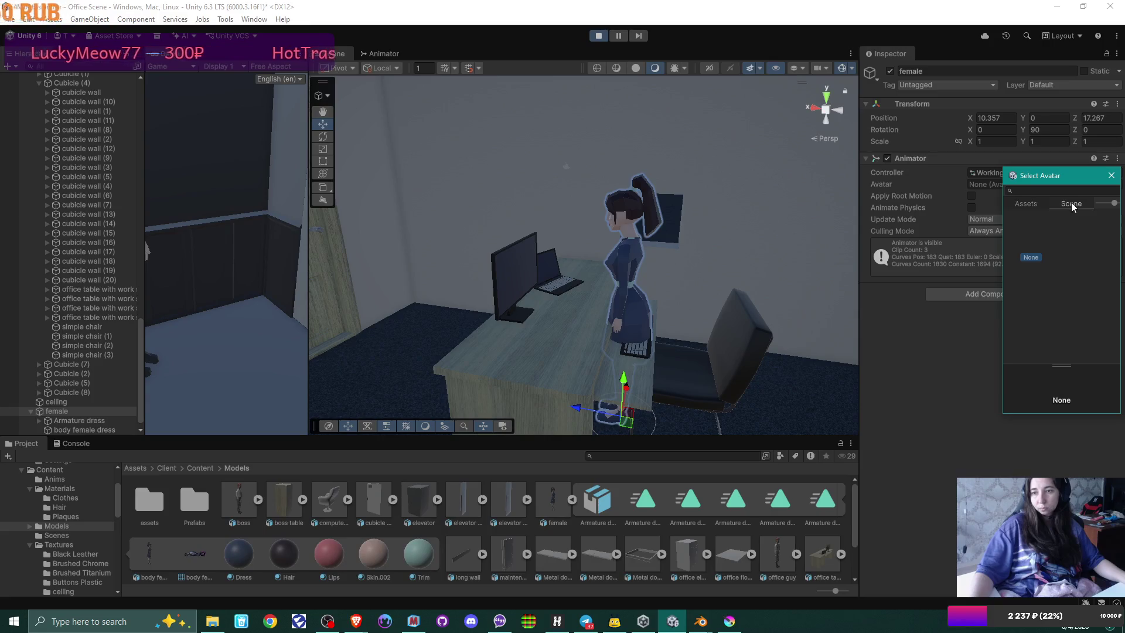
click(1112, 176)
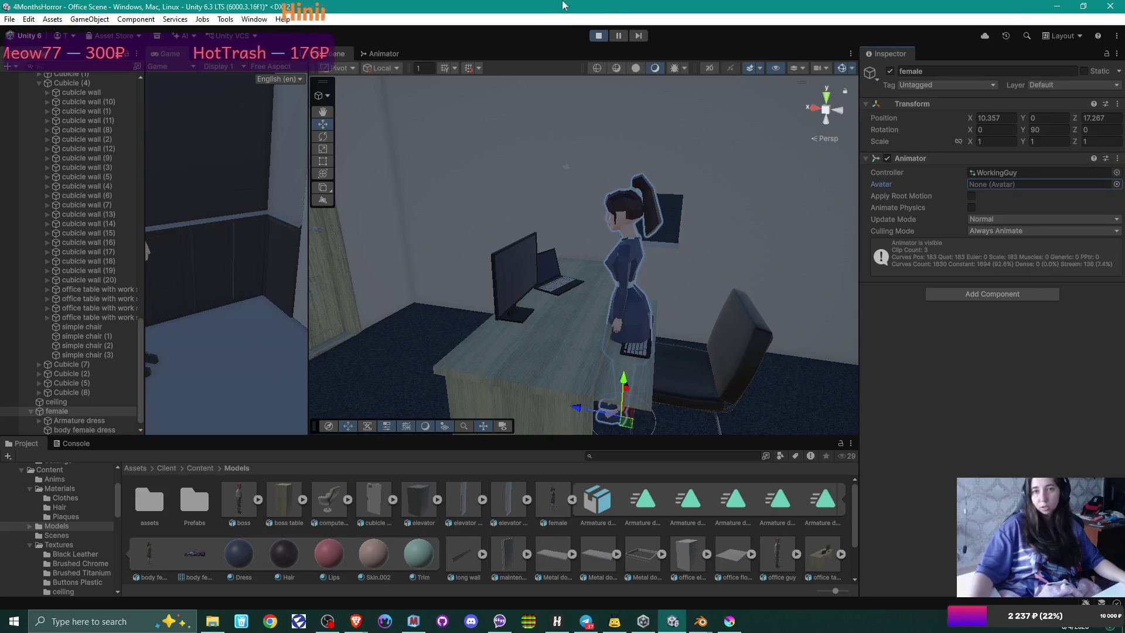
click(599, 34)
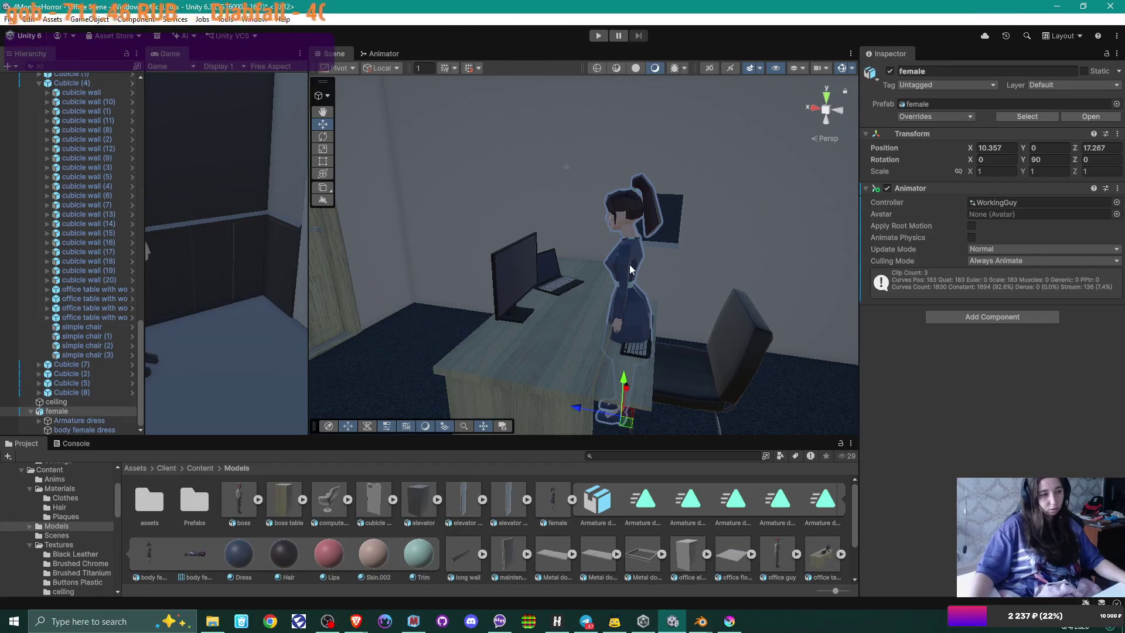
mouse_move(630, 269)
mouse_down()
mouse_move(574, 249)
mouse_move(520, 283)
mouse_move(399, 284)
mouse_move(797, 268)
mouse_move(769, 292)
mouse_move(670, 324)
mouse_move(582, 297)
mouse_move(553, 304)
mouse_up()
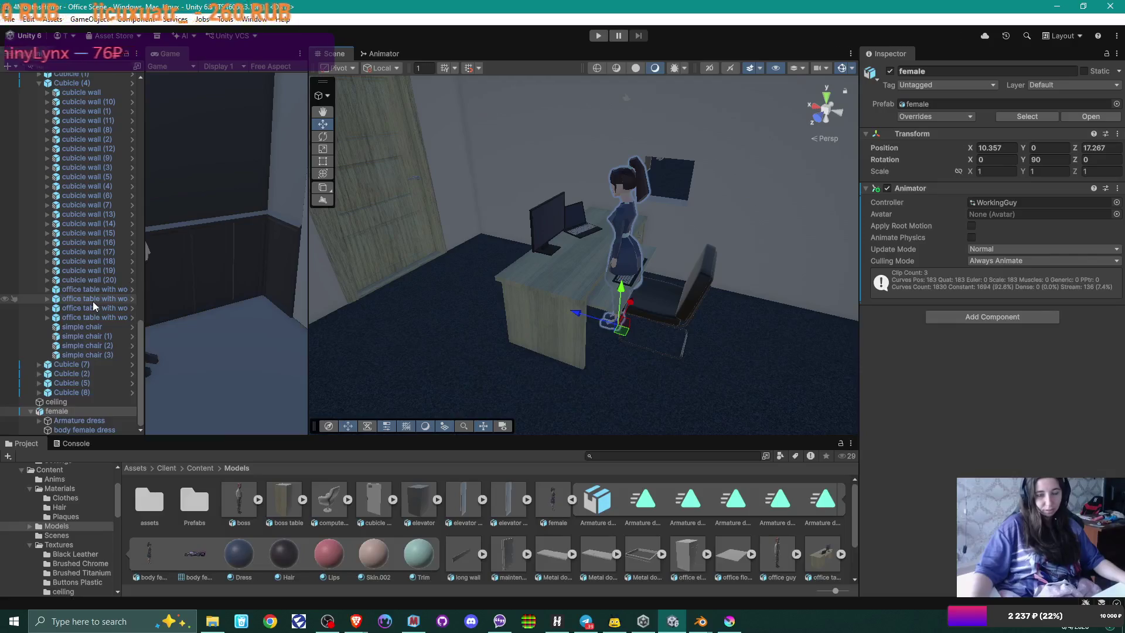
Step: Create an Animator Controller named 'Female Anims' in the Content > Anims folder
click(195, 466)
click(142, 507)
double_click(141, 508)
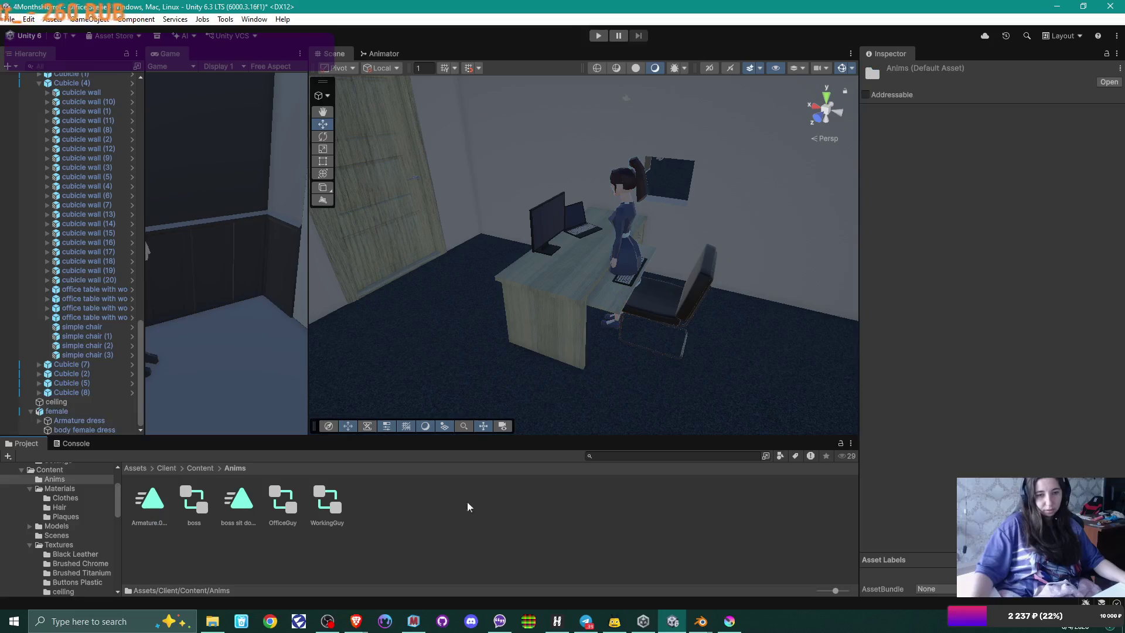
right_click(431, 505)
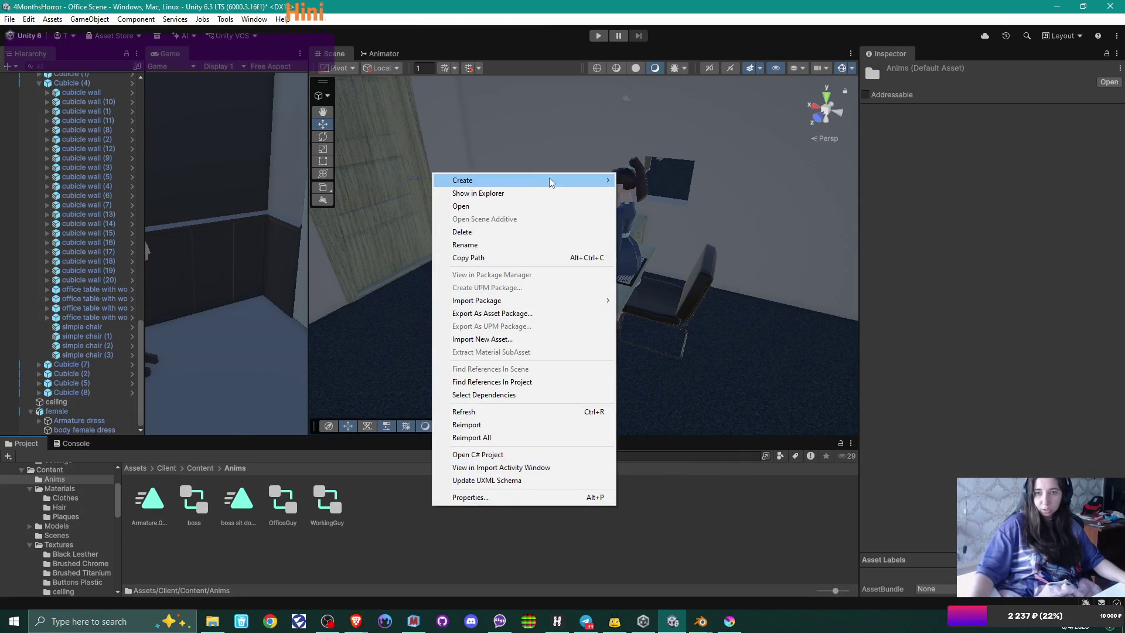
mouse_move(550, 181)
mouse_move(692, 250)
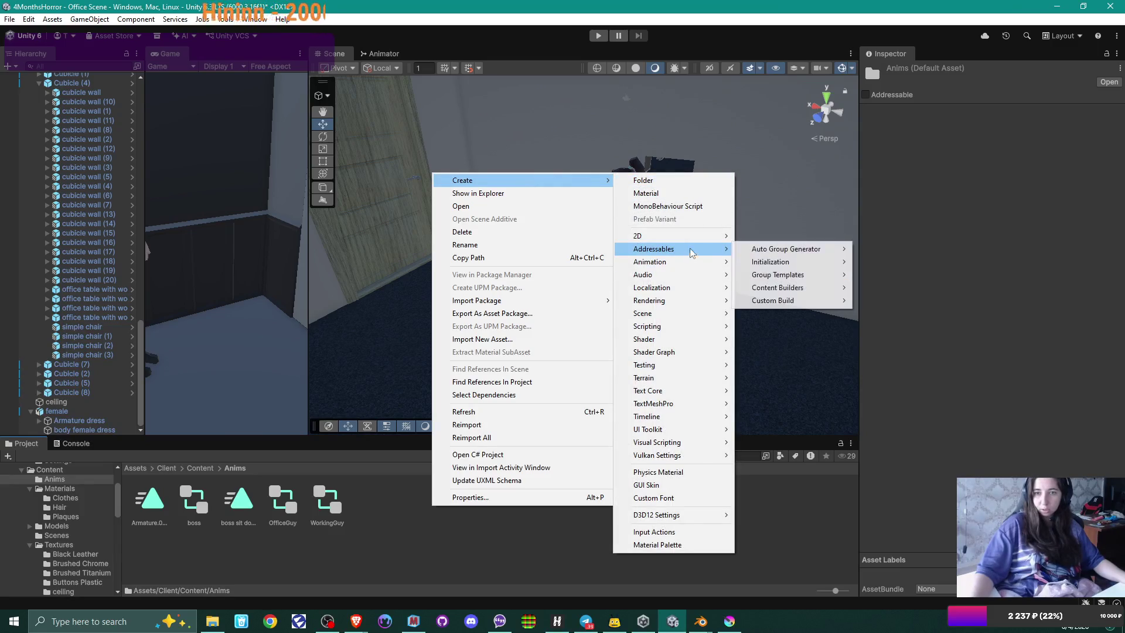
click(796, 264)
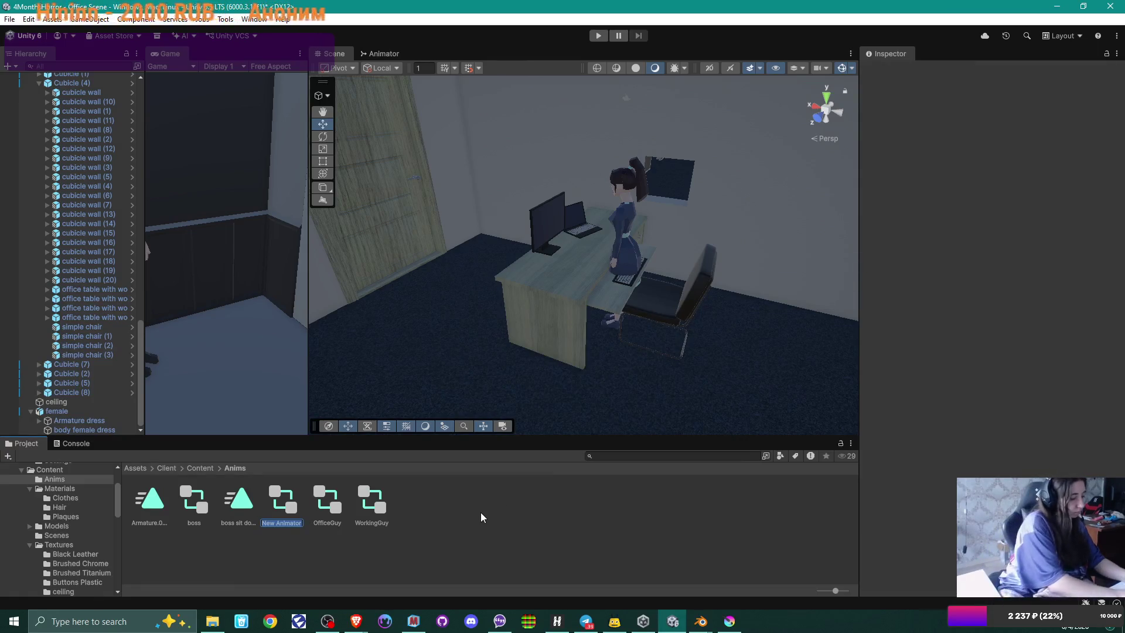
text(Female A)
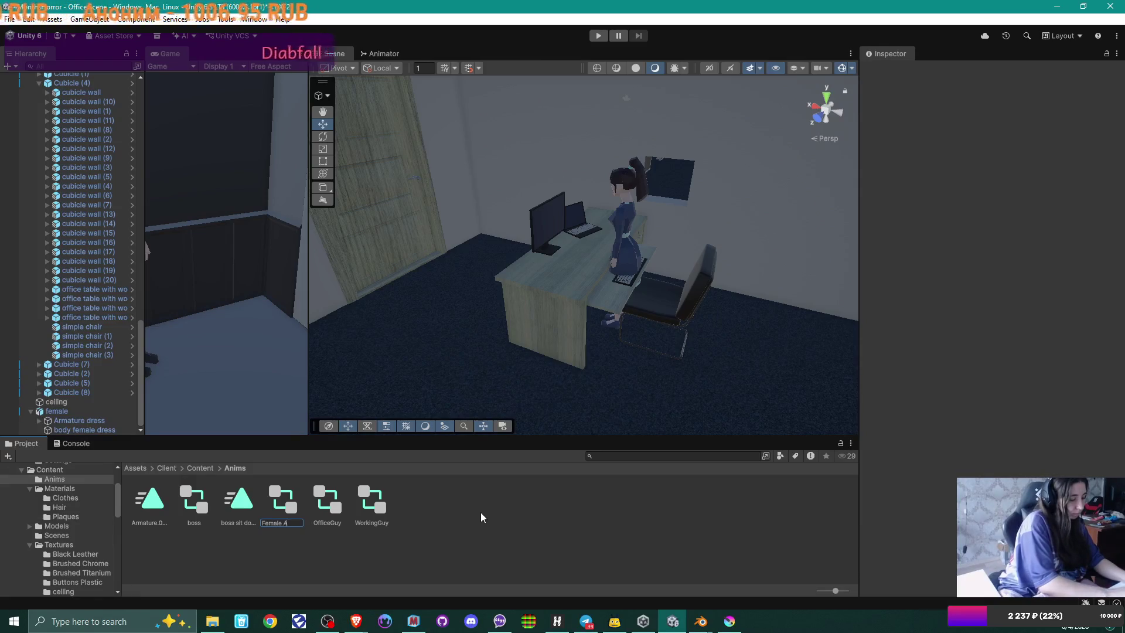
text(nims)
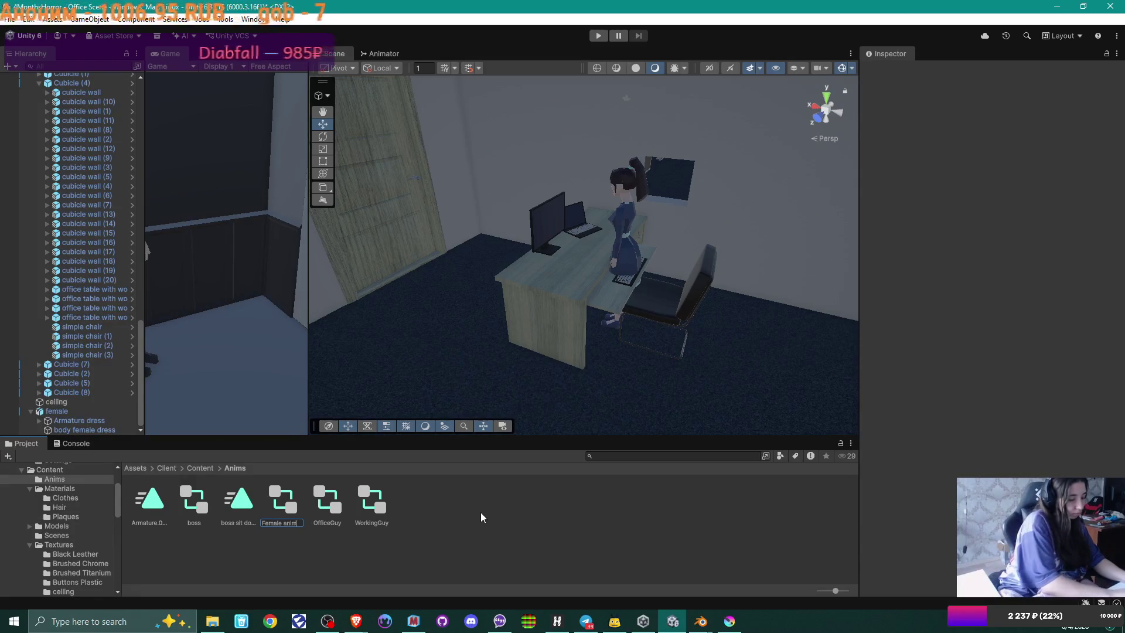
key(Return)
Step: Move the Exit node lower left in the graph and return to the Models folder
drag(585, 184, 496, 209)
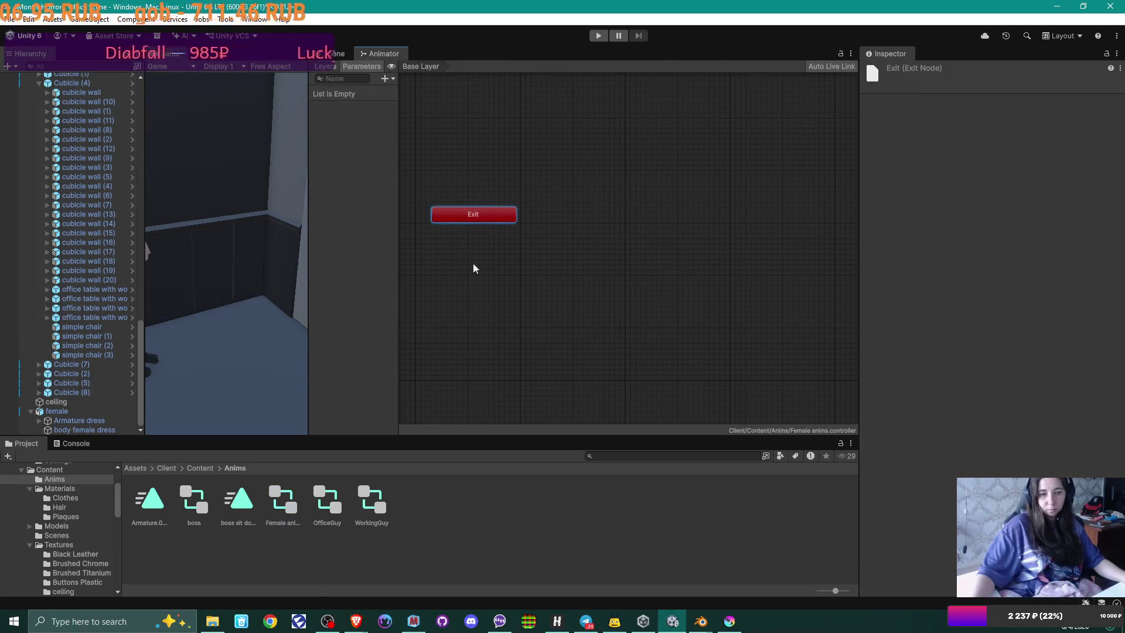
click(201, 468)
double_click(241, 499)
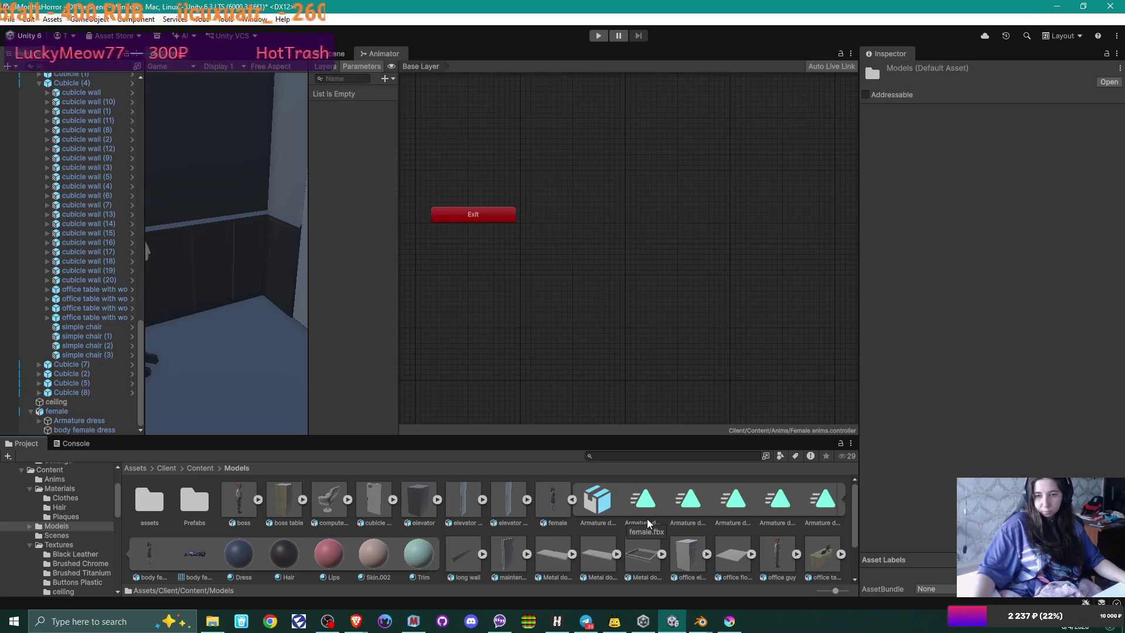
Step: Add the Idle clip as a state and position it beneath Entry
click(649, 513)
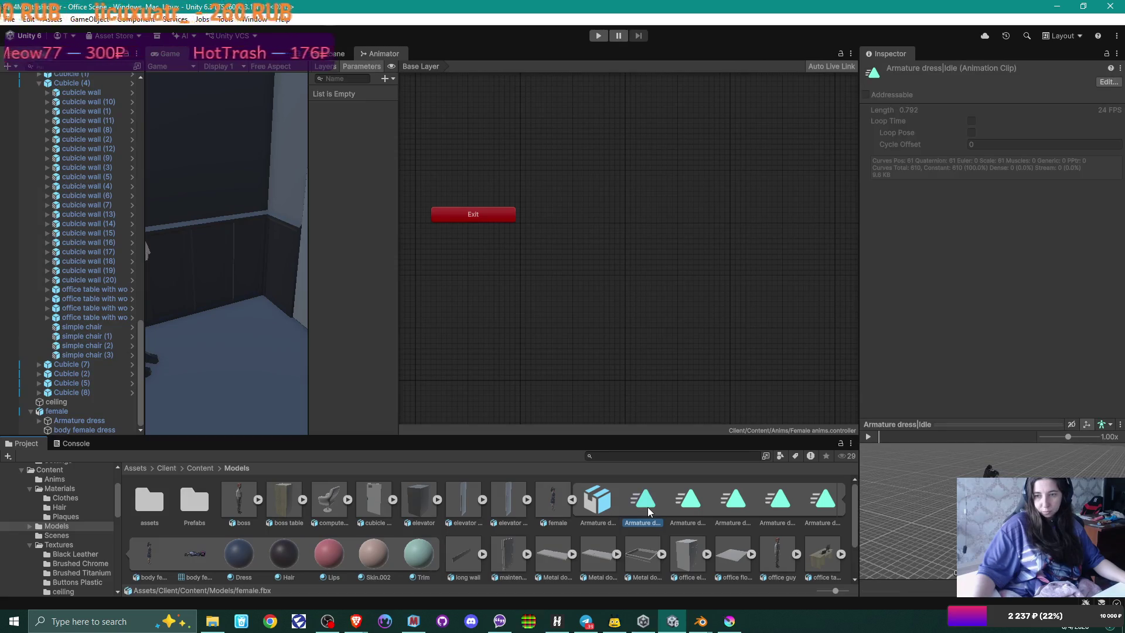
mouse_move(648, 504)
mouse_down()
mouse_move(605, 364)
mouse_move(514, 251)
mouse_move(490, 251)
mouse_up()
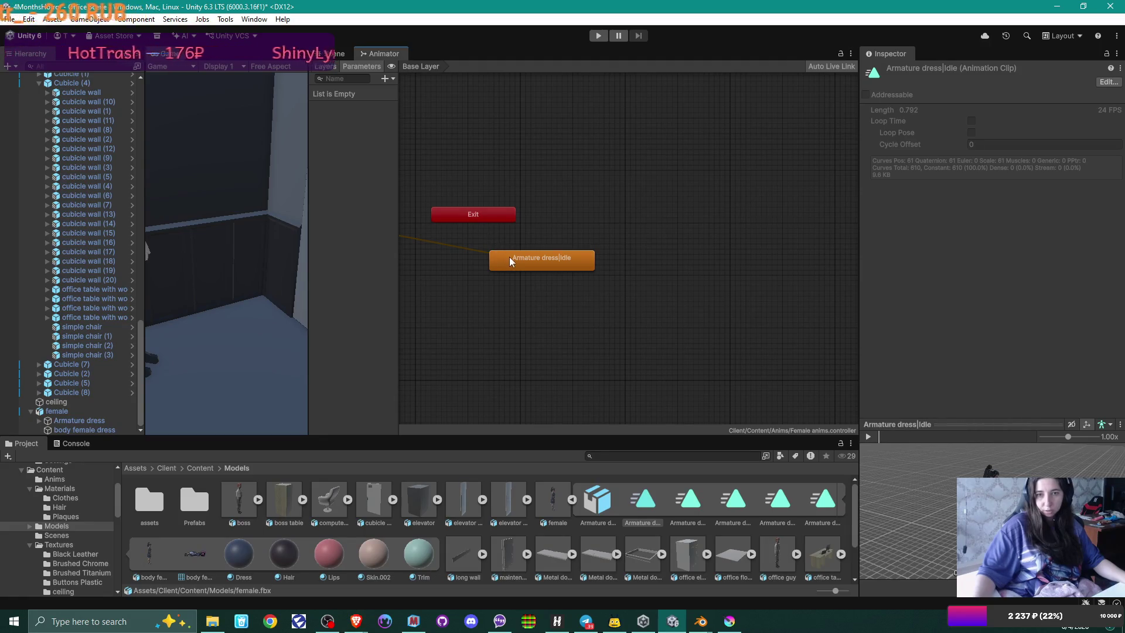
right_click(747, 183)
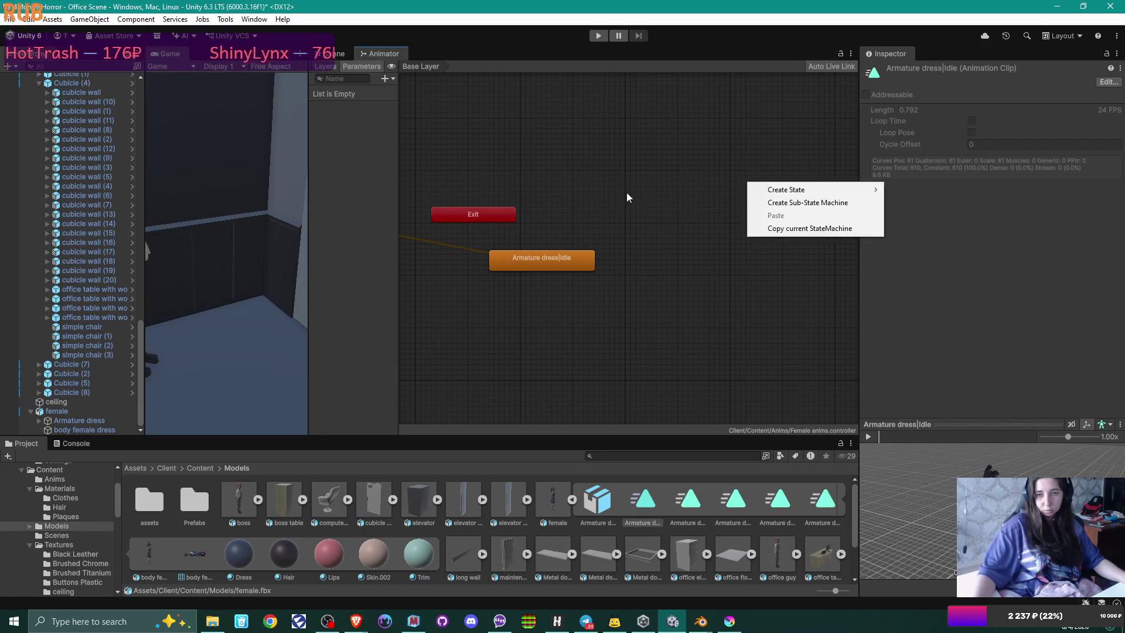
click(552, 188)
mouse_move(636, 197)
mouse_down()
mouse_move(661, 223)
mouse_move(873, 202)
mouse_up()
mouse_move(815, 270)
mouse_down()
mouse_move(762, 275)
mouse_move(458, 238)
mouse_move(480, 242)
mouse_up()
Step: Add the male sit down, Start Typing and Typing clips as new states
click(690, 505)
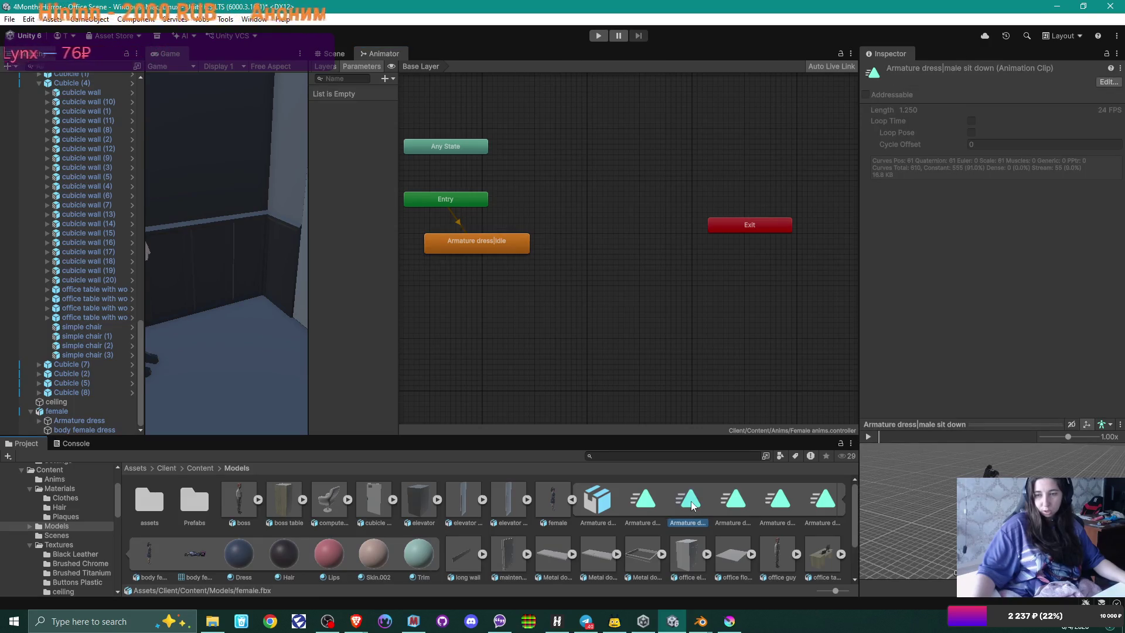
mouse_move(693, 502)
mouse_down()
mouse_move(512, 301)
mouse_move(582, 279)
mouse_move(525, 287)
mouse_up()
click(776, 508)
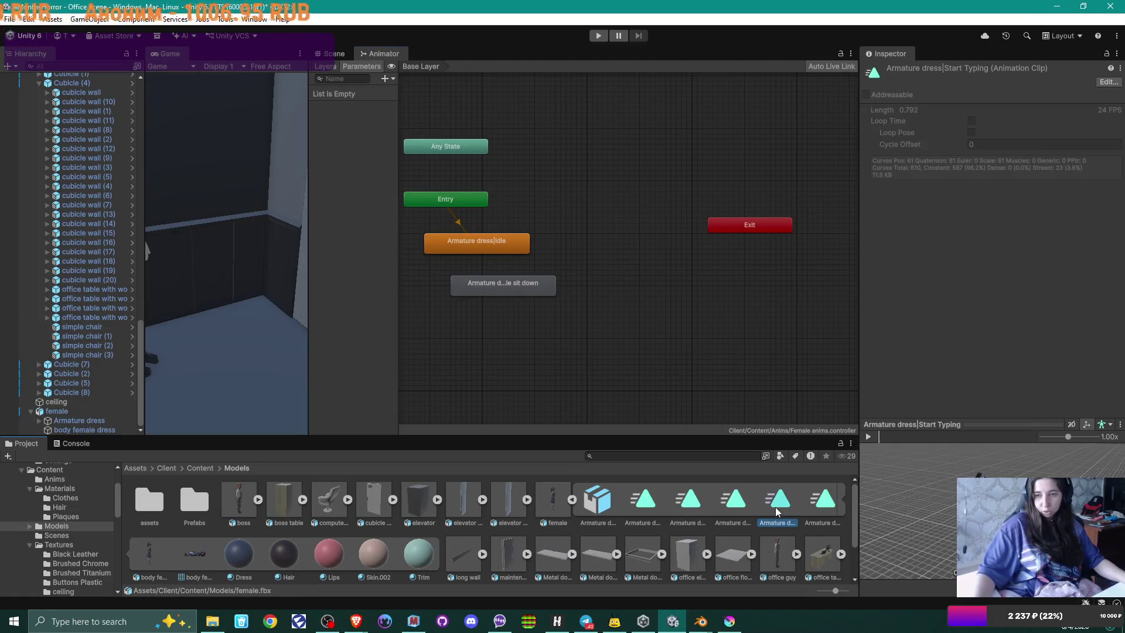
mouse_move(775, 507)
mouse_down()
mouse_move(619, 344)
mouse_move(586, 329)
mouse_up()
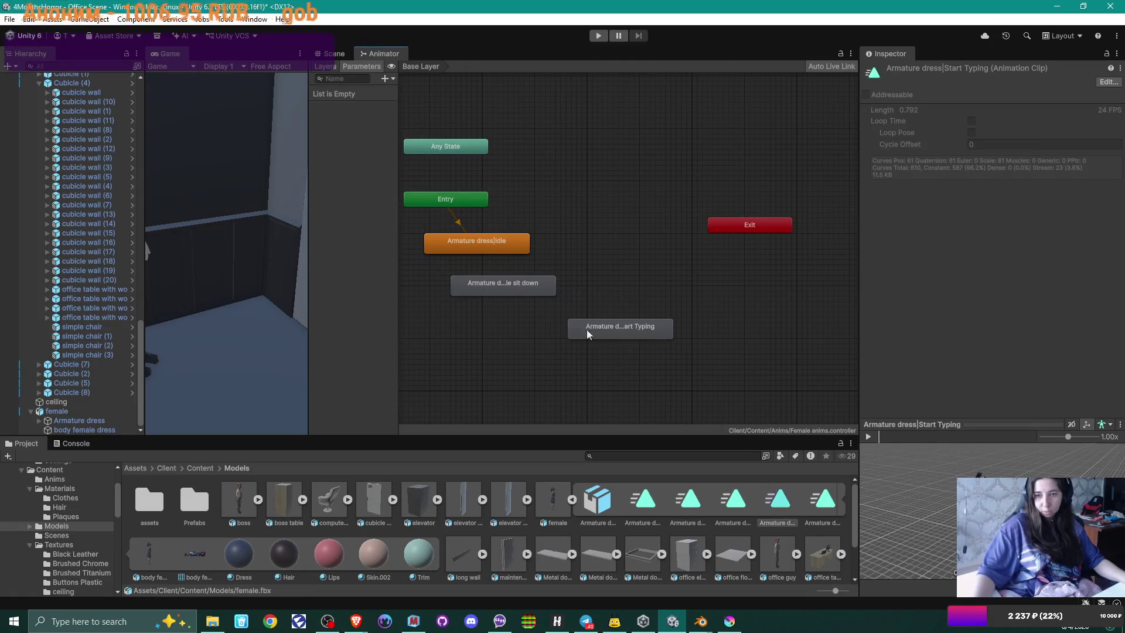
click(827, 508)
drag(828, 508, 709, 277)
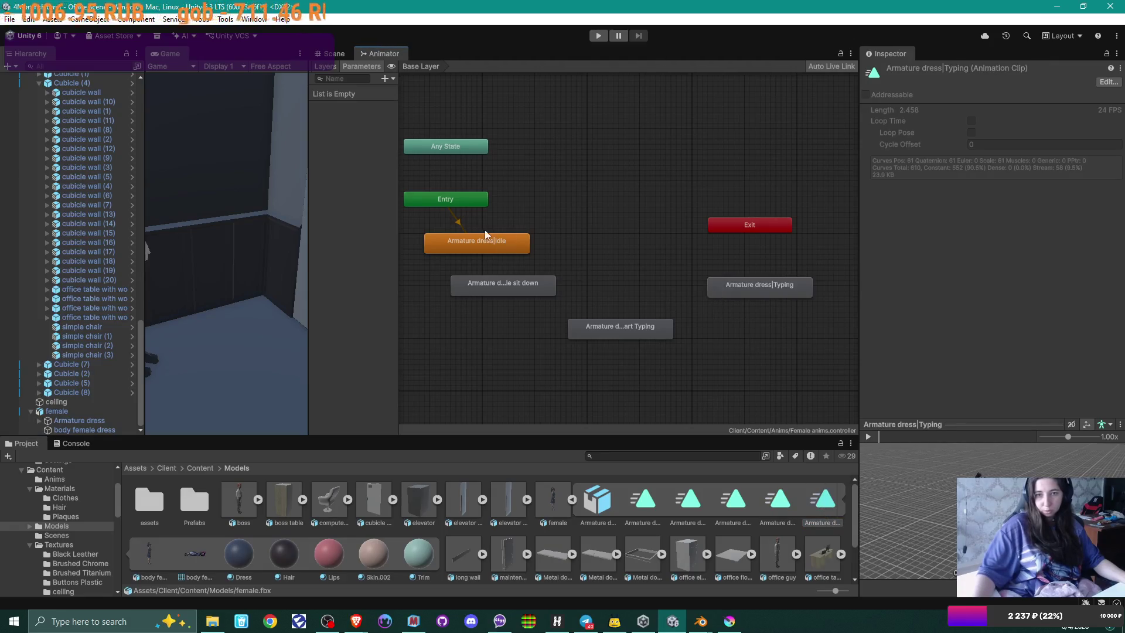
Step: Chain transitions Idle → sit down → Start Typing → Typing, then select the female object
right_click(483, 245)
click(519, 252)
click(530, 282)
right_click(536, 286)
click(580, 293)
click(618, 328)
right_click(645, 328)
click(689, 336)
click(740, 293)
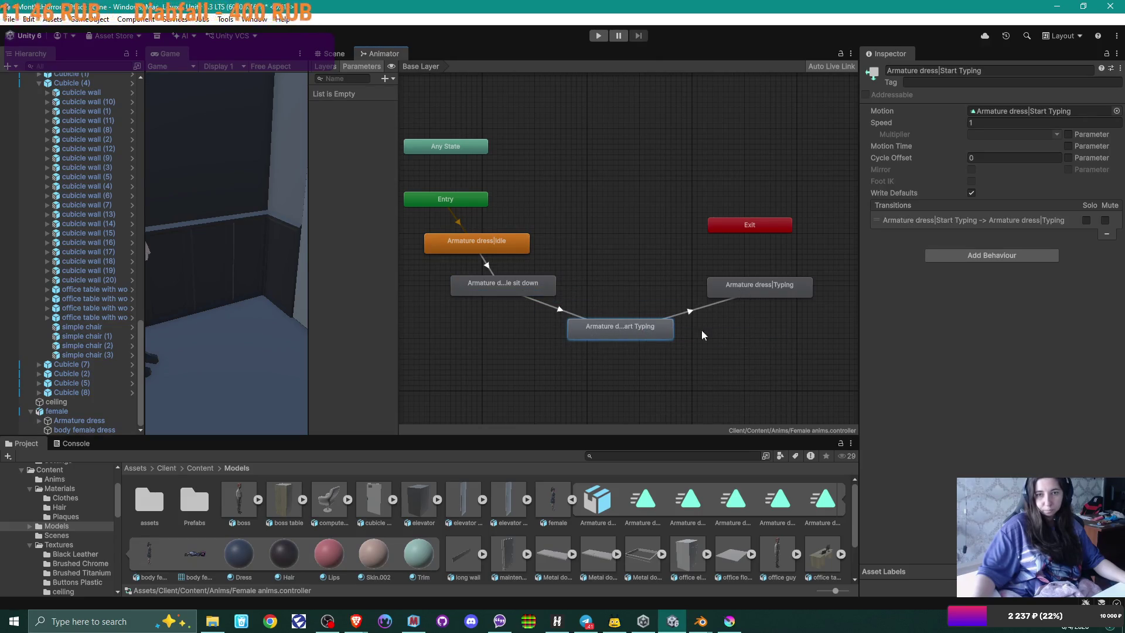
click(71, 411)
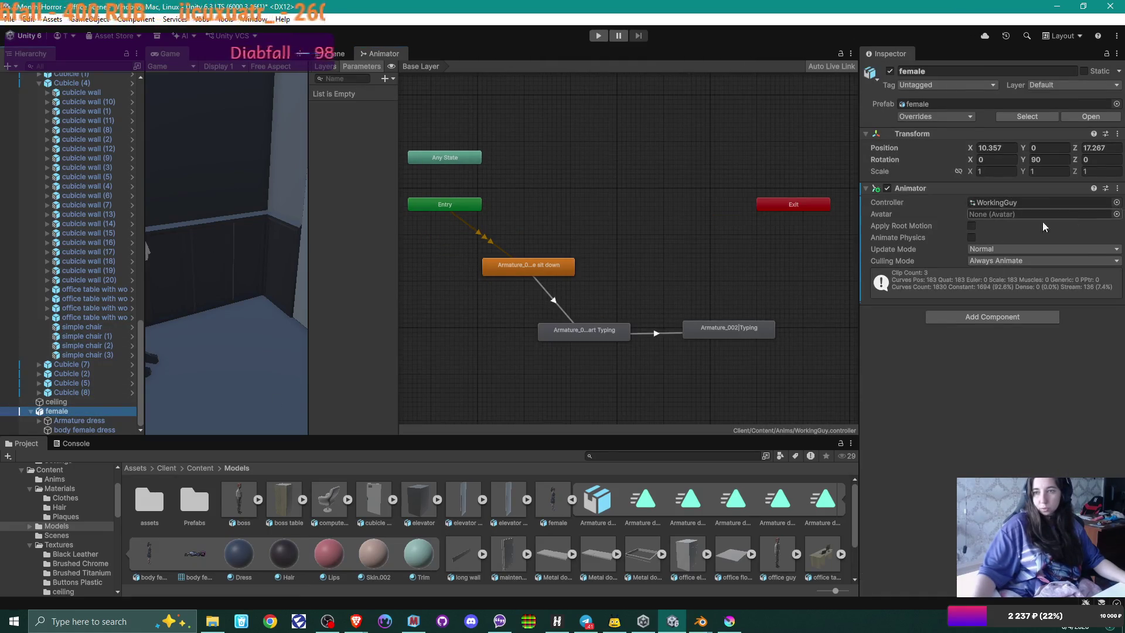
Step: Assign the Female anims controller to the female character and play the scene in Scene view
click(1116, 204)
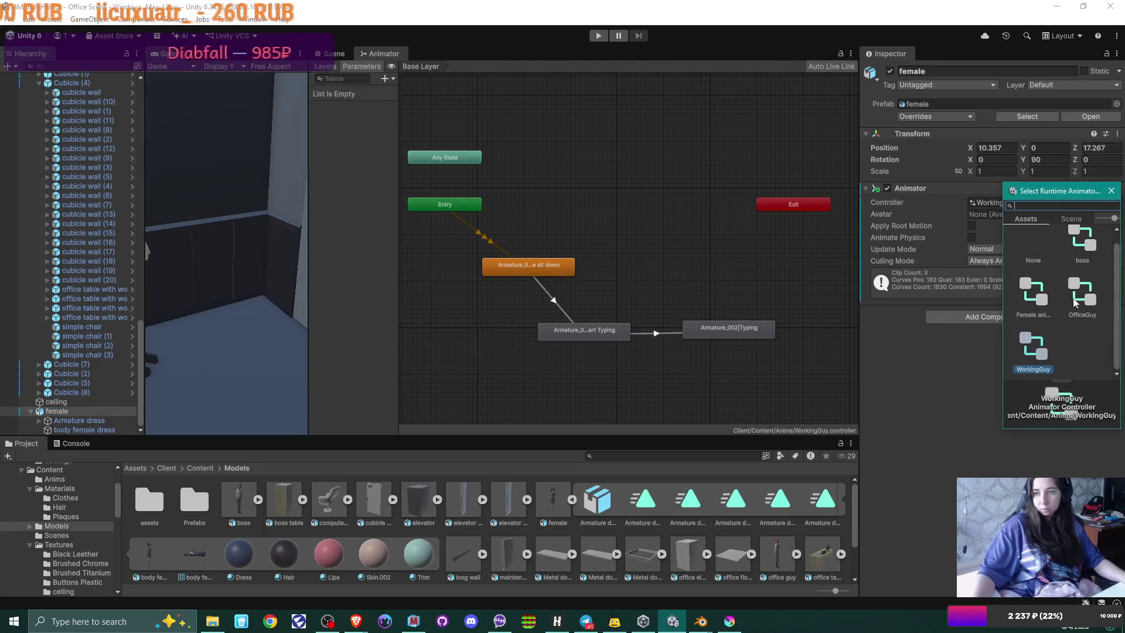
click(1038, 299)
click(1038, 298)
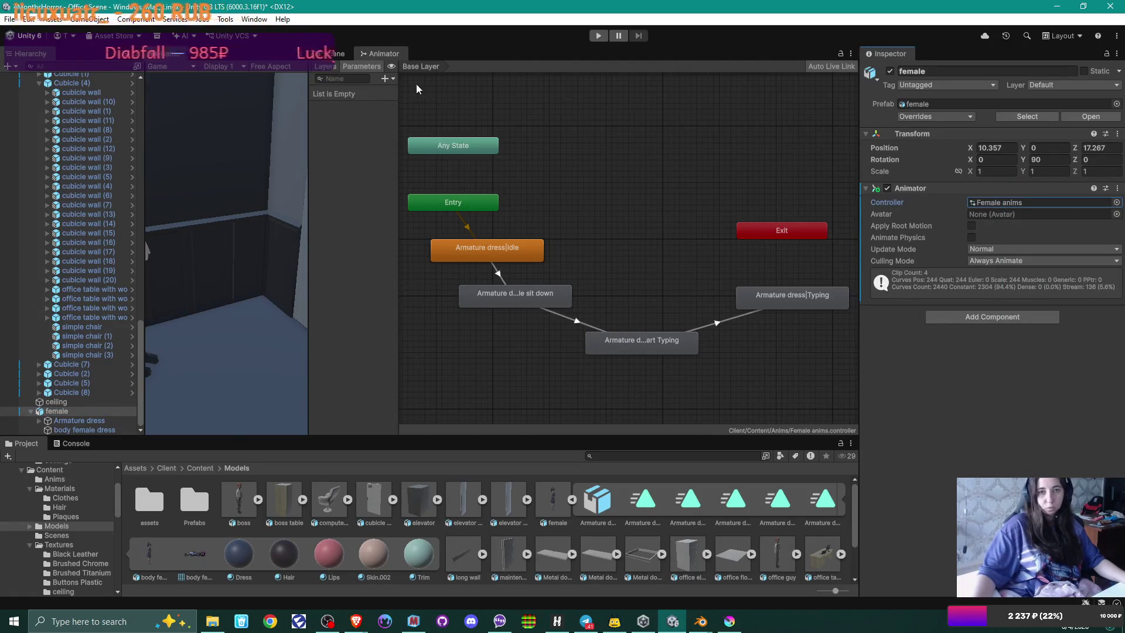
click(334, 53)
click(599, 35)
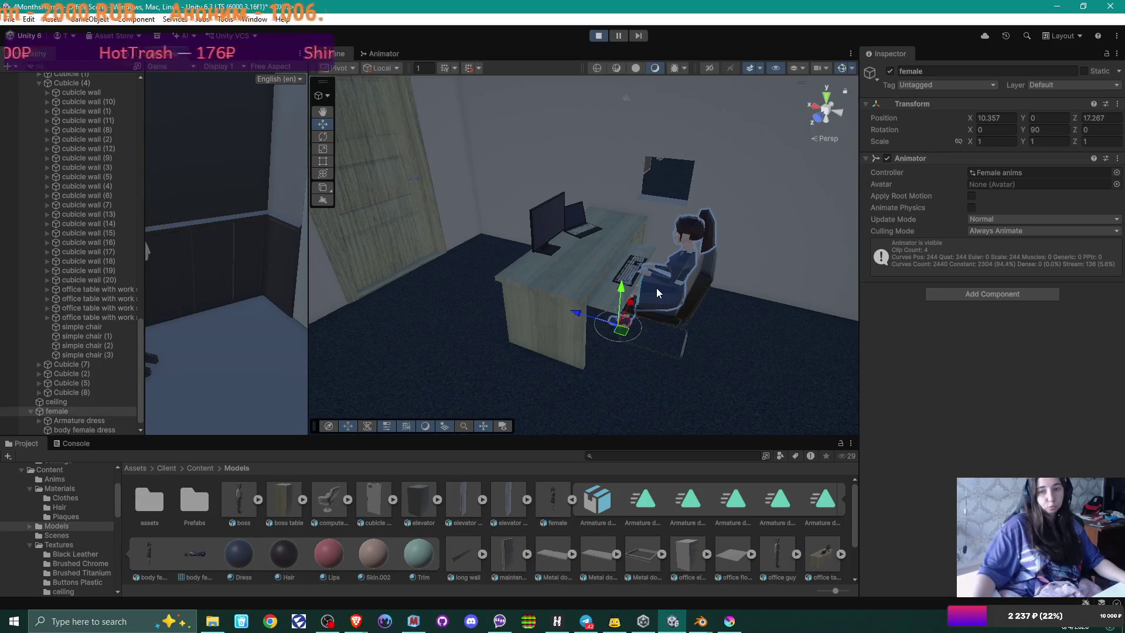
Step: Zoom in on the seated typing character, exit play mode, and select the female model asset
mouse_move(656, 287)
mouse_down()
mouse_move(638, 294)
mouse_move(713, 283)
mouse_move(680, 289)
mouse_move(598, 233)
mouse_move(596, 296)
mouse_move(633, 311)
mouse_move(575, 381)
mouse_move(616, 352)
mouse_move(453, 381)
mouse_up()
scroll(572, 365, up, 3)
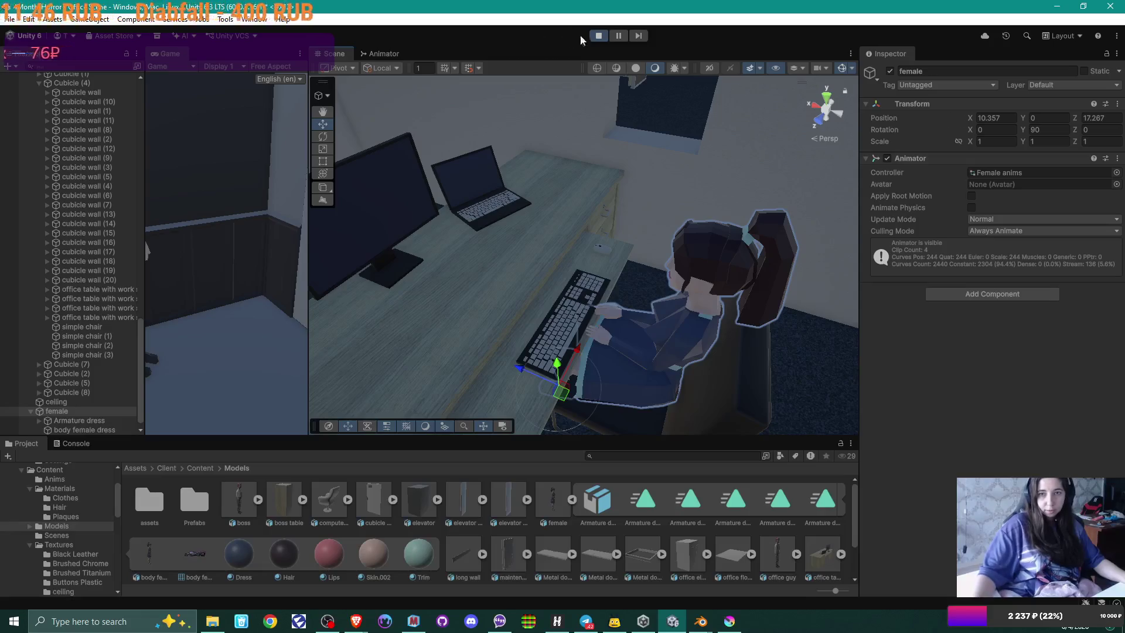
click(599, 35)
mouse_move(585, 216)
mouse_down()
mouse_move(618, 321)
mouse_move(540, 333)
mouse_up()
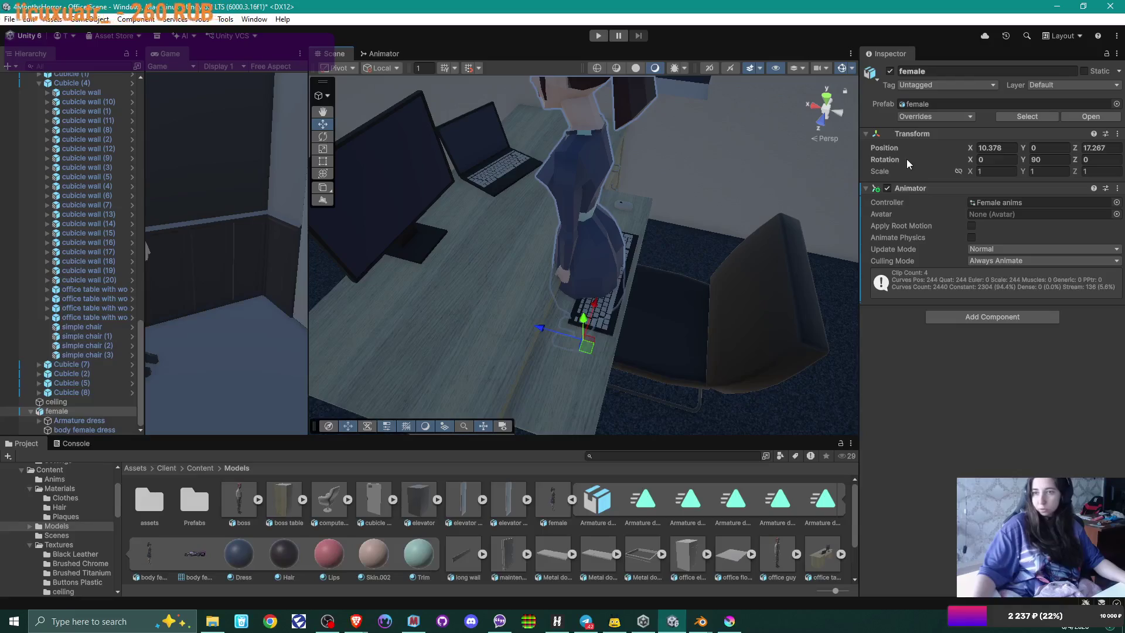
click(554, 498)
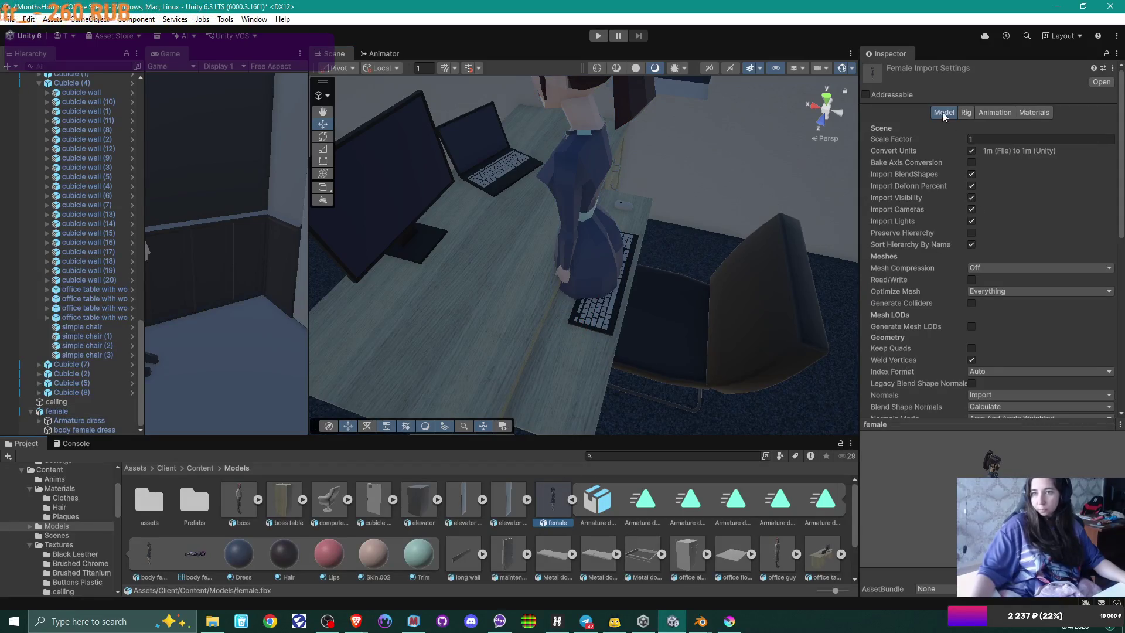
Step: Enable Loop Time and Loop Pose on the Typing clip, apply the import, and replay
click(993, 111)
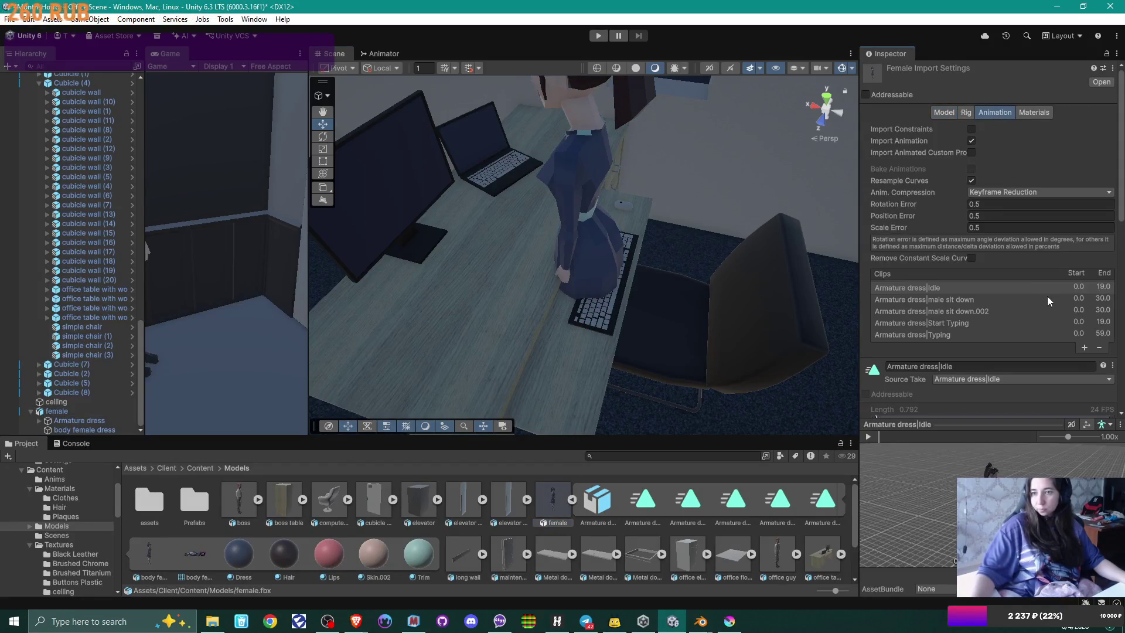
click(970, 335)
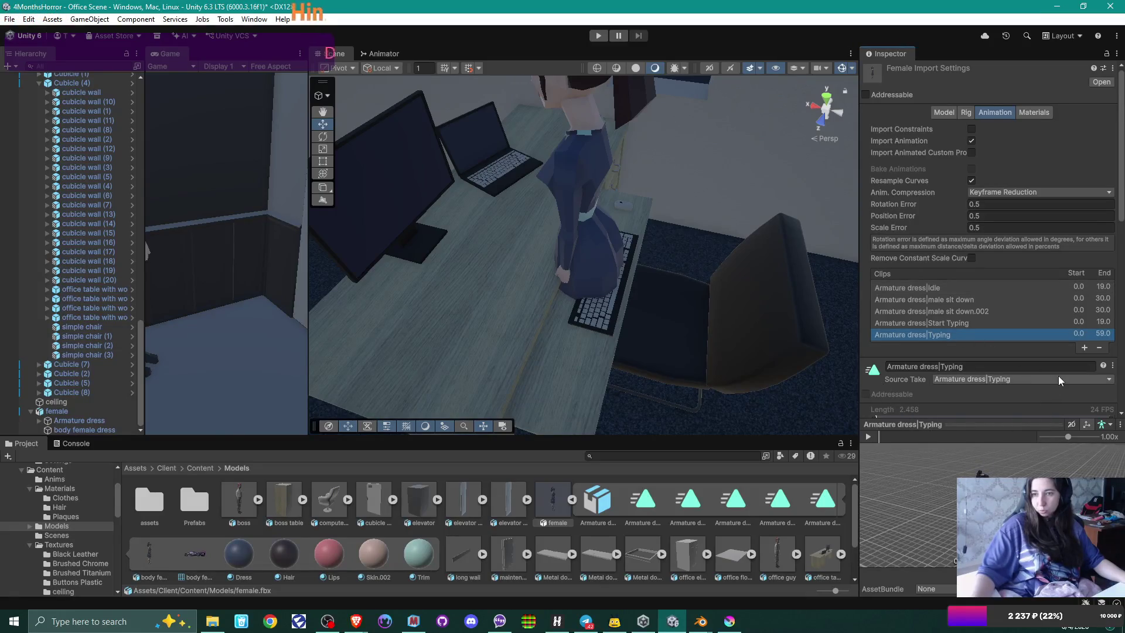
scroll(1058, 375, down, 5)
click(972, 300)
click(972, 312)
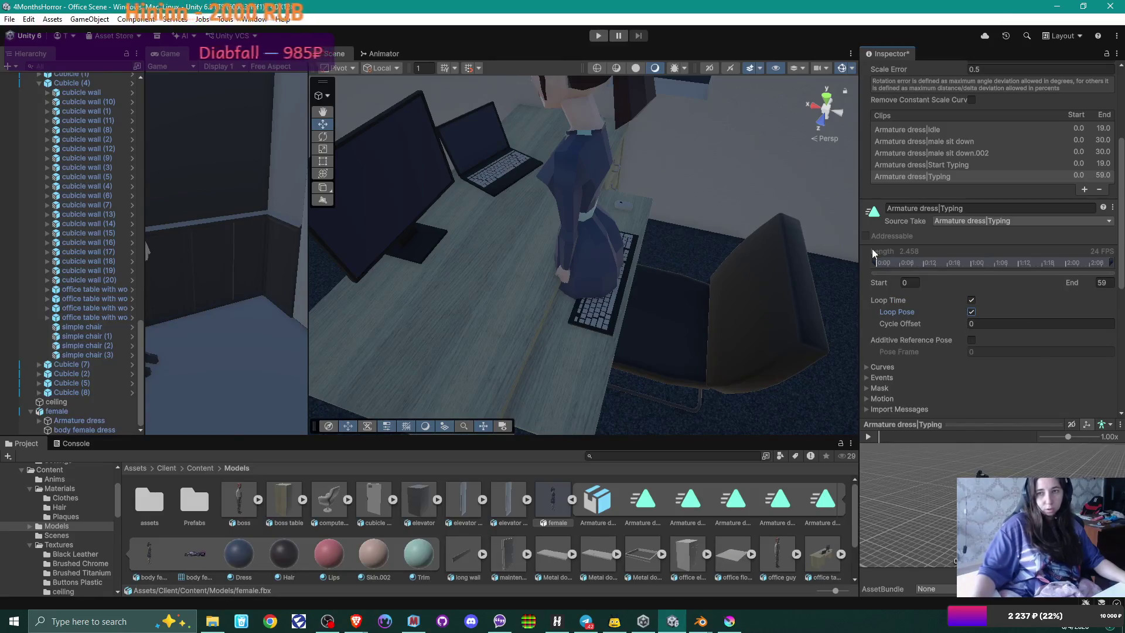
scroll(1083, 357, down, 2)
click(1089, 361)
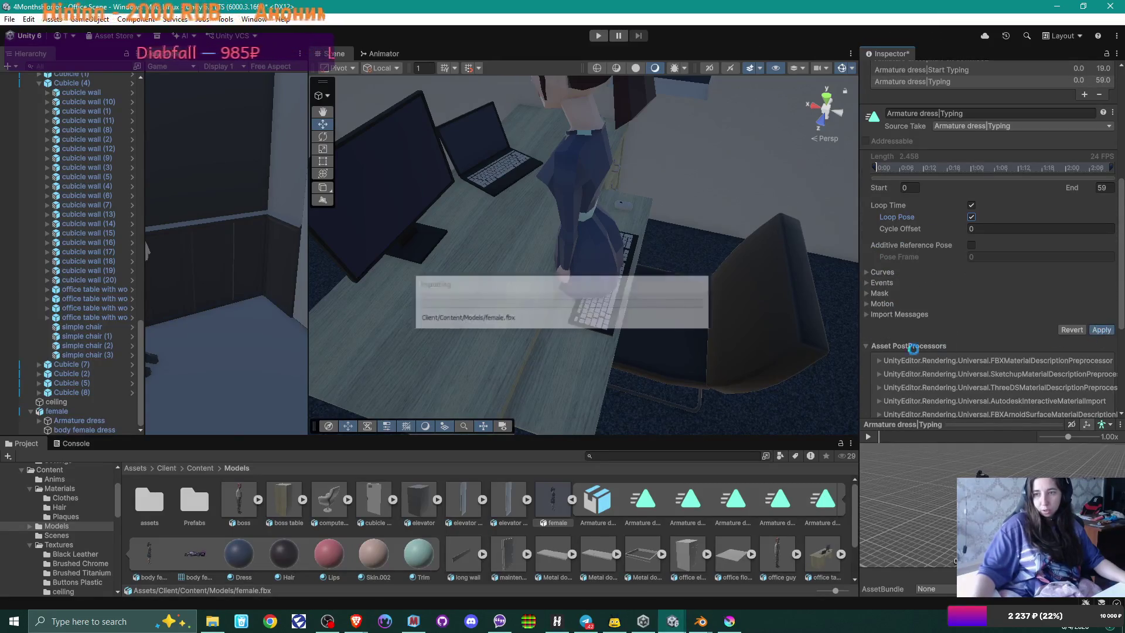
scroll(640, 310, down, 3)
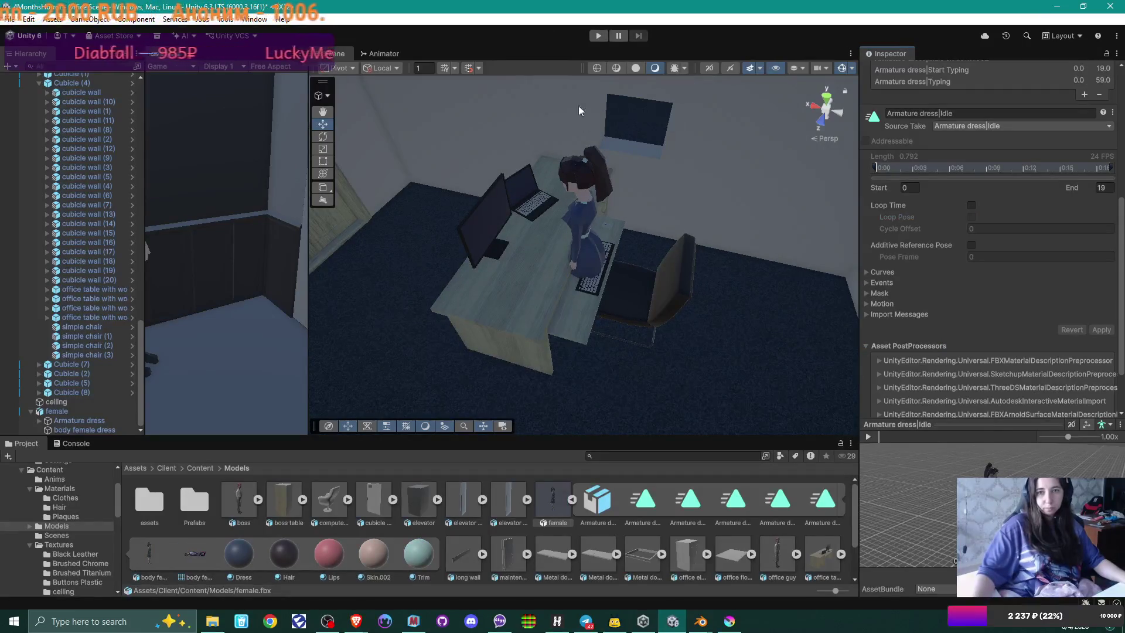
click(598, 36)
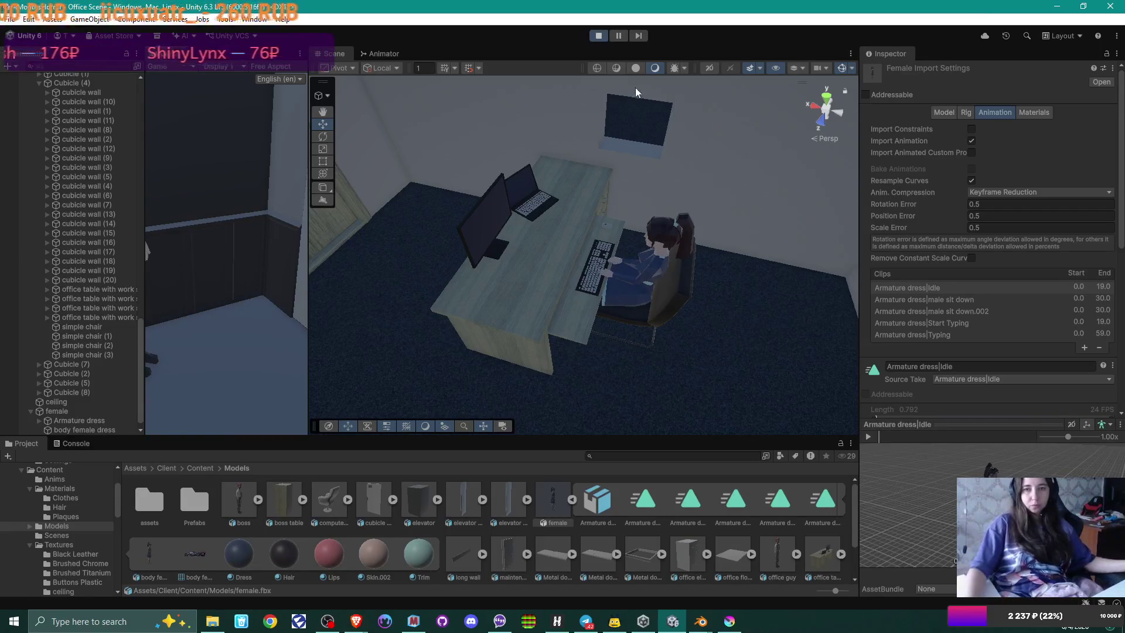
Step: Nudge the female character to Position X 10.443 and play-test, orbiting to check her pose
click(599, 35)
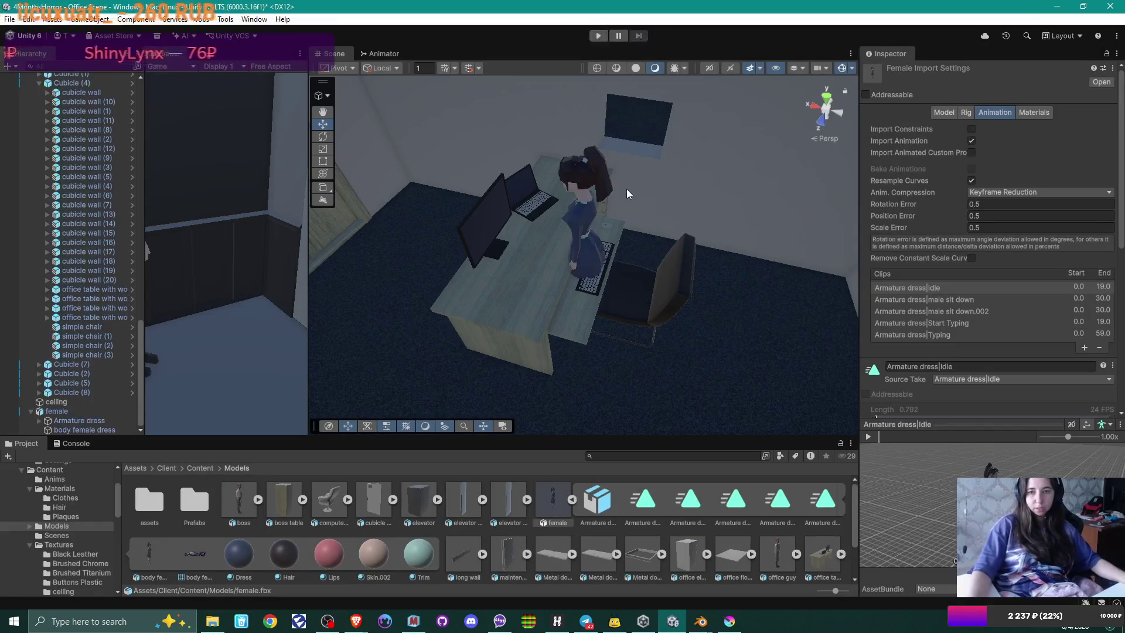
click(586, 264)
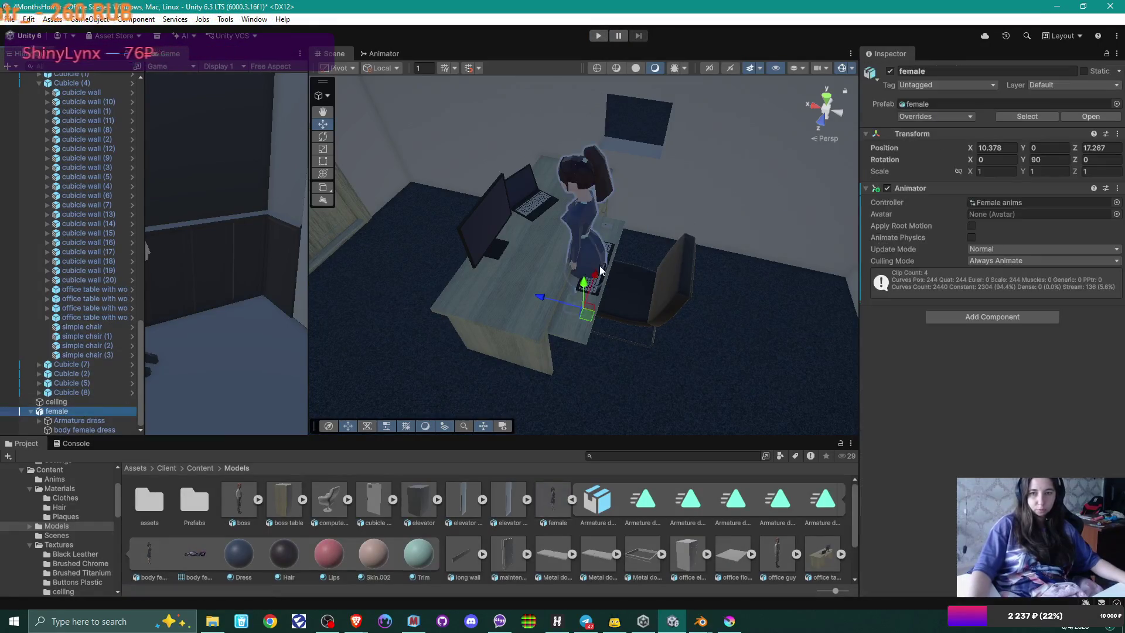
drag(543, 303, 535, 301)
key(ctrl+p)
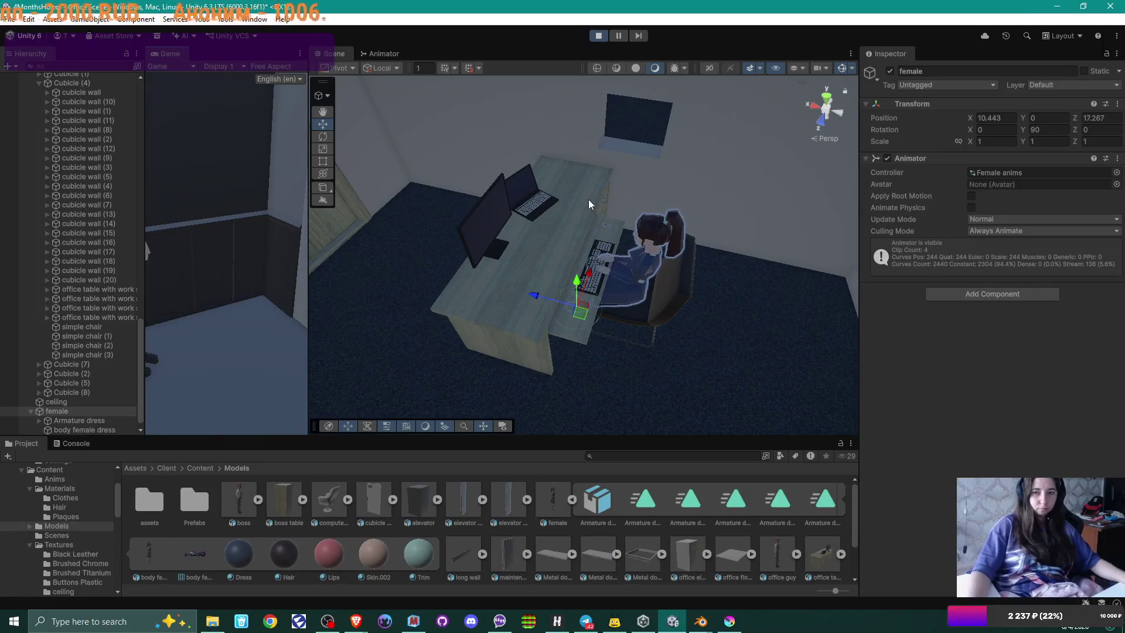
mouse_move(718, 244)
mouse_down()
mouse_move(557, 280)
mouse_move(733, 188)
mouse_up()
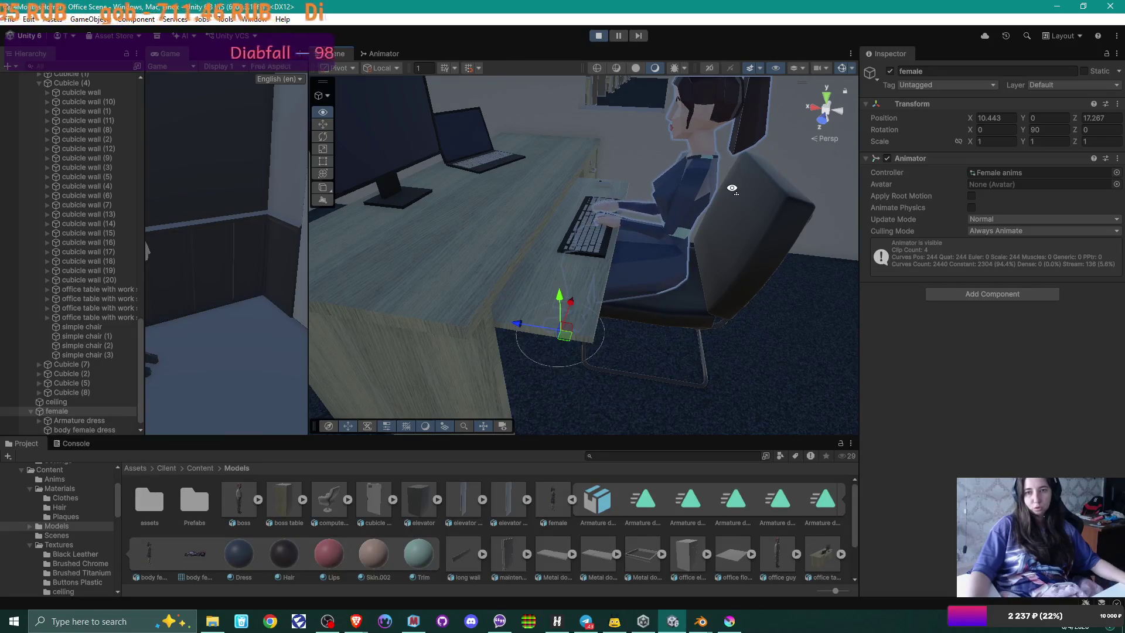
mouse_move(733, 188)
mouse_down()
mouse_move(471, 191)
mouse_move(503, 158)
mouse_move(492, 180)
mouse_move(503, 259)
mouse_up()
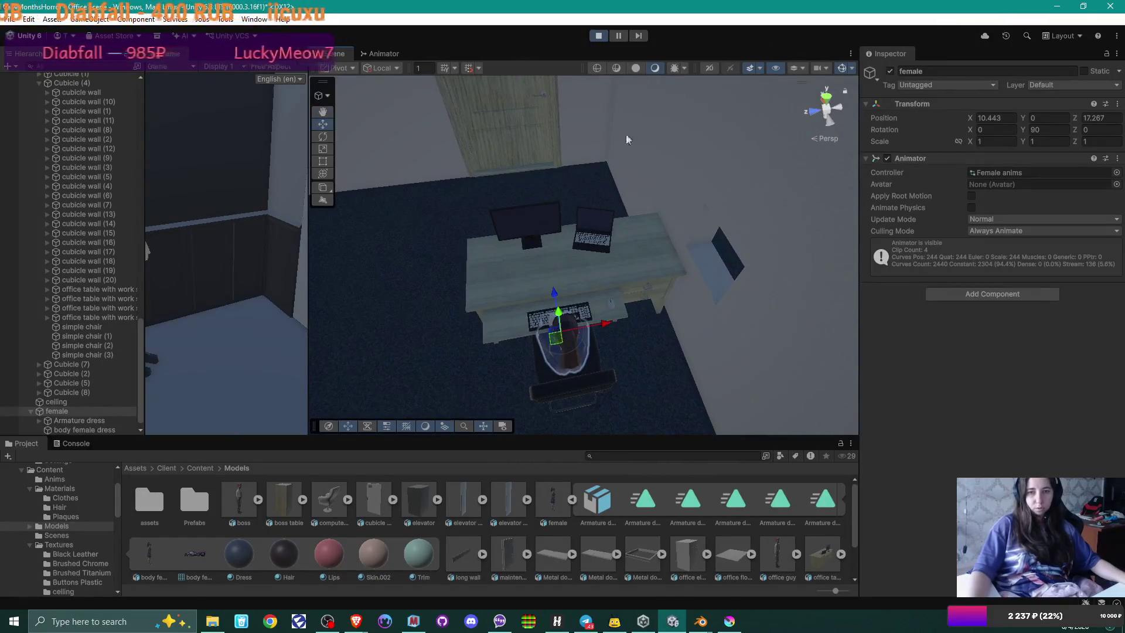
click(599, 36)
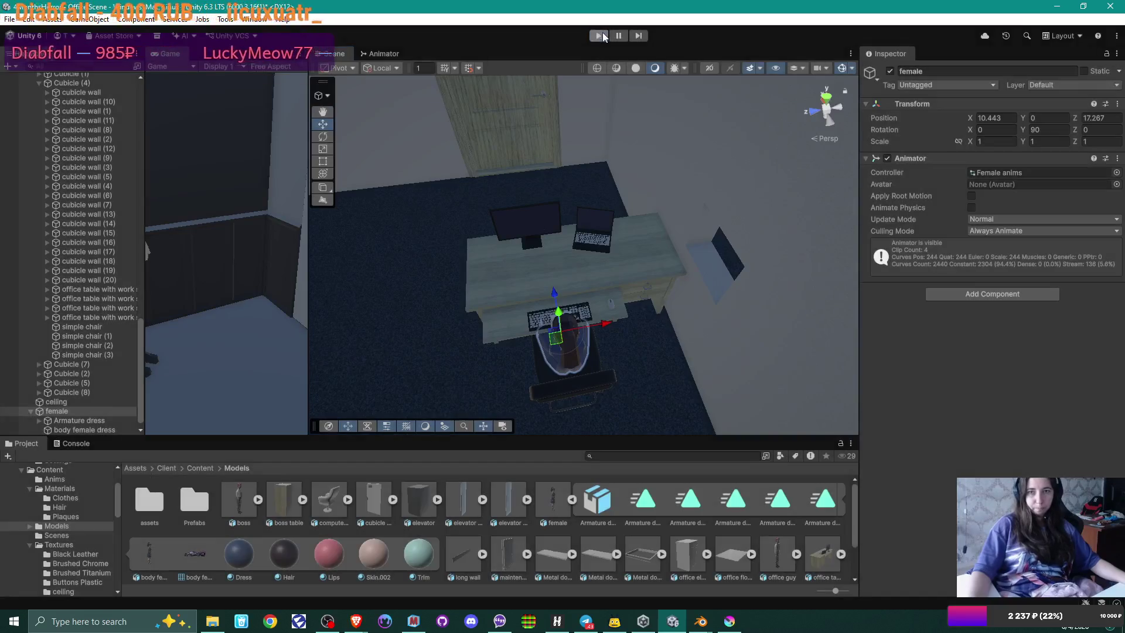
Step: Move the laptop and monitor together to the right along the desk's X axis
click(599, 238)
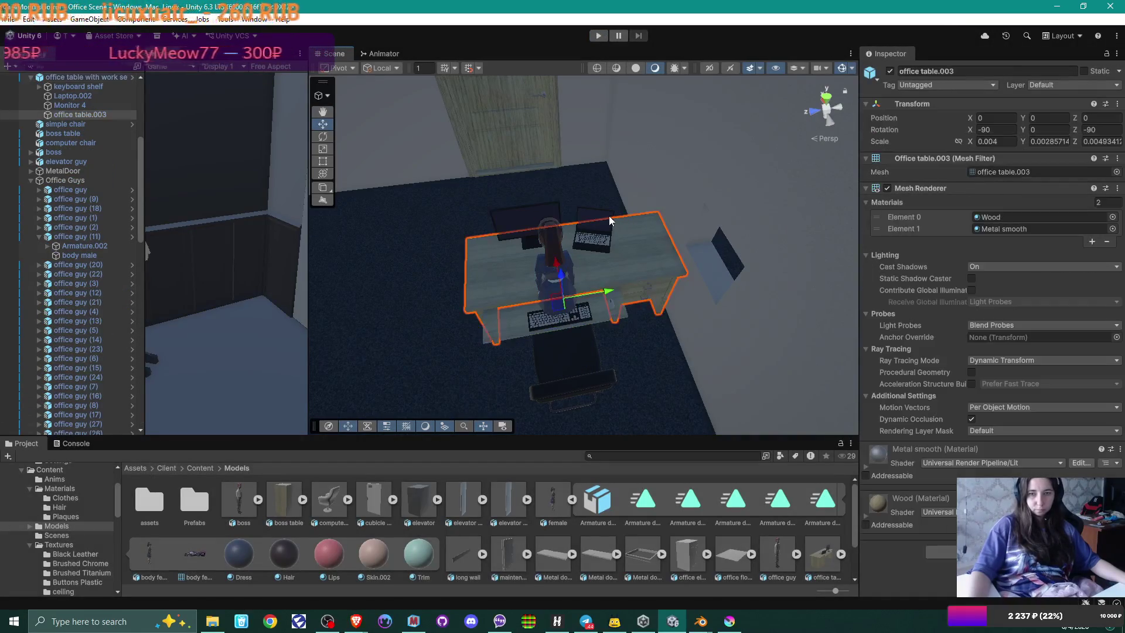
click(592, 235)
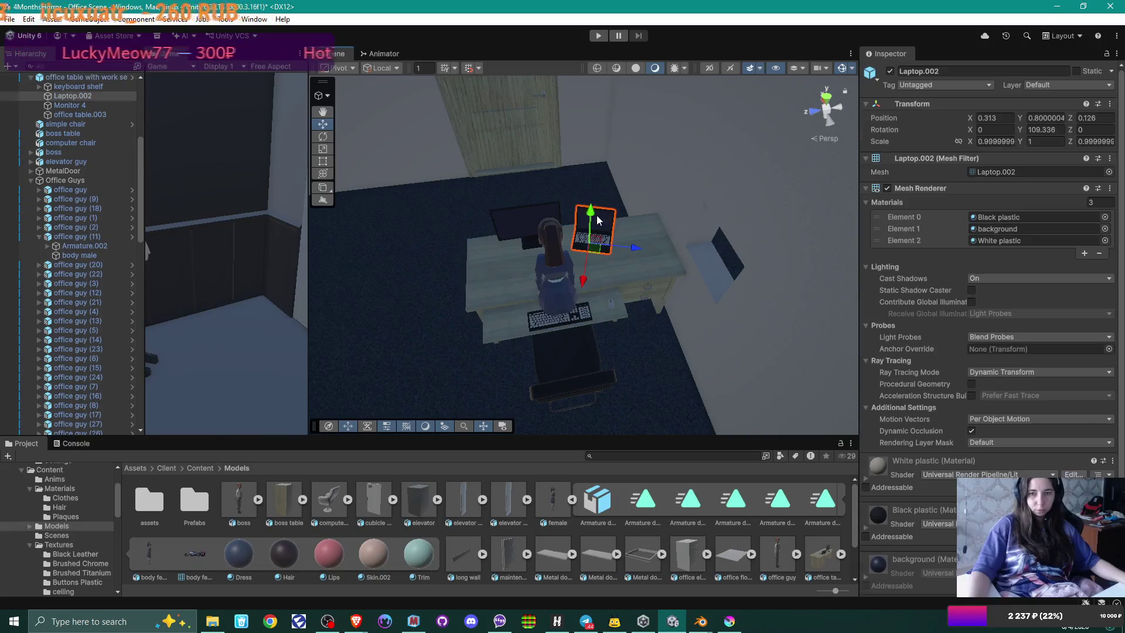
ctrl+click(537, 220)
drag(579, 230, 597, 234)
click(600, 164)
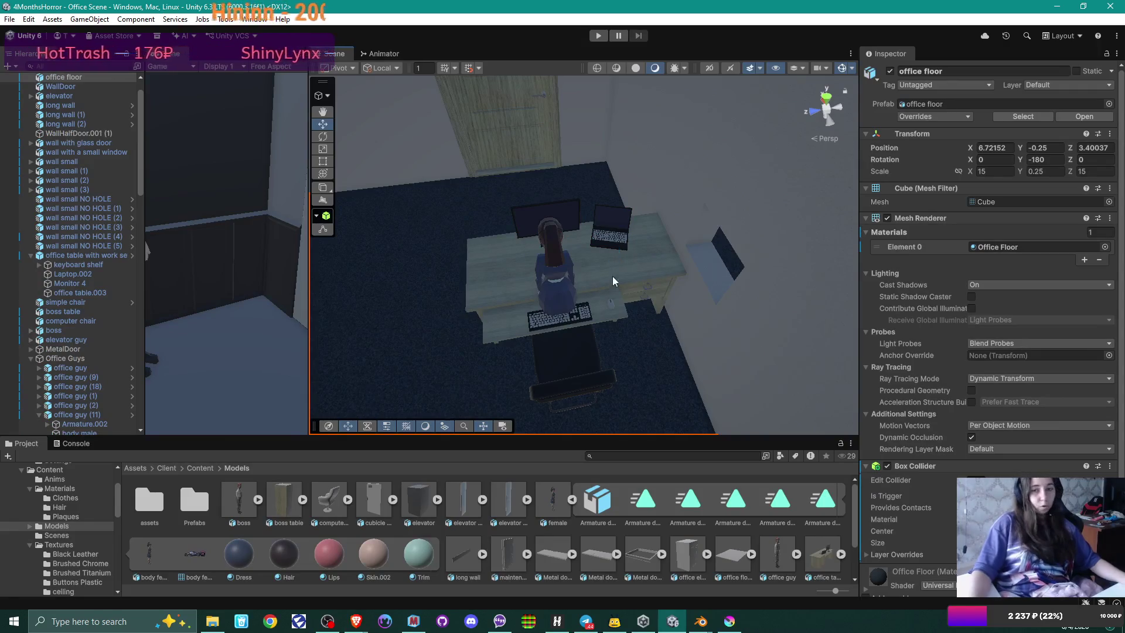
mouse_move(607, 307)
alt+mouse_down()
mouse_move(681, 223)
mouse_move(590, 269)
mouse_move(660, 277)
mouse_move(643, 291)
alt+mouse_up()
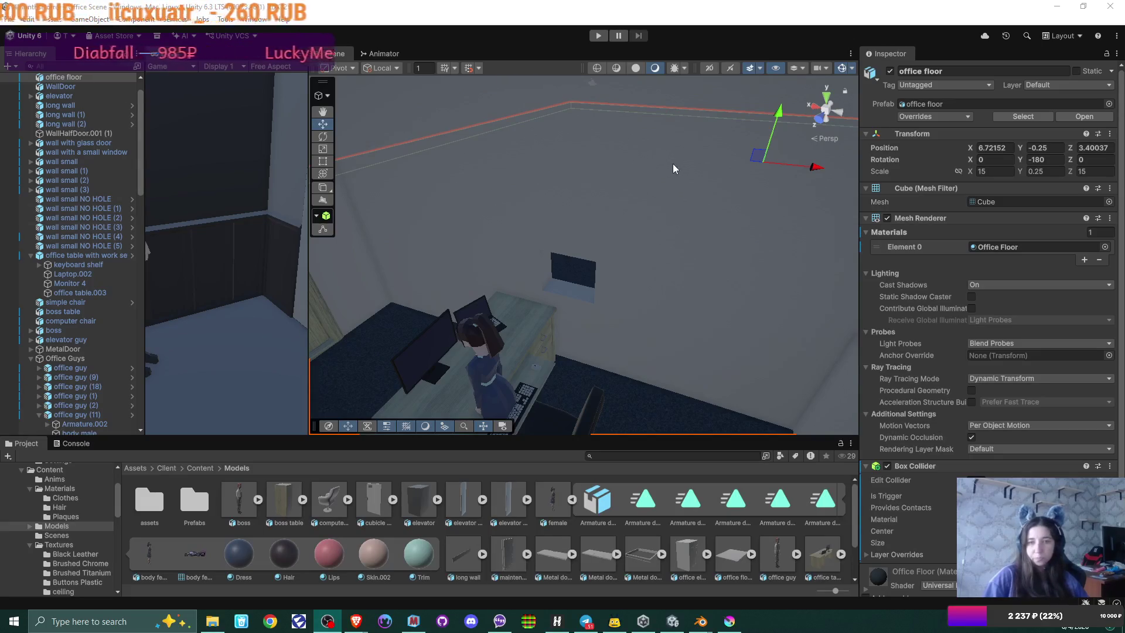
mouse_move(529, 225)
mouse_down()
mouse_move(582, 220)
mouse_move(467, 263)
mouse_up()
drag(694, 221, 695, 232)
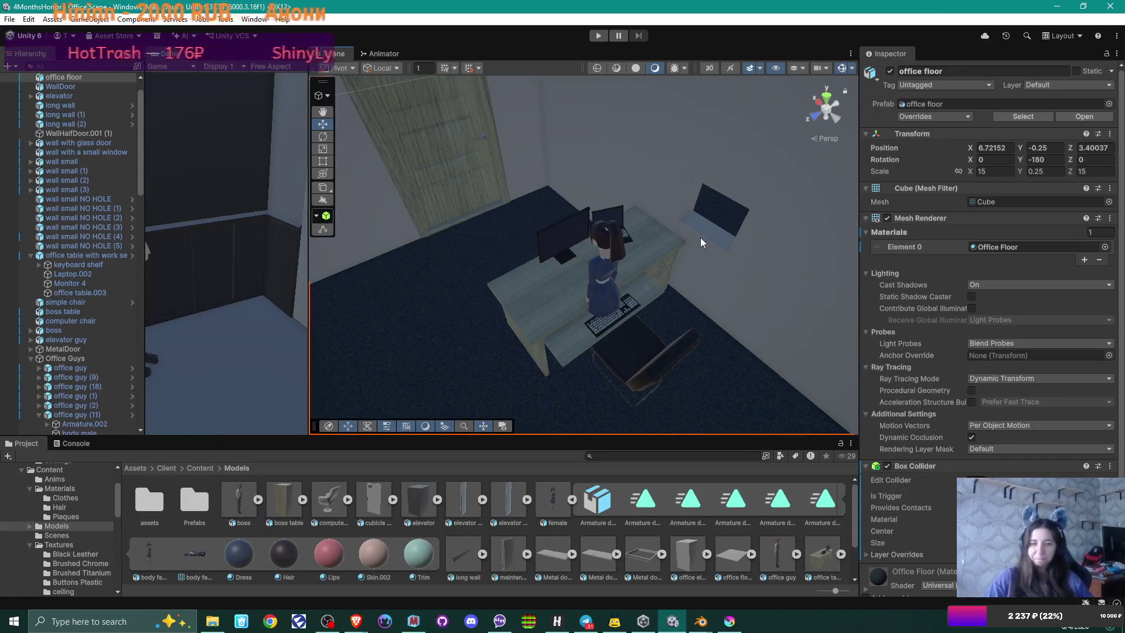
mouse_move(724, 231)
mouse_down()
mouse_move(651, 186)
mouse_move(480, 233)
mouse_move(528, 175)
mouse_move(492, 199)
mouse_move(545, 216)
mouse_move(565, 241)
mouse_move(563, 306)
mouse_move(566, 278)
mouse_move(809, 176)
mouse_move(743, 221)
mouse_move(748, 233)
mouse_move(613, 272)
mouse_move(686, 262)
mouse_move(619, 356)
mouse_move(611, 329)
mouse_move(645, 269)
mouse_move(681, 261)
mouse_move(532, 289)
mouse_move(803, 276)
mouse_move(722, 273)
mouse_up()
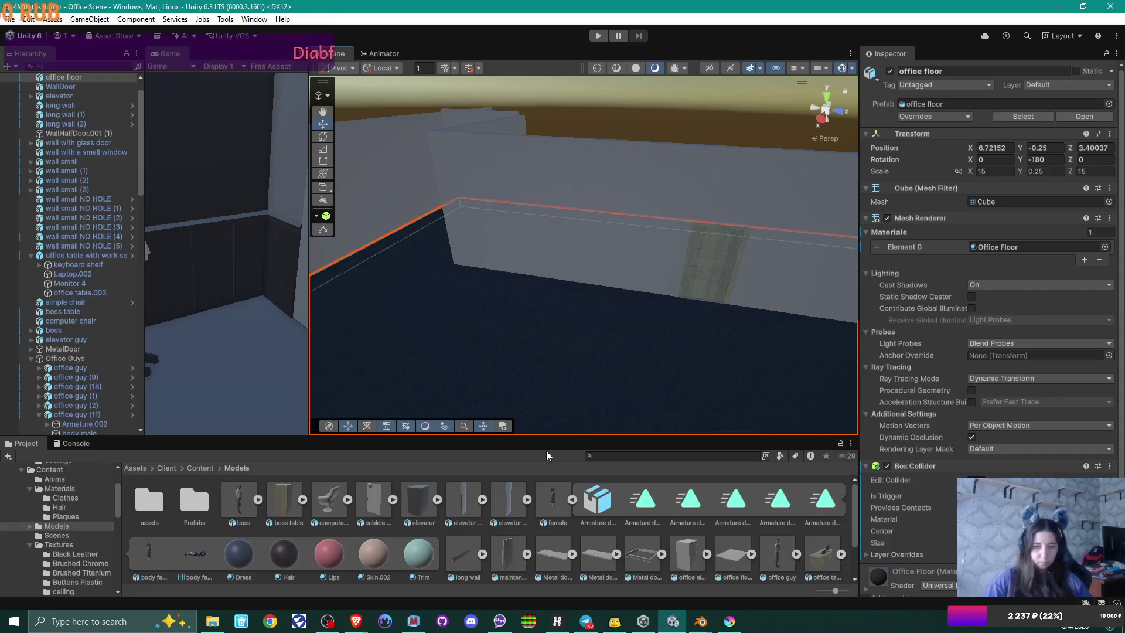
mouse_move(701, 620)
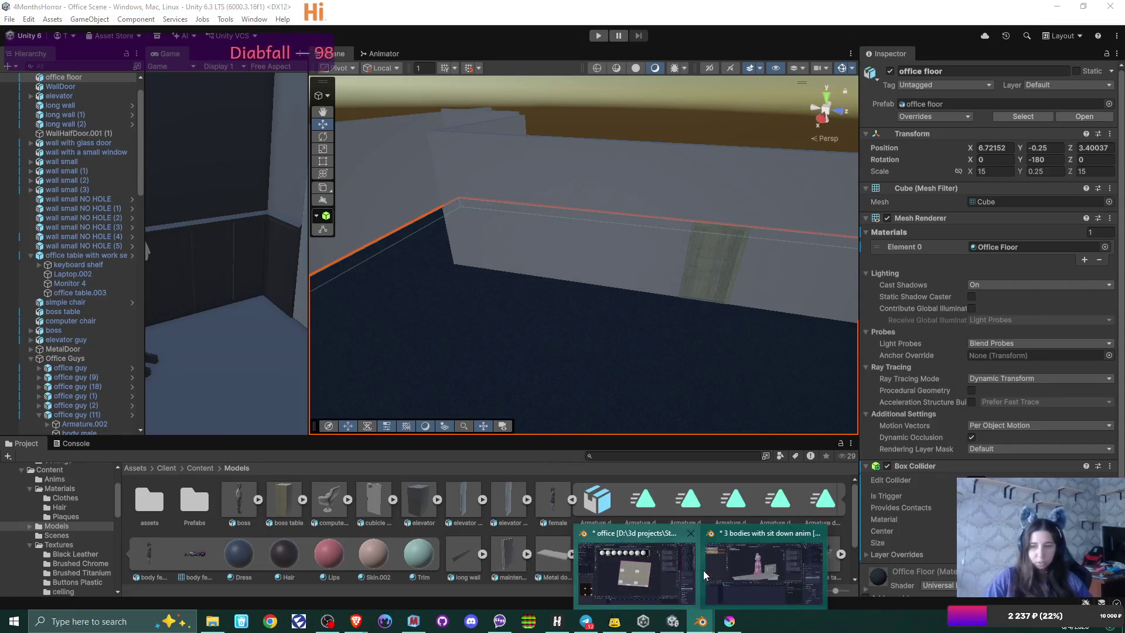
Step: Save the character animation .blend file, glance at Unity, and return to the Blender office file
click(720, 565)
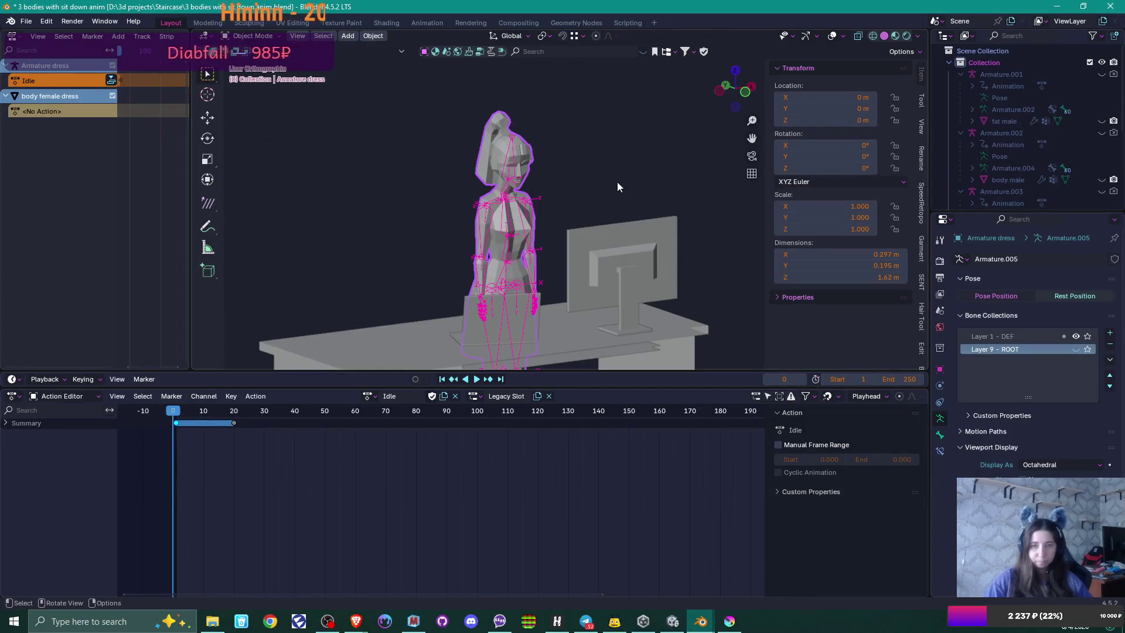
key(ctrl+s)
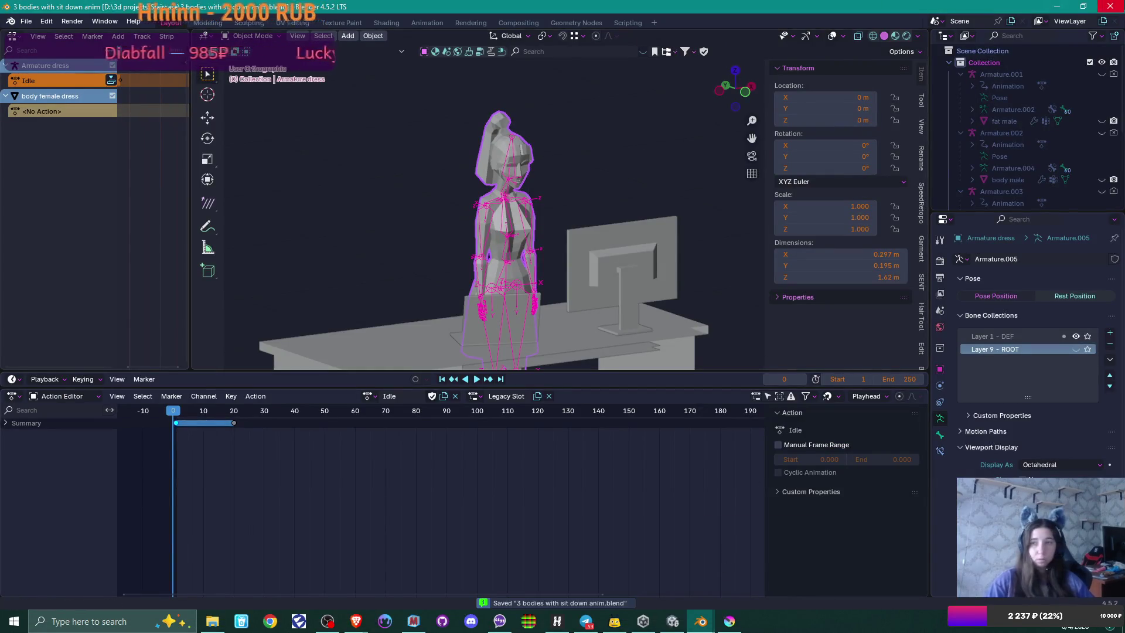
key(alt+Tab)
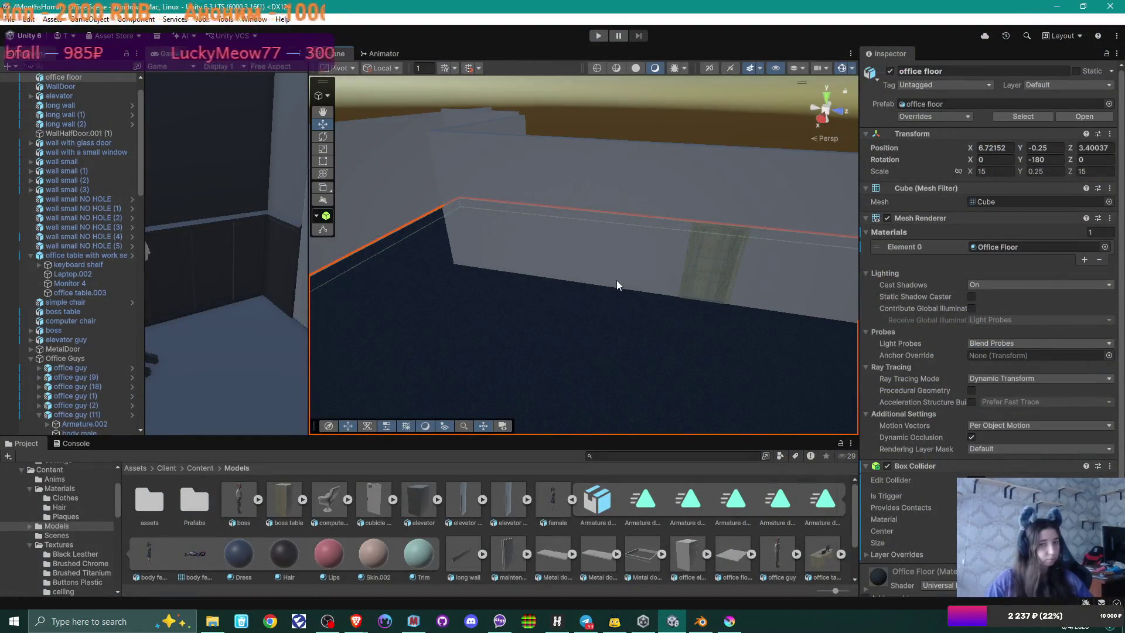
scroll(617, 280, down, 2)
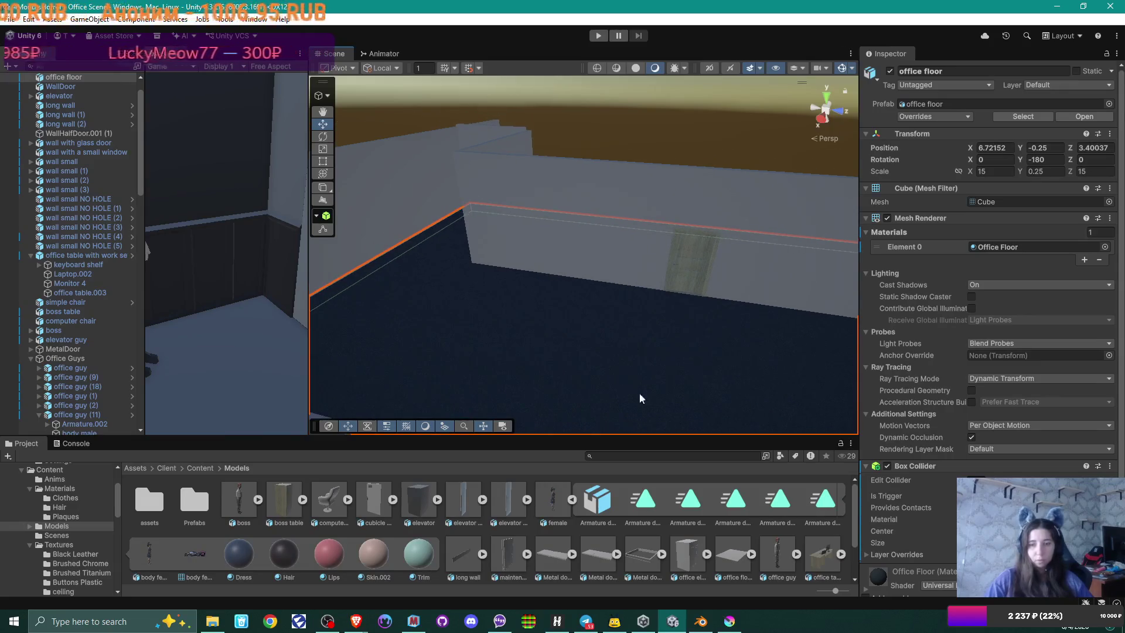
click(701, 621)
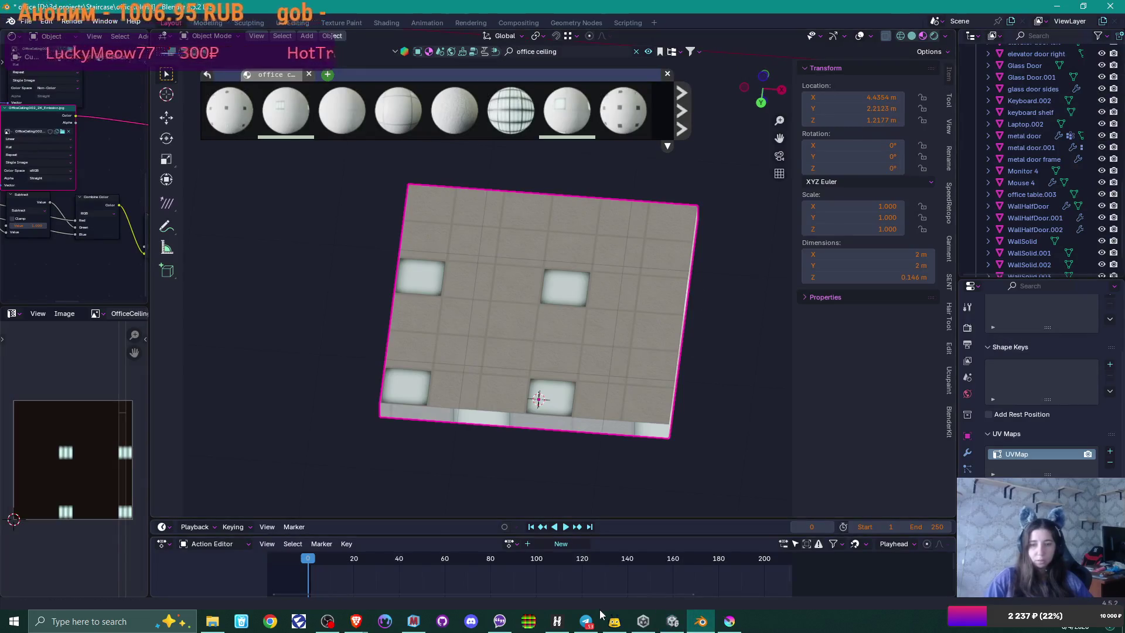
Step: Exit the isolated ceiling view and select every object in the room
click(649, 626)
click(1112, 9)
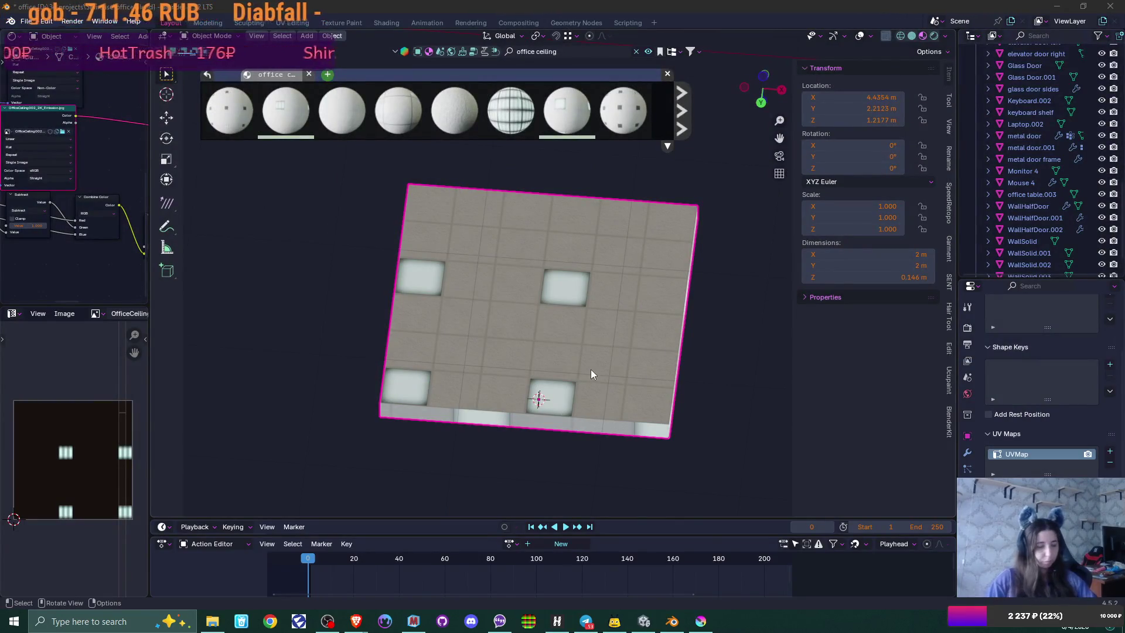
click(735, 343)
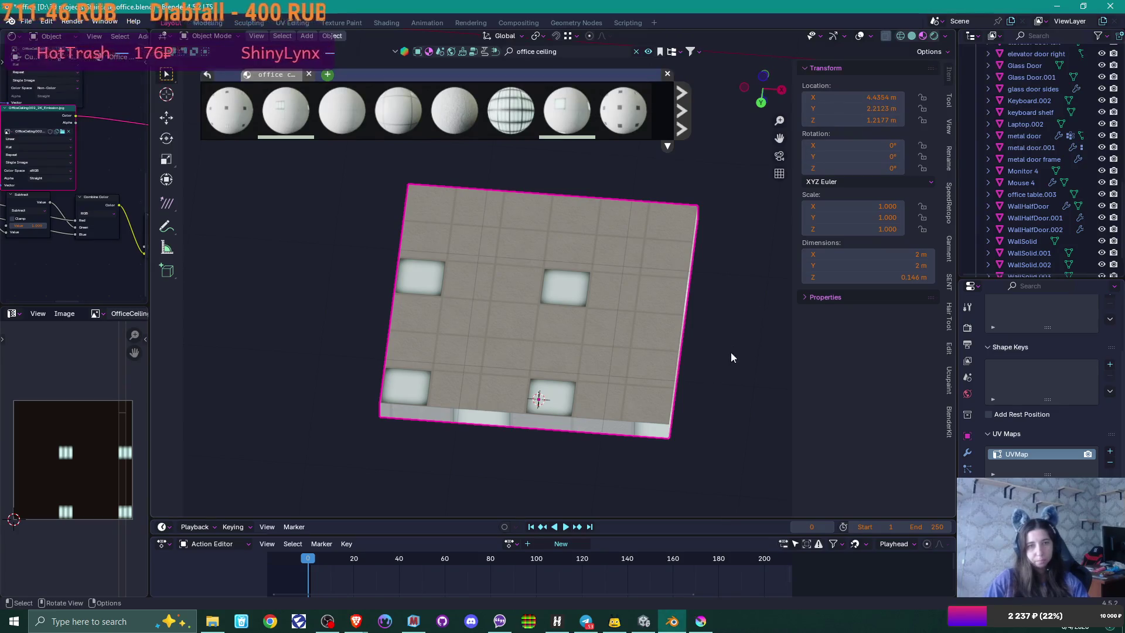
key(slash)
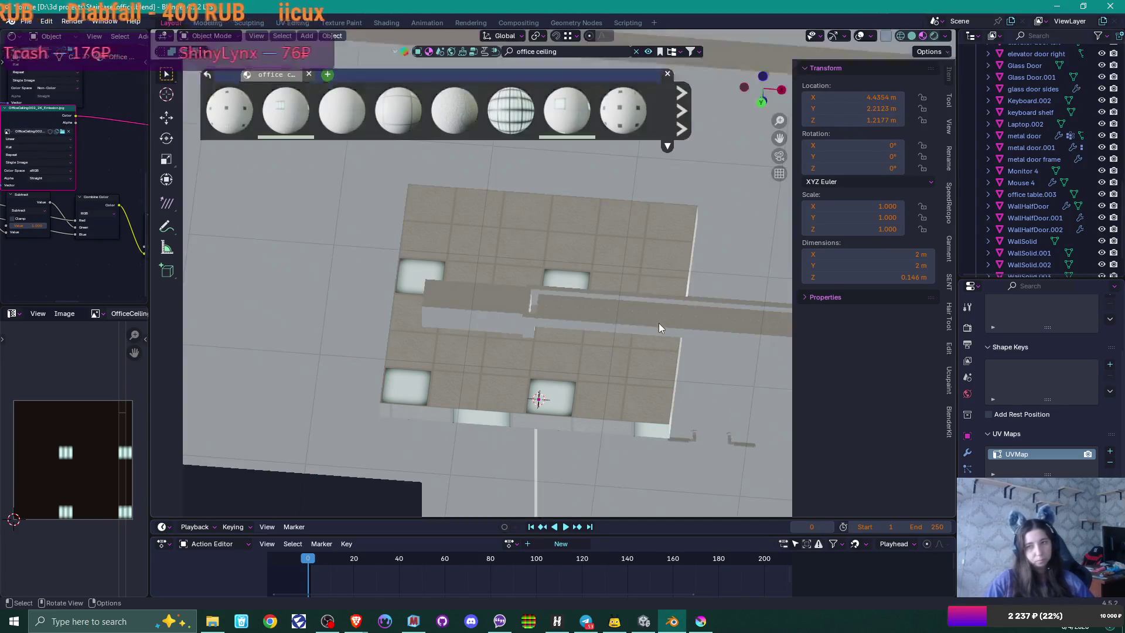
key(a)
scroll(651, 327, up, 3)
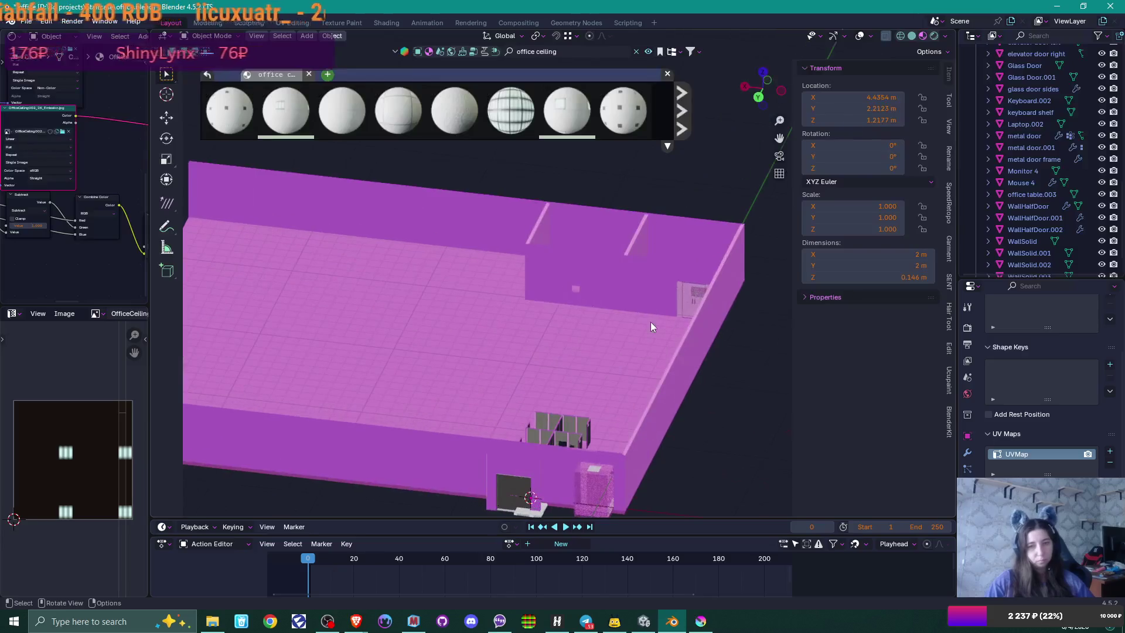
Step: Hide all 55 room objects and snap the 3D cursor to the selection
mouse_move(645, 339)
mouse_down()
mouse_move(585, 368)
mouse_move(529, 361)
mouse_move(445, 316)
mouse_move(545, 441)
mouse_move(496, 300)
mouse_move(554, 300)
mouse_up()
scroll(554, 301, down, 3)
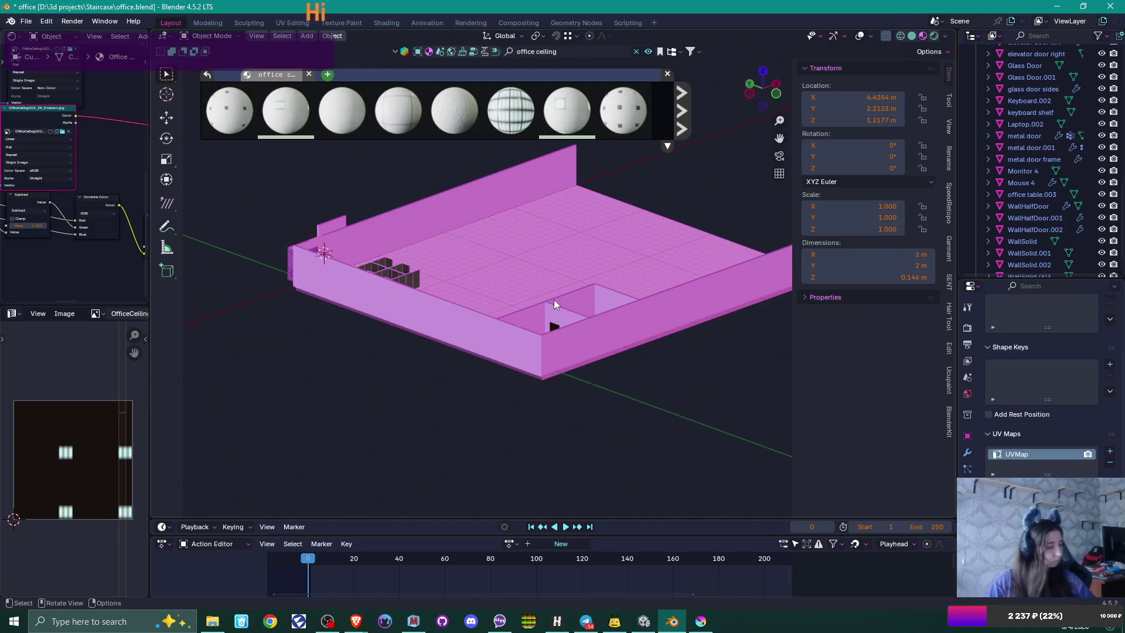
key(a)
key(h)
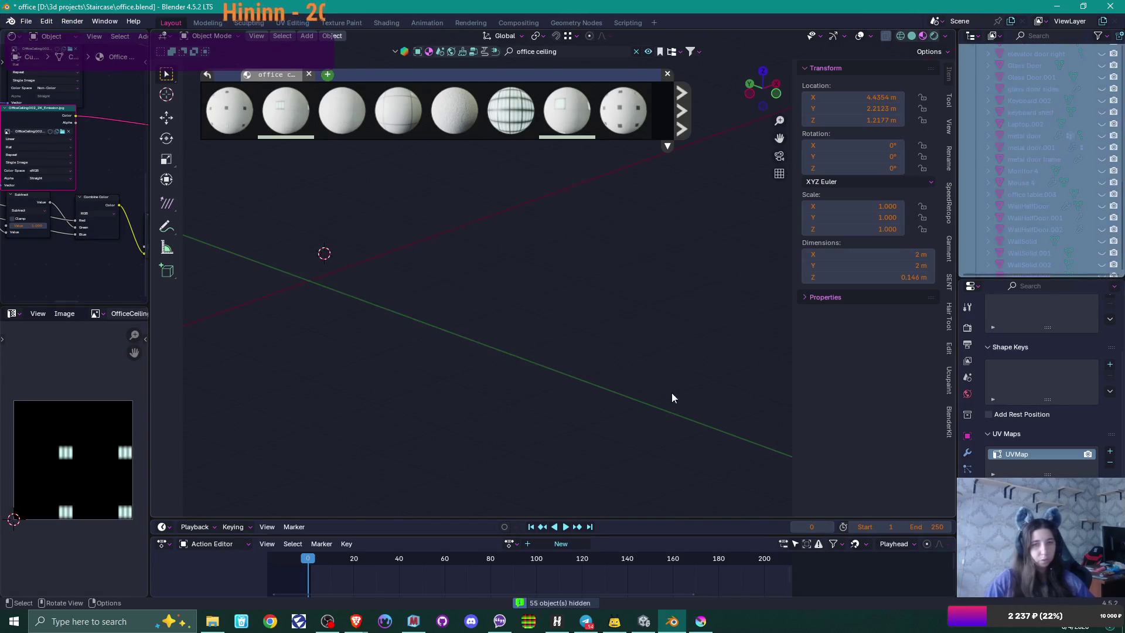
mouse_move(611, 314)
mouse_down()
mouse_move(497, 326)
mouse_move(489, 350)
mouse_move(444, 331)
mouse_move(395, 349)
mouse_move(575, 336)
mouse_move(547, 325)
mouse_move(577, 325)
mouse_move(563, 348)
mouse_up()
key(shift+s)
click(463, 397)
Step: In front orthographic view, add a cube mesh at the 3D cursor
key(KP_1)
scroll(554, 297, up, 2)
mouse_move(552, 299)
mouse_down()
mouse_move(453, 337)
mouse_move(596, 320)
mouse_up()
scroll(596, 320, up, 1)
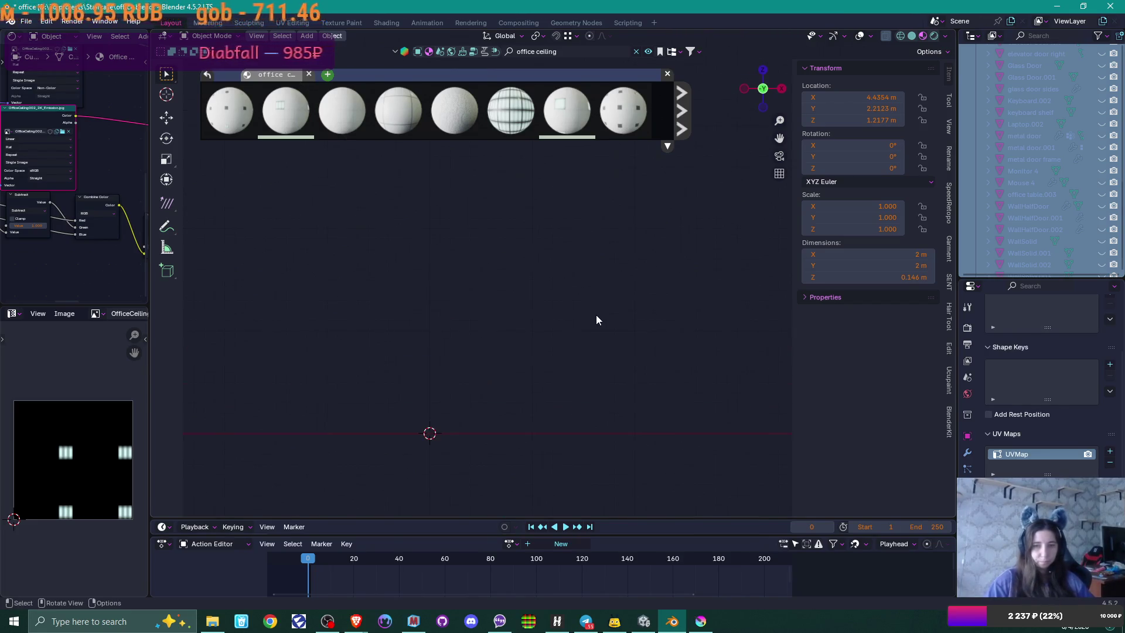
key(shift+a)
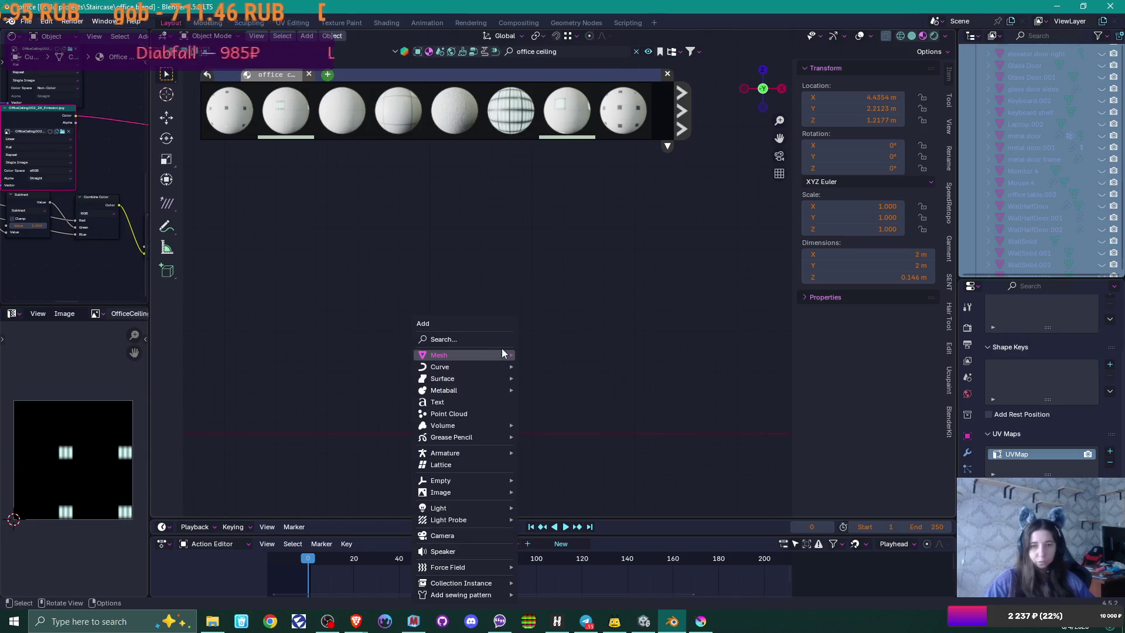
mouse_move(503, 354)
click(547, 367)
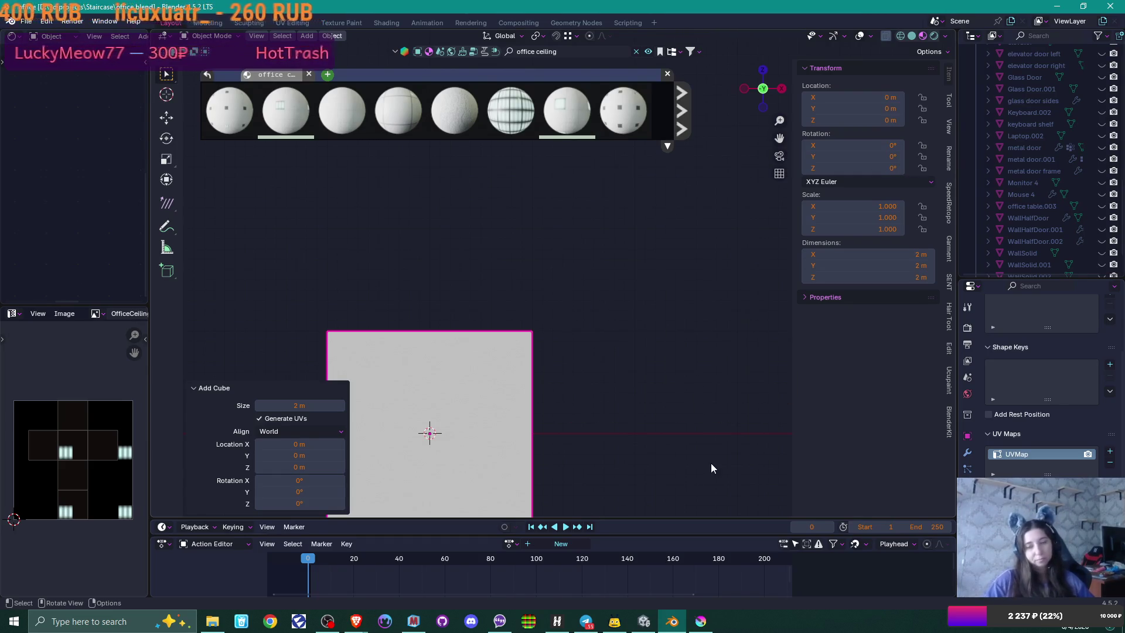
click(648, 623)
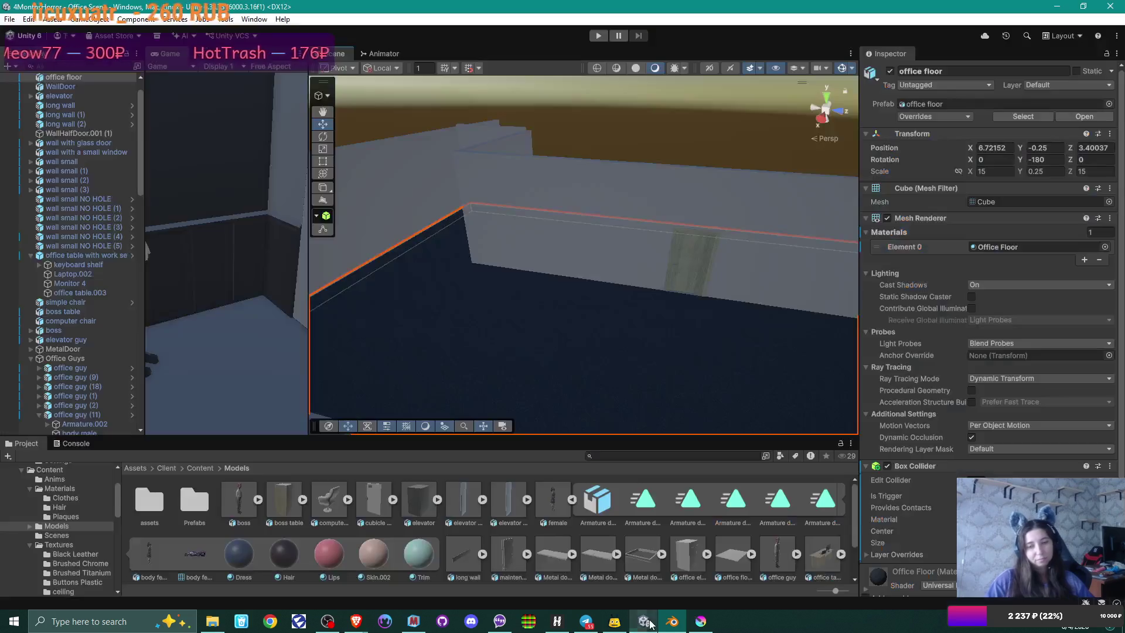
Step: Orbit and fly the Scene camera over the cubicle rows to face cubicle 4C
mouse_move(674, 294)
mouse_down()
mouse_move(658, 271)
mouse_move(678, 296)
mouse_move(523, 342)
mouse_up()
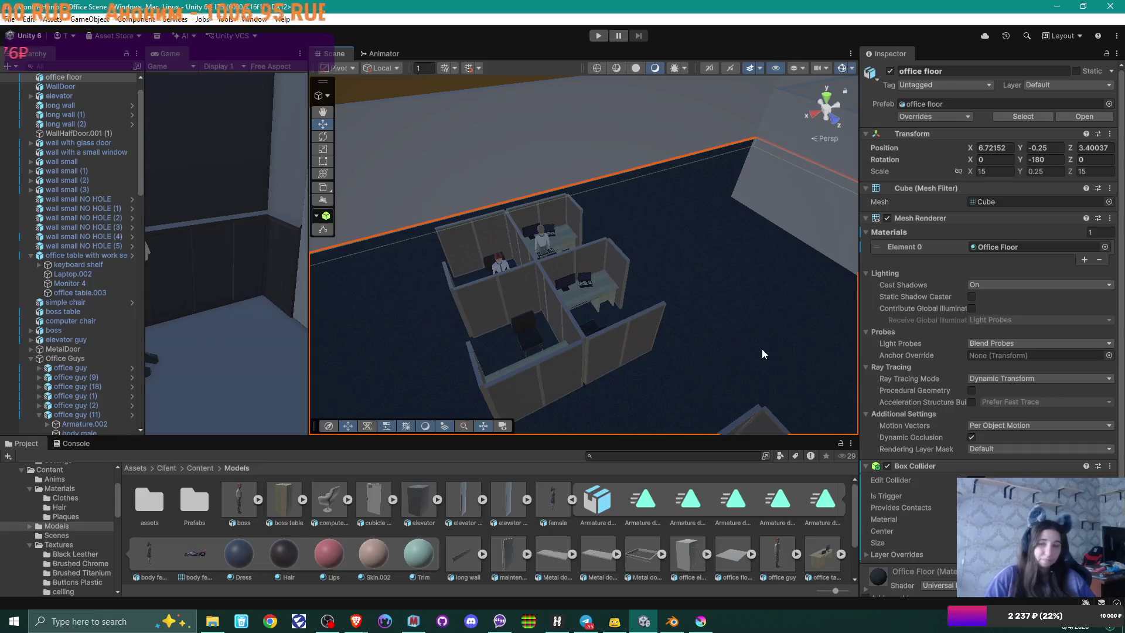
mouse_move(730, 333)
mouse_down()
mouse_move(621, 317)
mouse_move(516, 326)
mouse_up()
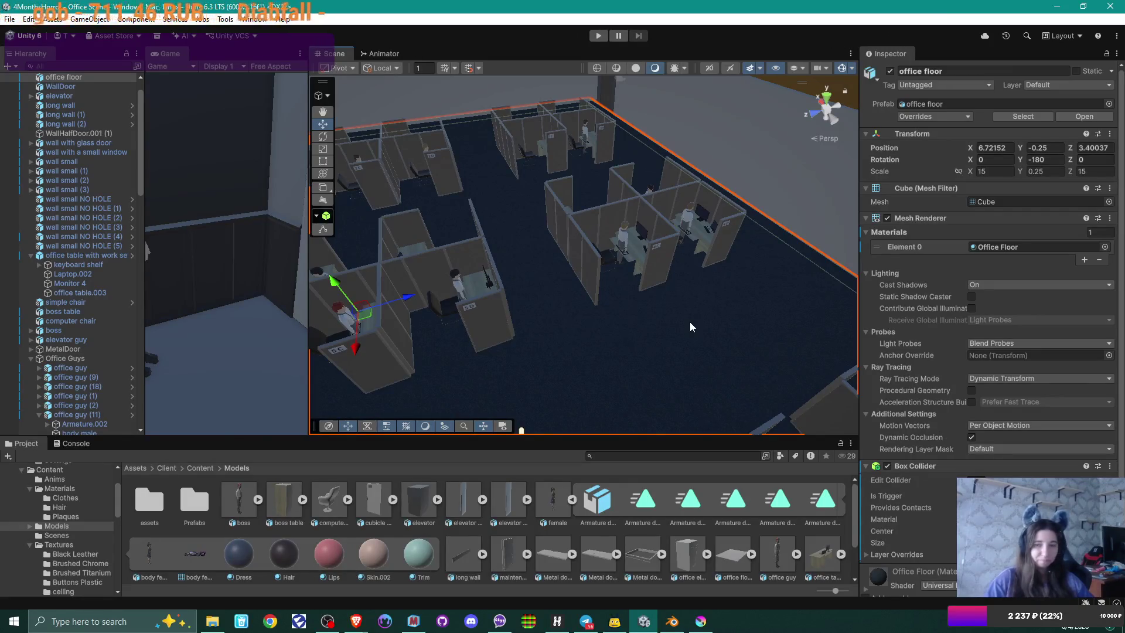
mouse_move(690, 327)
mouse_down()
mouse_move(573, 329)
mouse_move(599, 335)
mouse_move(605, 312)
mouse_up()
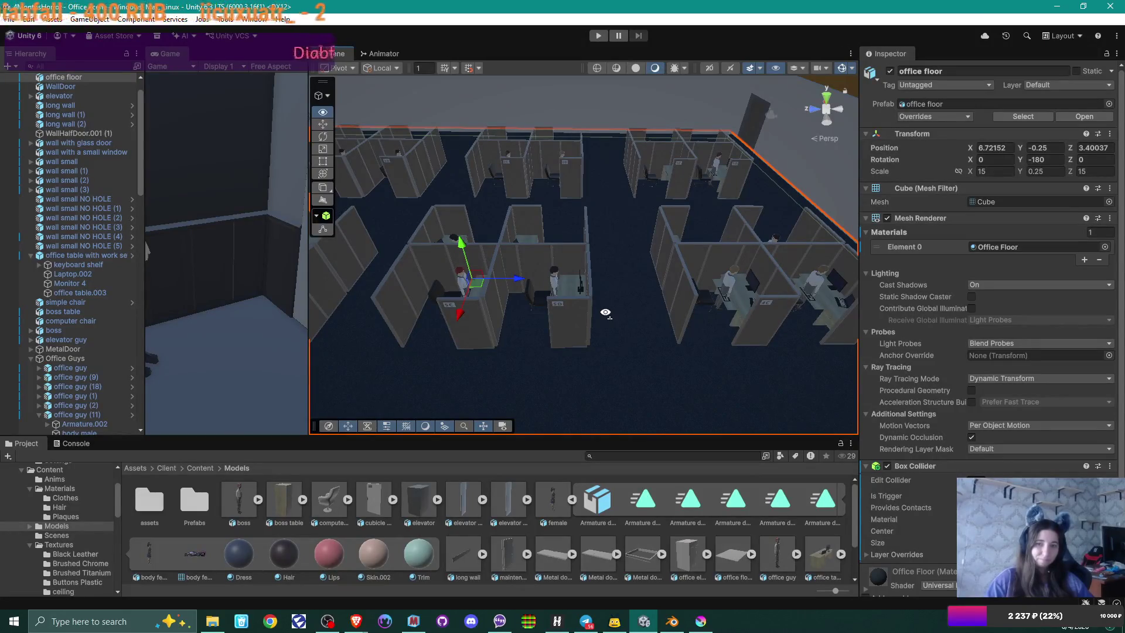
mouse_move(606, 312)
mouse_down()
mouse_move(673, 329)
mouse_move(610, 261)
mouse_move(638, 395)
mouse_move(652, 211)
mouse_move(628, 353)
mouse_move(625, 243)
mouse_move(647, 235)
mouse_move(732, 298)
mouse_move(668, 321)
mouse_move(700, 249)
mouse_move(645, 170)
mouse_move(665, 276)
mouse_move(670, 263)
mouse_move(659, 289)
mouse_move(624, 276)
mouse_move(767, 279)
mouse_up()
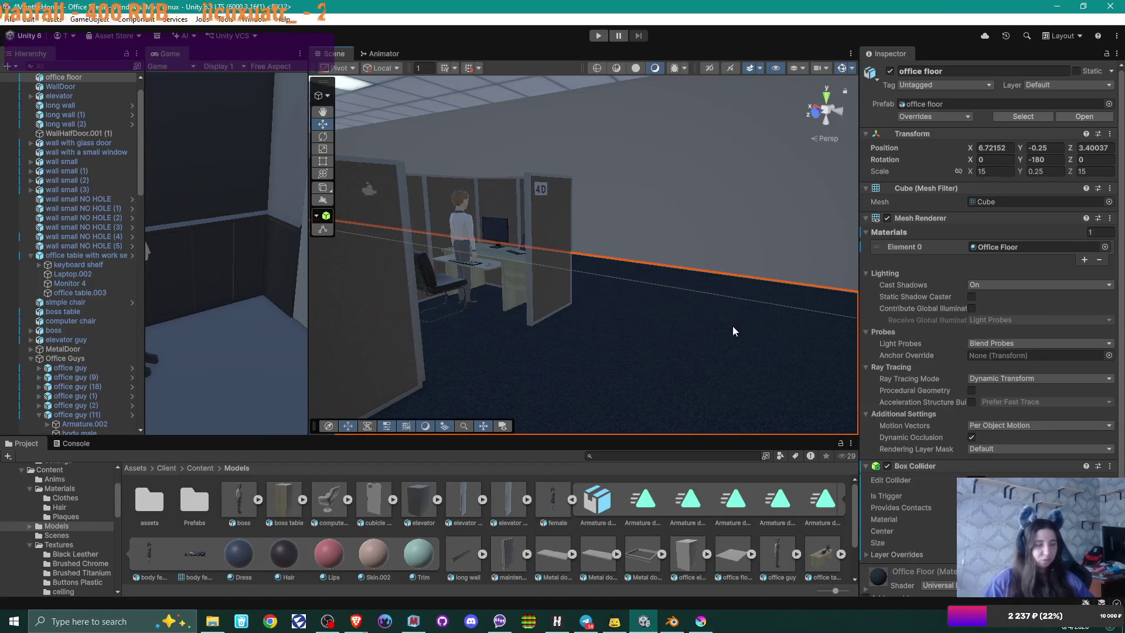
drag(765, 303, 578, 307)
mouse_move(685, 320)
mouse_down()
mouse_move(445, 320)
mouse_move(626, 302)
mouse_up()
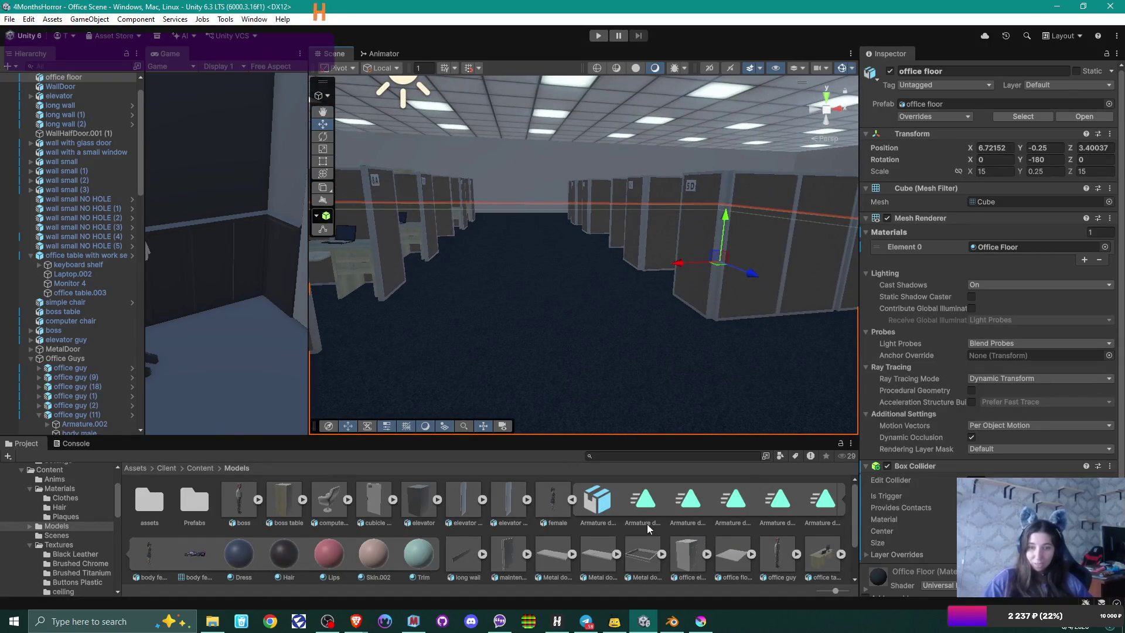
Step: Fold up the 'wall small' and 'female' assets in the Models folder, then return to Blender
scroll(733, 552, down, 1)
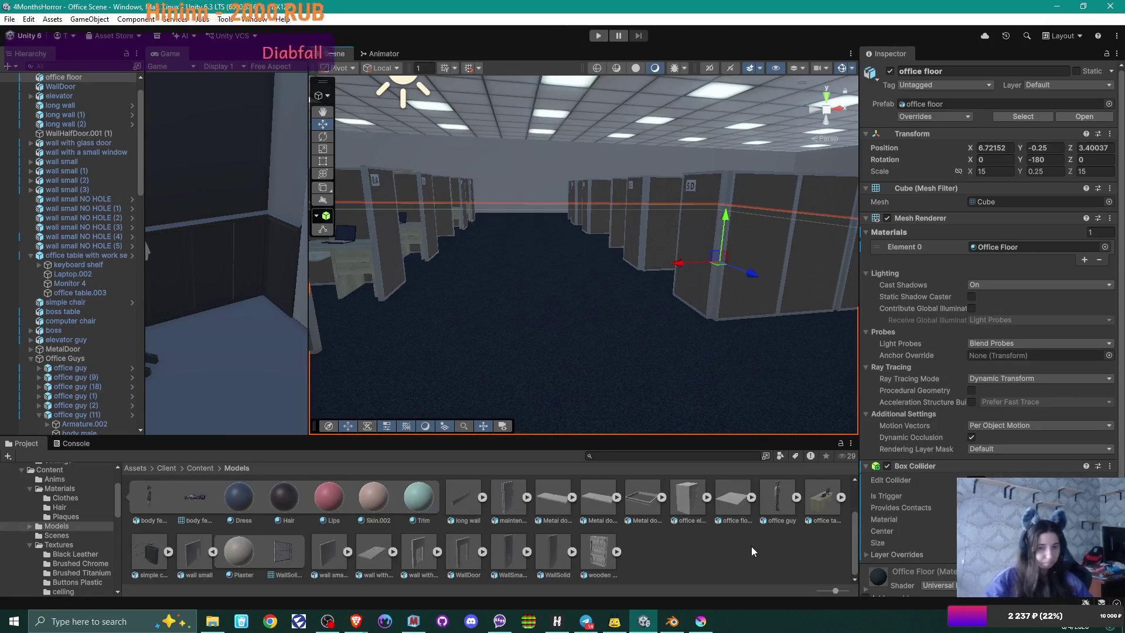
click(213, 552)
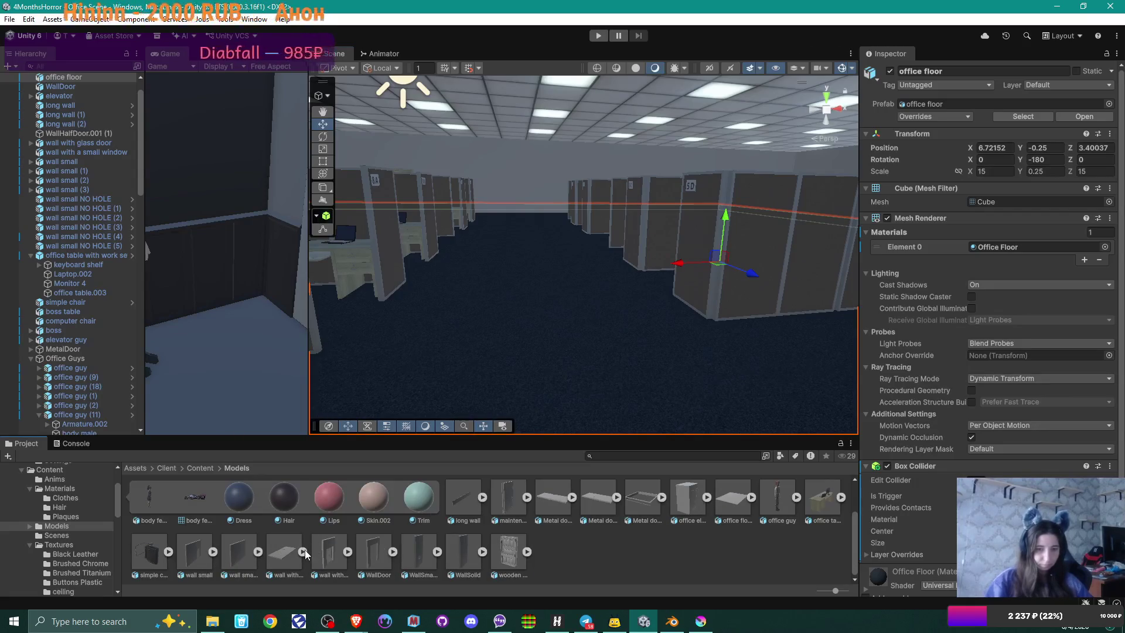
scroll(637, 547, up, 2)
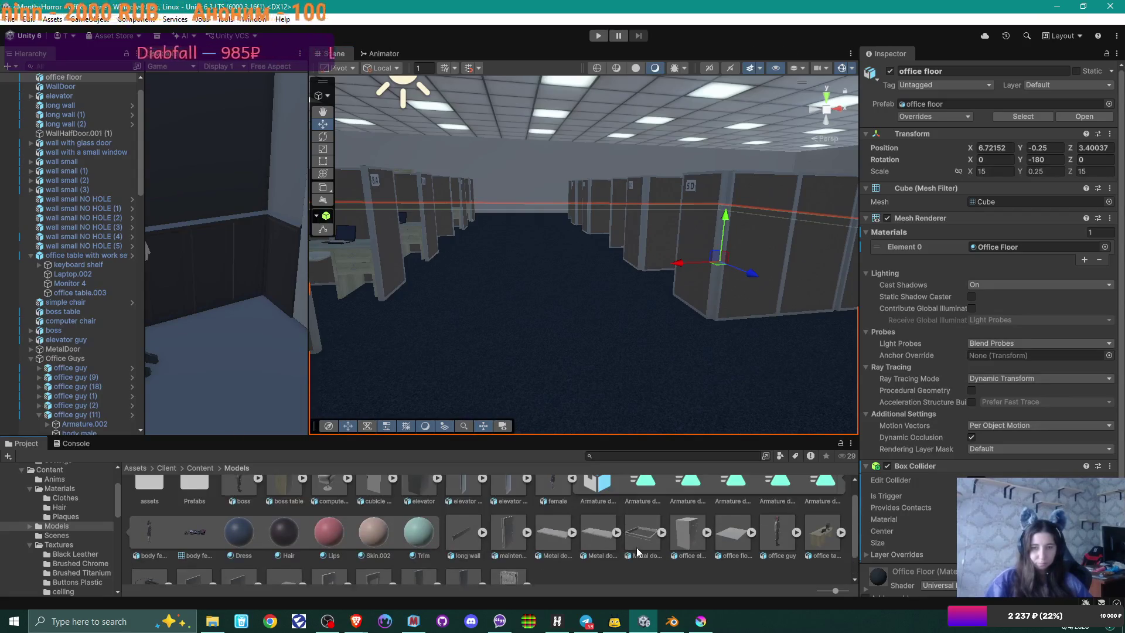
click(578, 516)
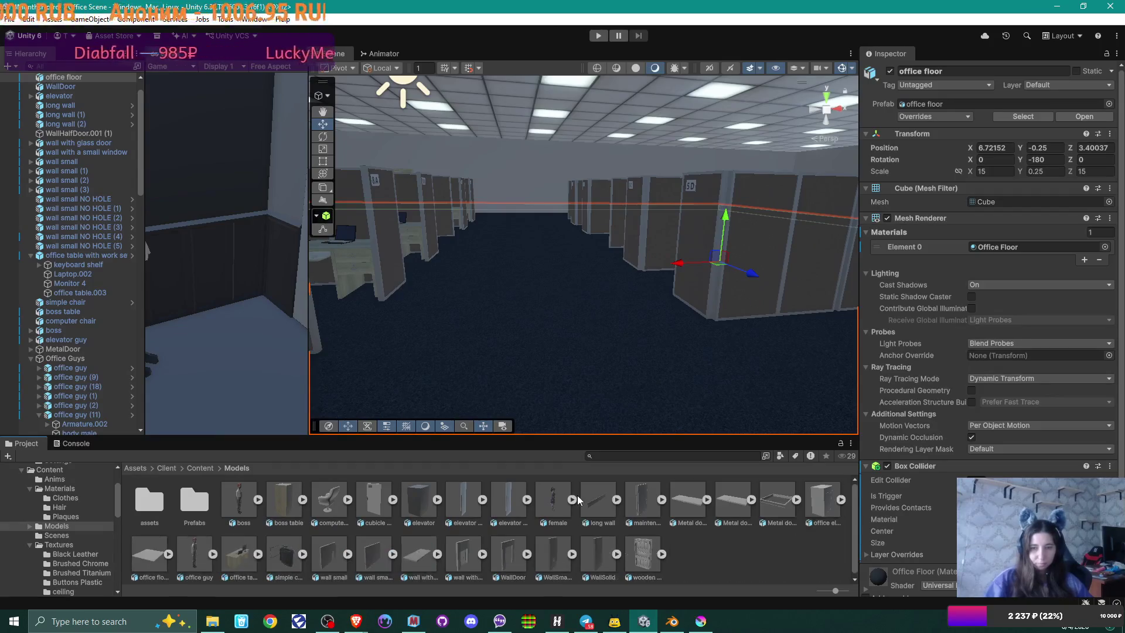
click(672, 622)
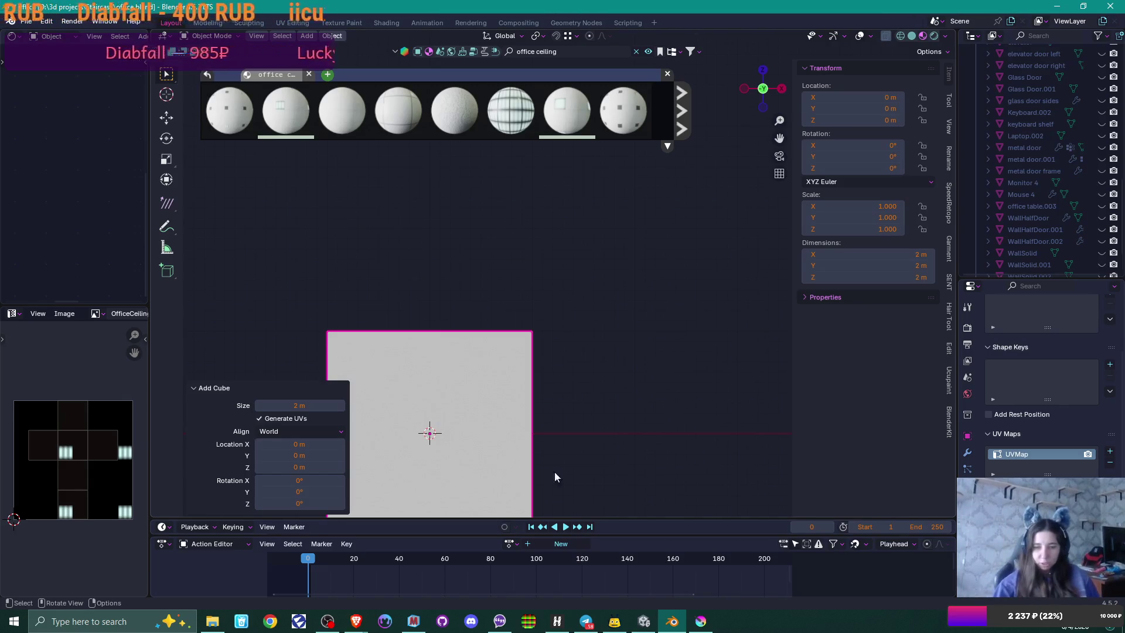
Step: Bring the Brave browser forward and switch to the ceiling reference image tab
mouse_move(357, 620)
click(422, 562)
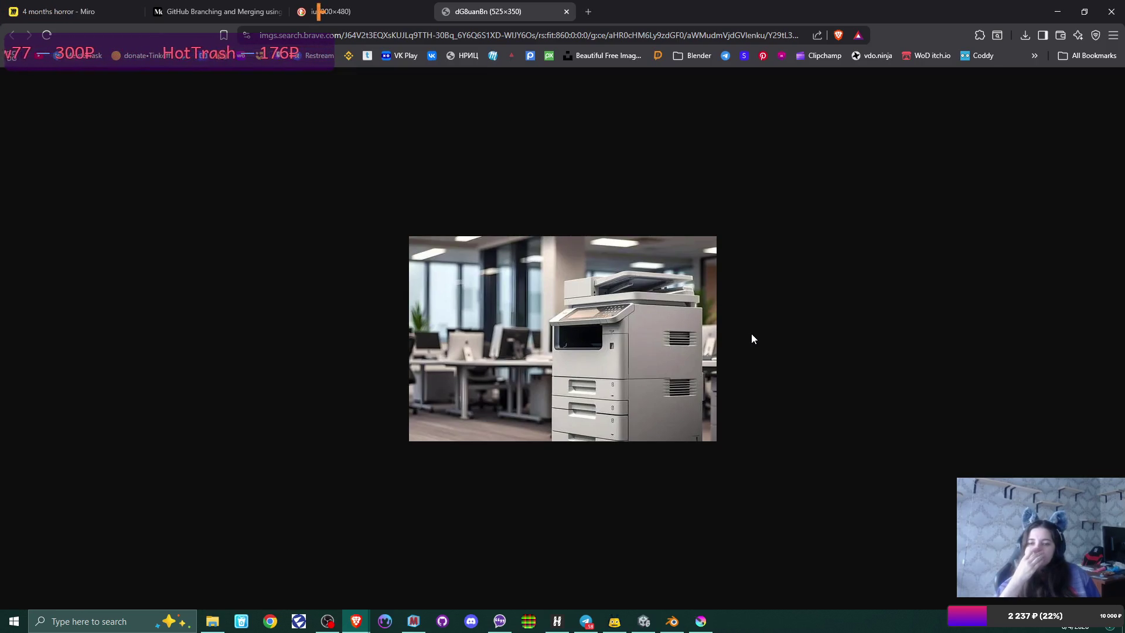
click(357, 11)
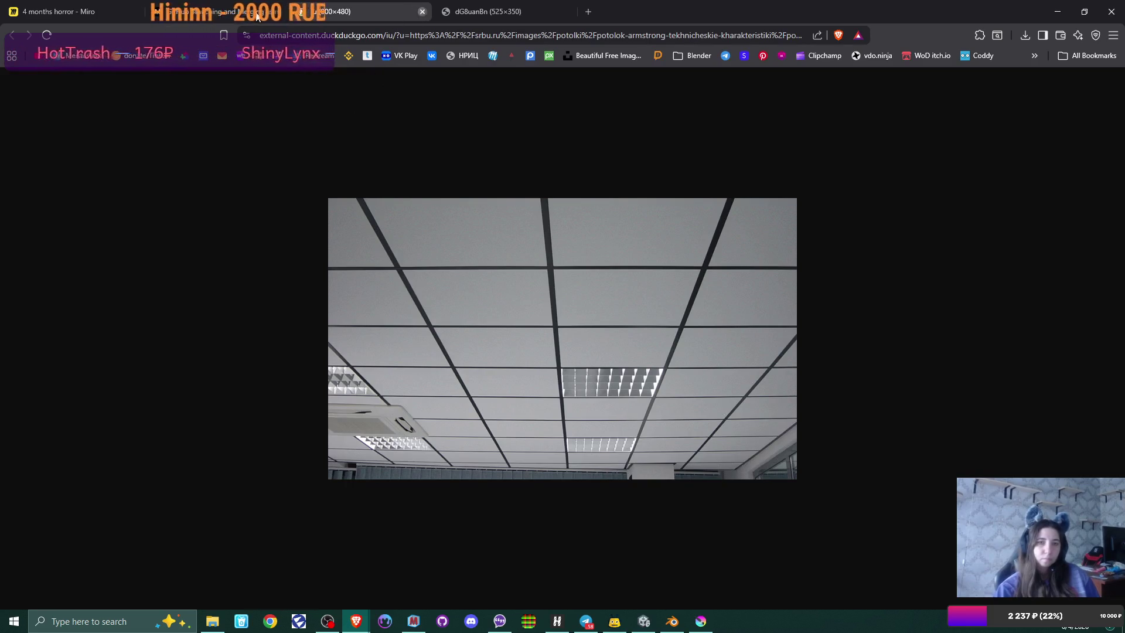
Step: Close the ceiling reference image and GitHub branching article tabs
key(ctrl+w)
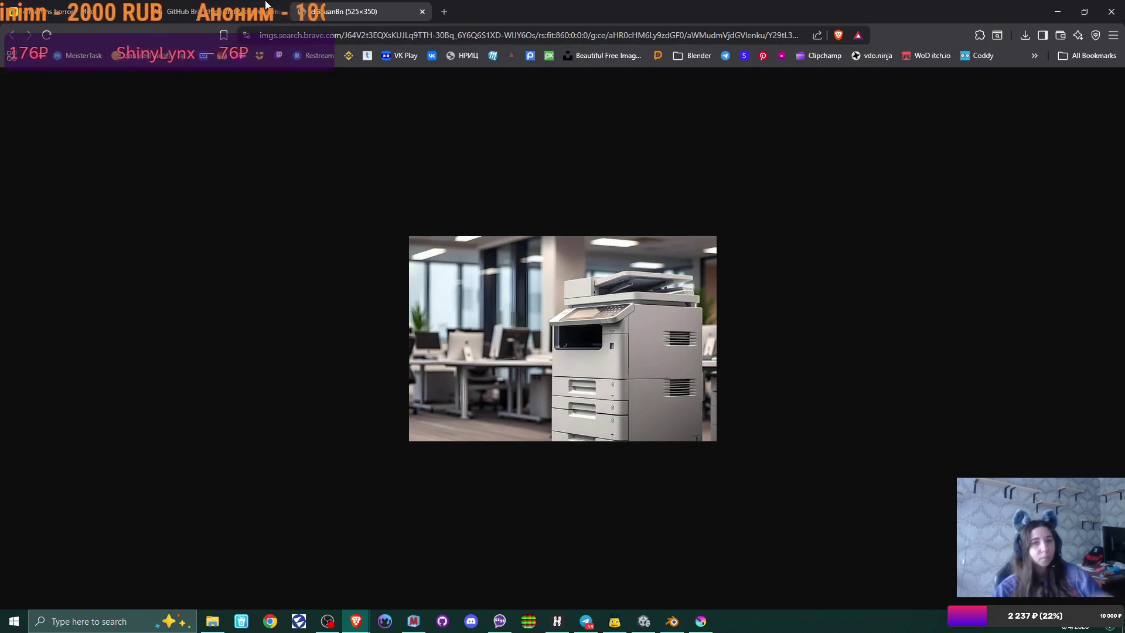
click(246, 13)
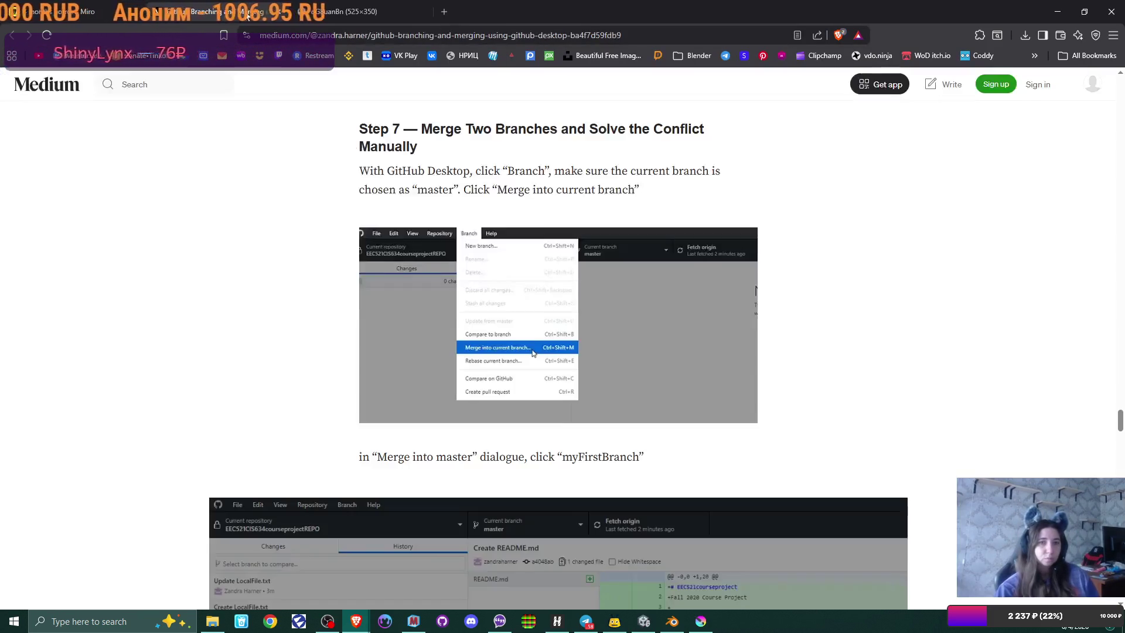
key(ctrl+w)
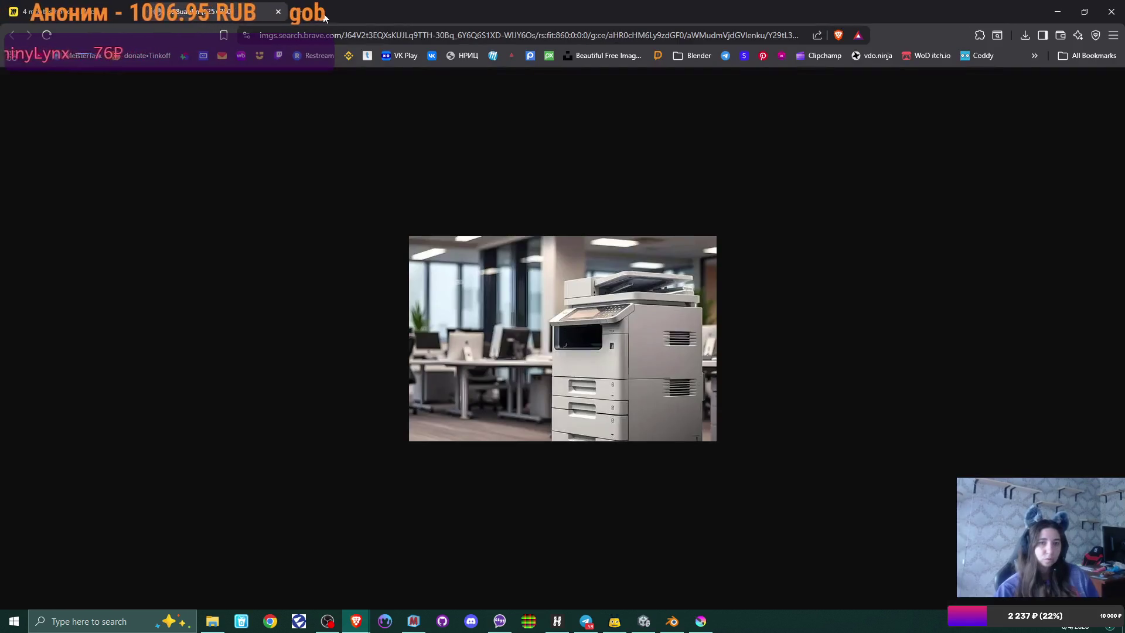
Step: Search DuckDuckGo for 'office copier' in a new tab; the search times out
key(ctrl+t)
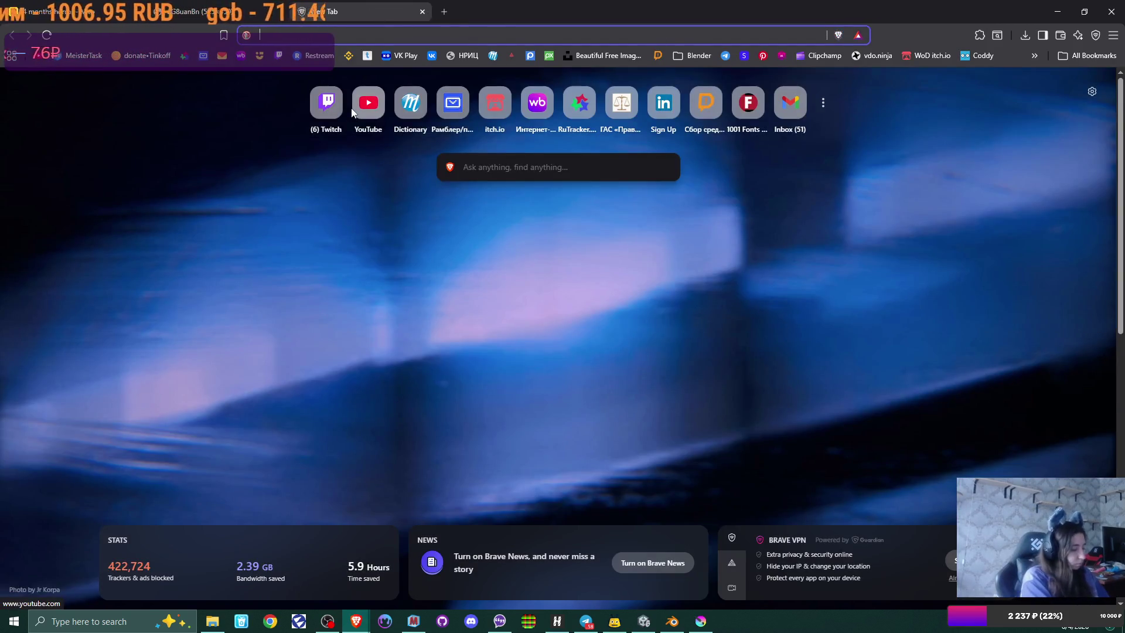
text(offic)
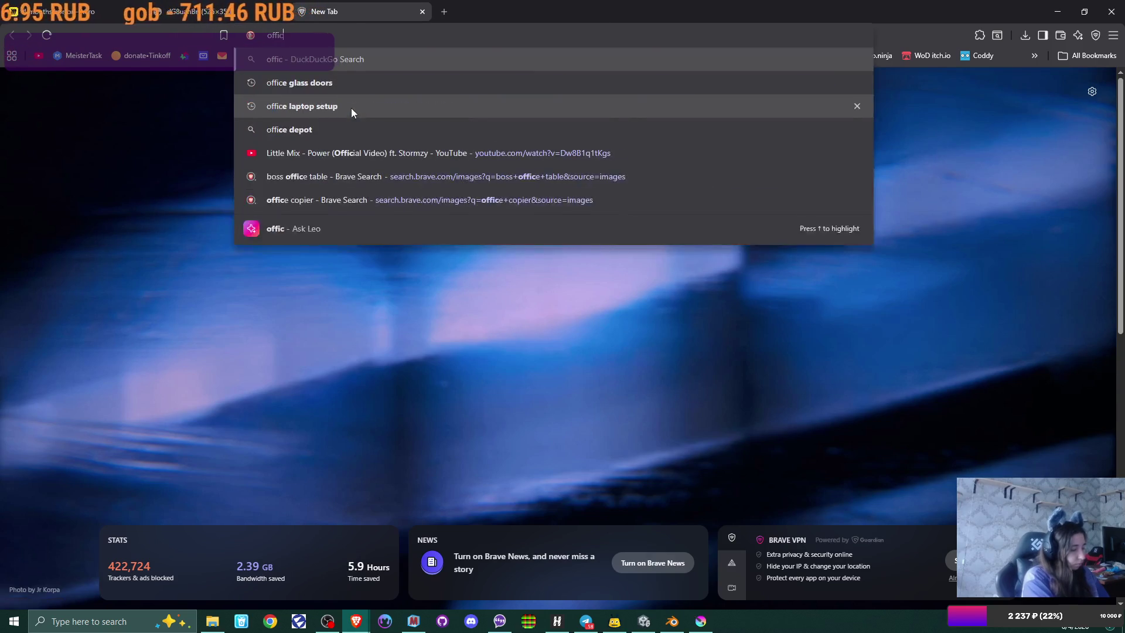
text(e copier)
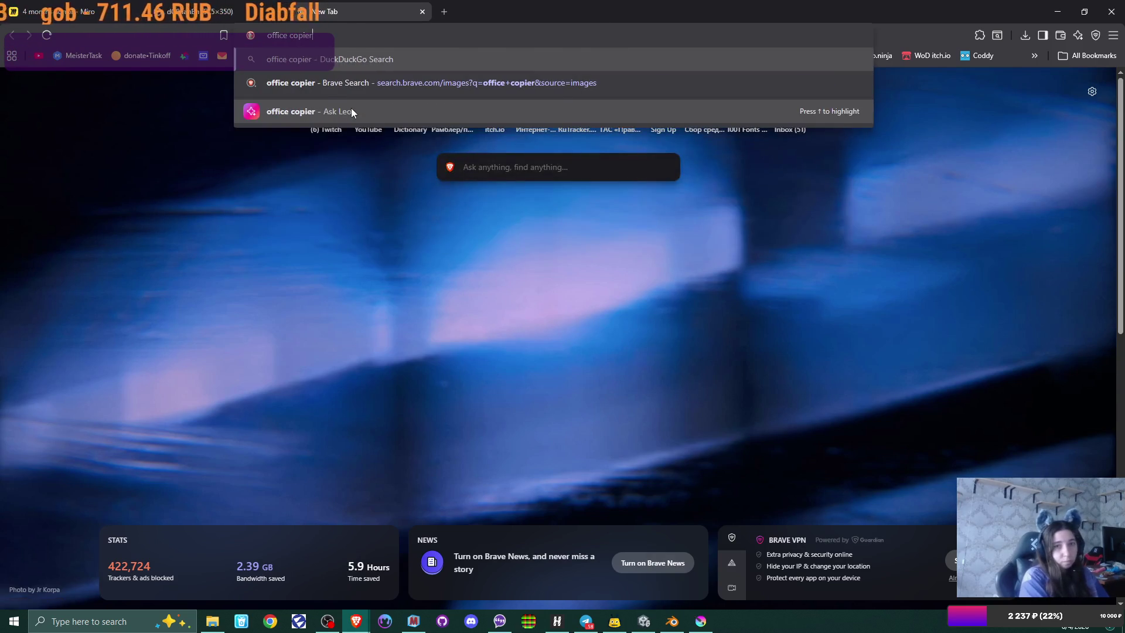
key(Return)
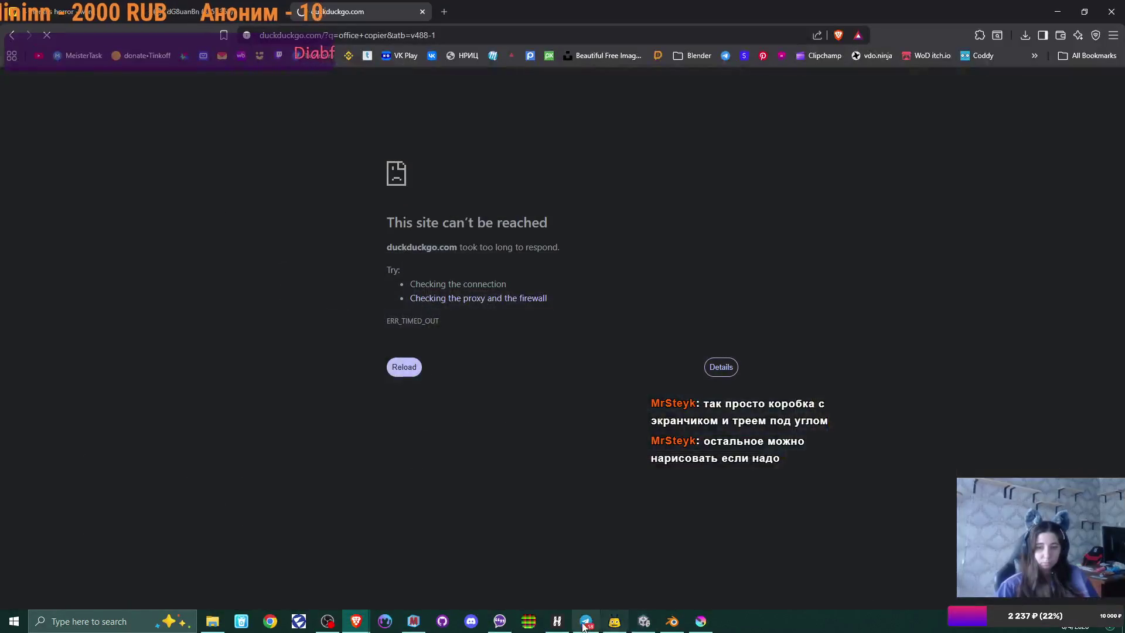
click(557, 622)
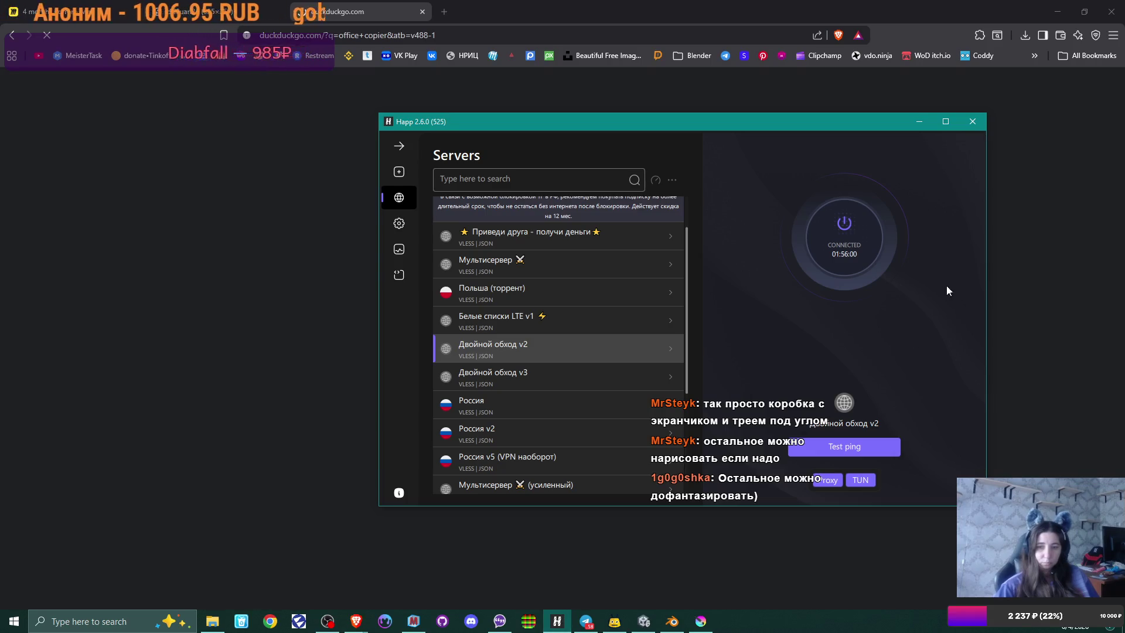
Step: Disconnect Happ VPN and return to Brave so the office copier results load
click(844, 235)
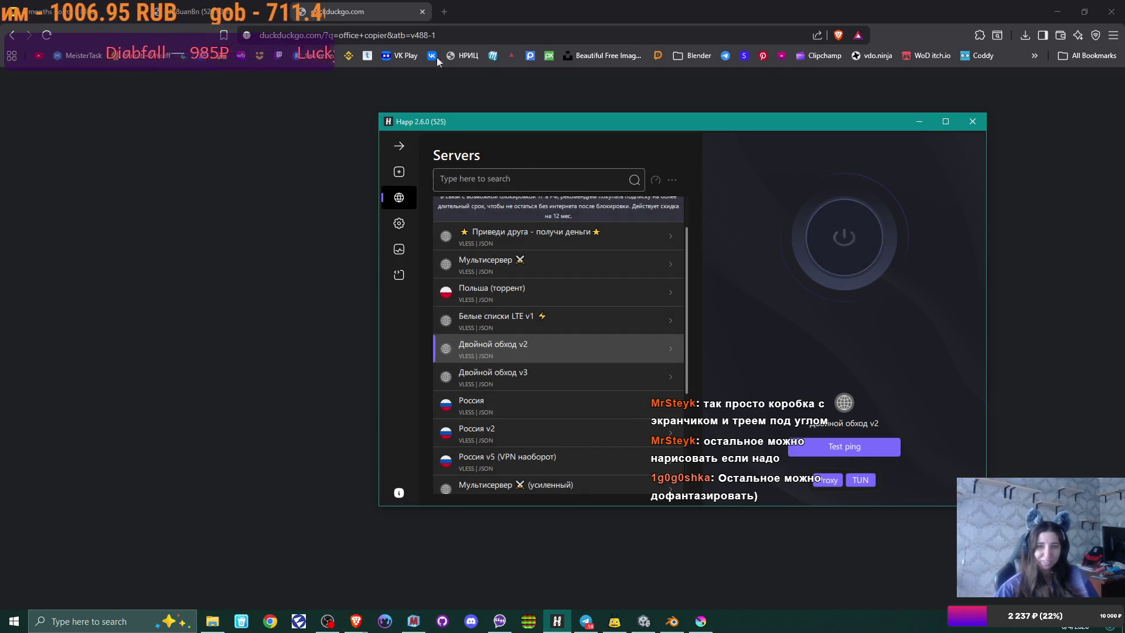
click(456, 86)
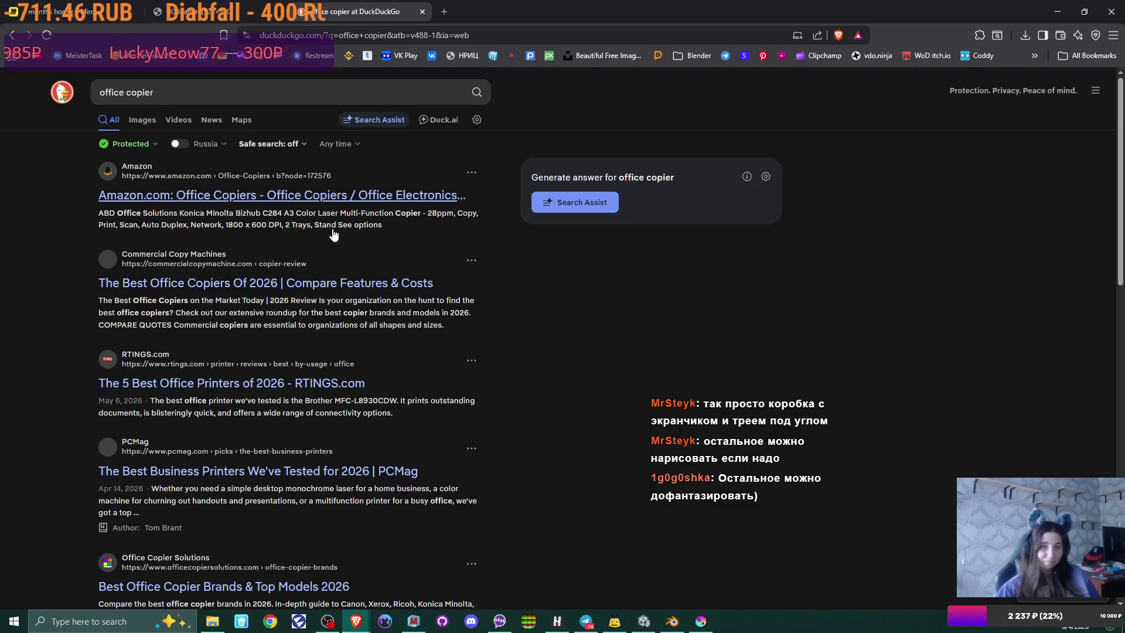
Step: Show DuckDuckGo image results for office copier and enlarge the first photo
click(144, 120)
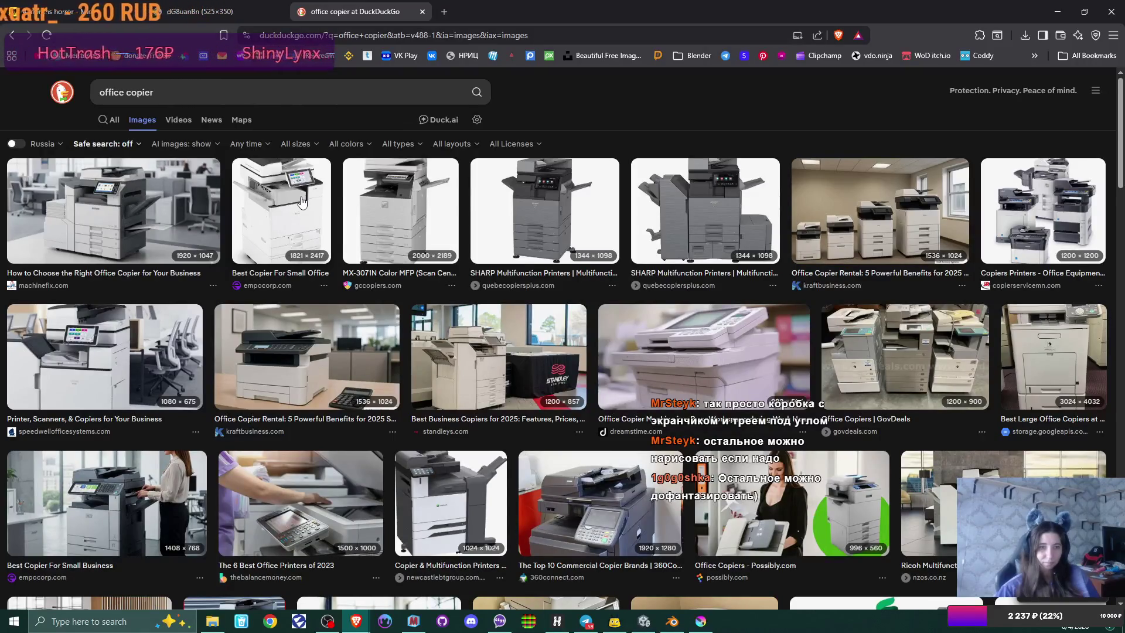
click(139, 191)
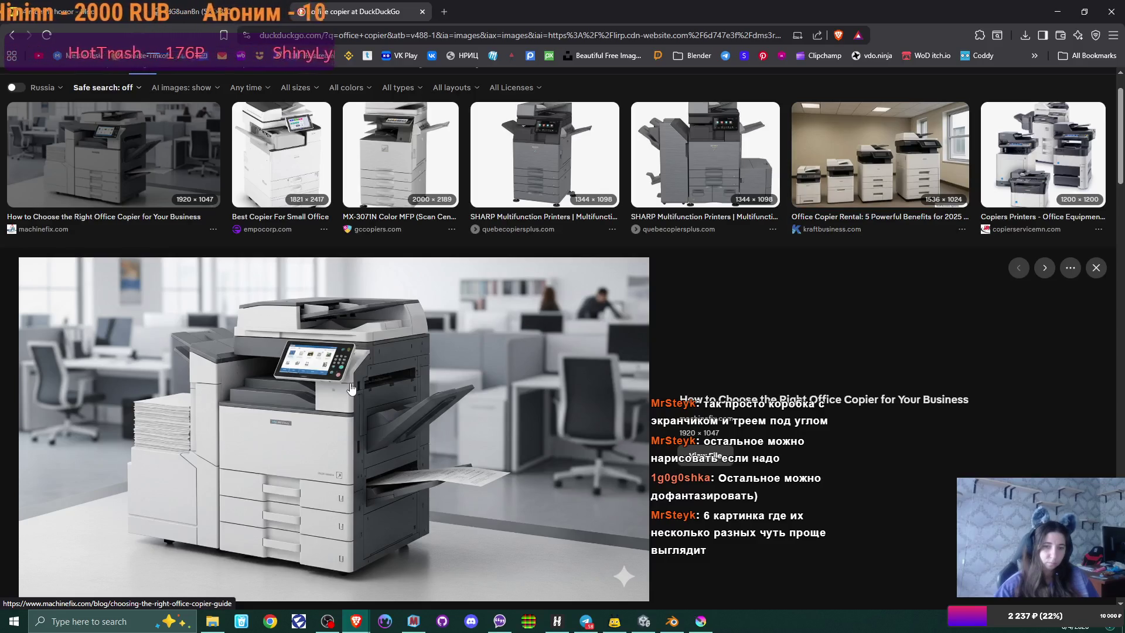
scroll(488, 365, down, 2)
scroll(487, 365, up, 3)
Step: Preview the grey SHARP multifunction copier photo, then bring Blender back to front
click(718, 202)
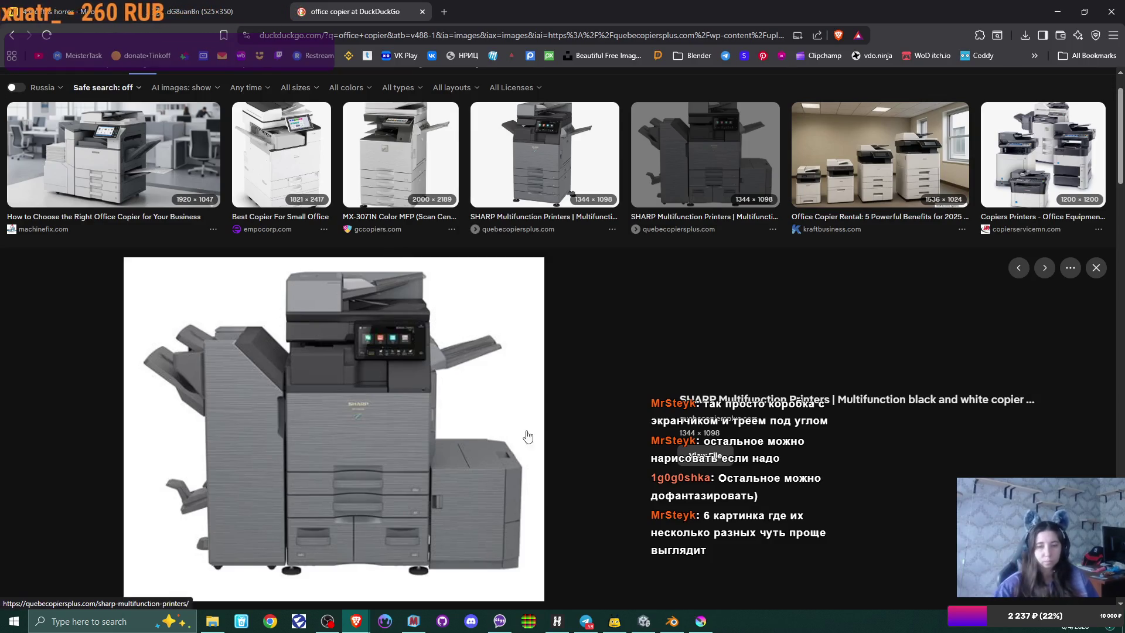
right_click(356, 364)
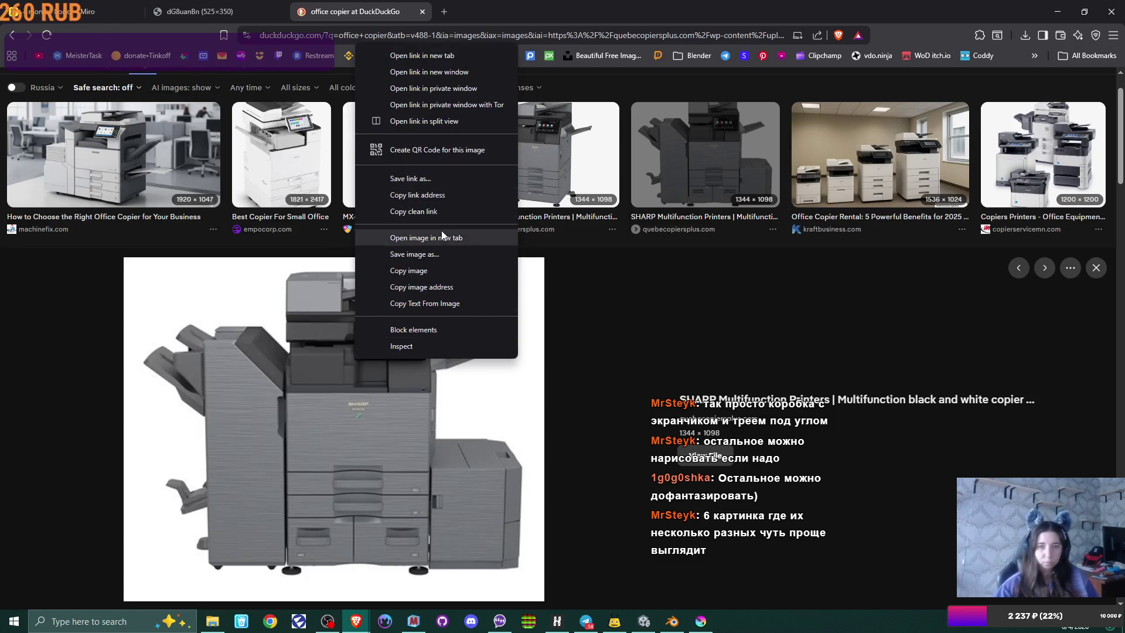
click(434, 271)
click(673, 621)
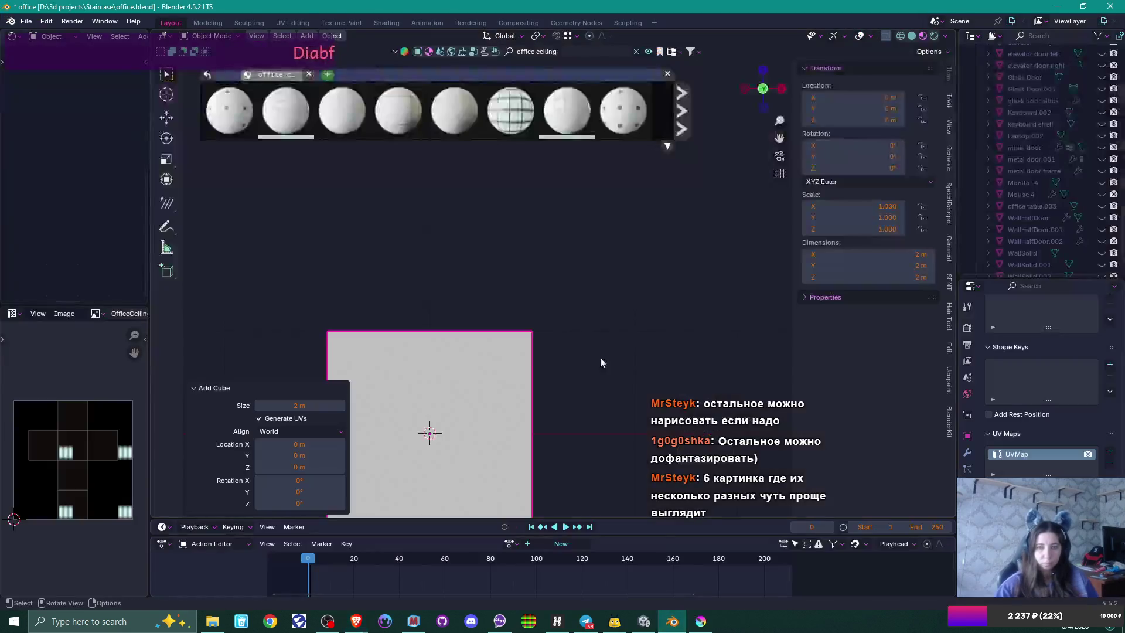
Step: Deselect the new cube and undo an accidental paste of a rigged character
click(586, 350)
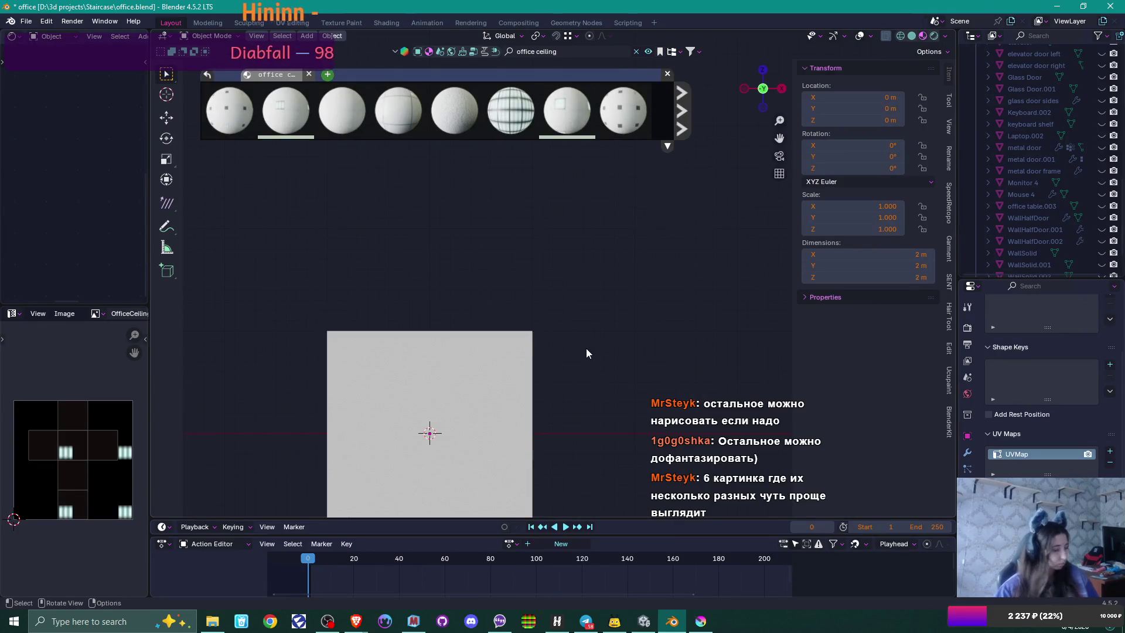
key(ctrl+v)
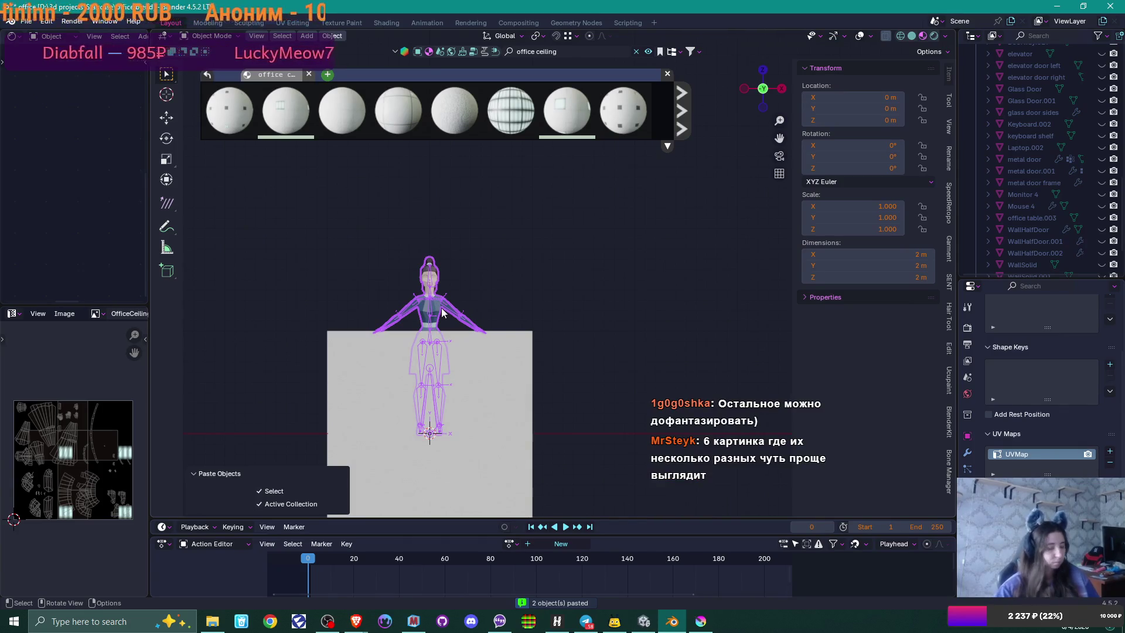
key(ctrl+z)
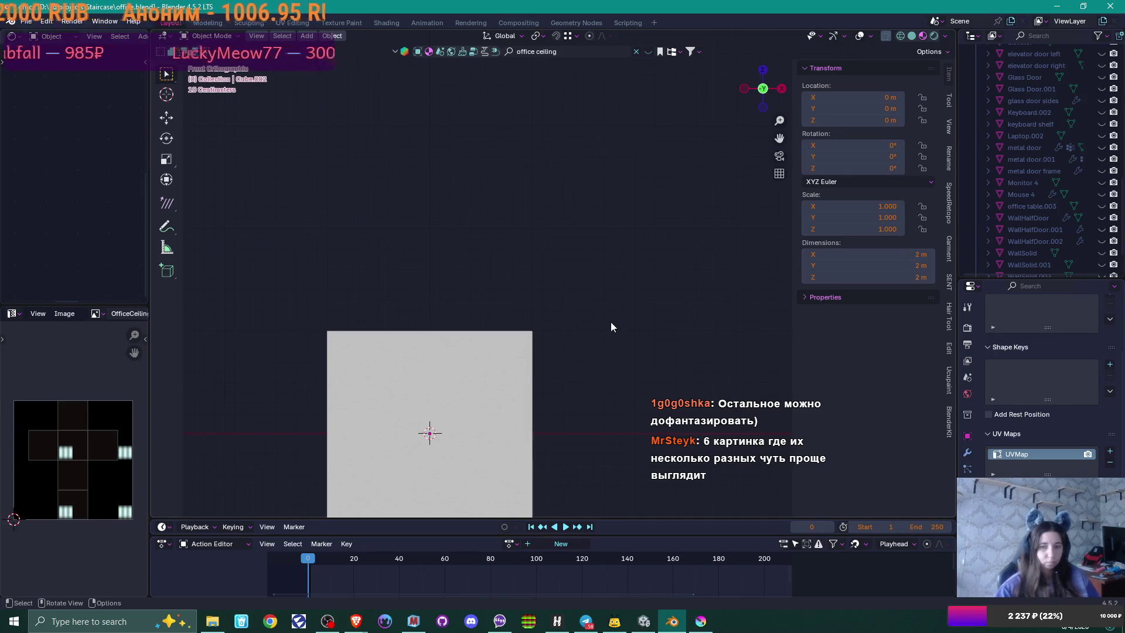
Step: Dismiss the Object menu and return to the SHARP copier image in Brave
right_click(610, 321)
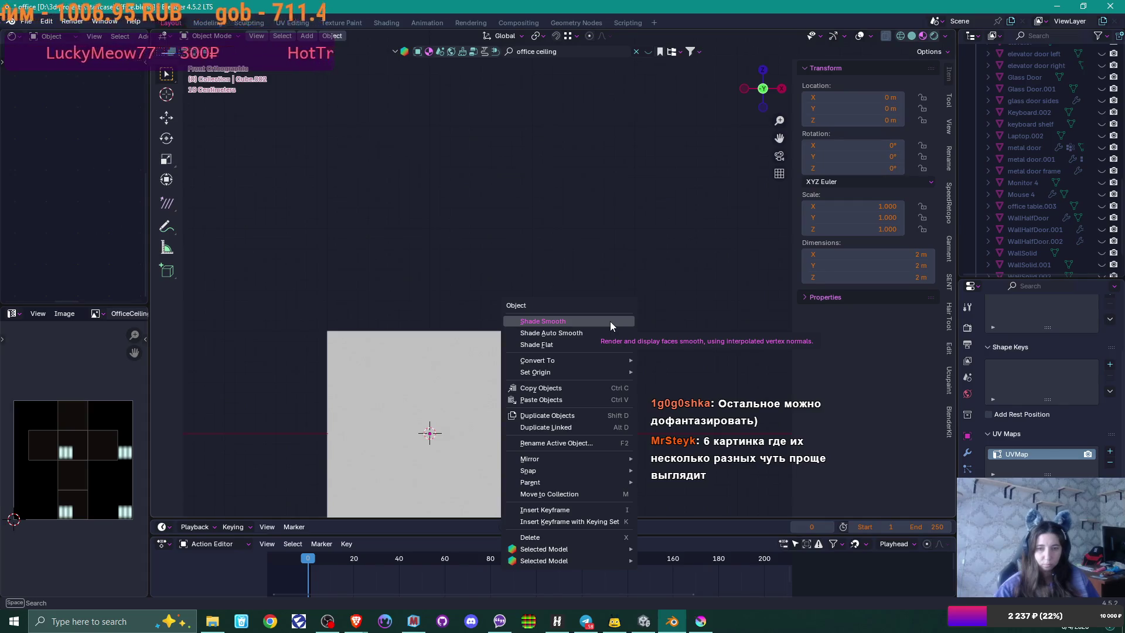
click(610, 321)
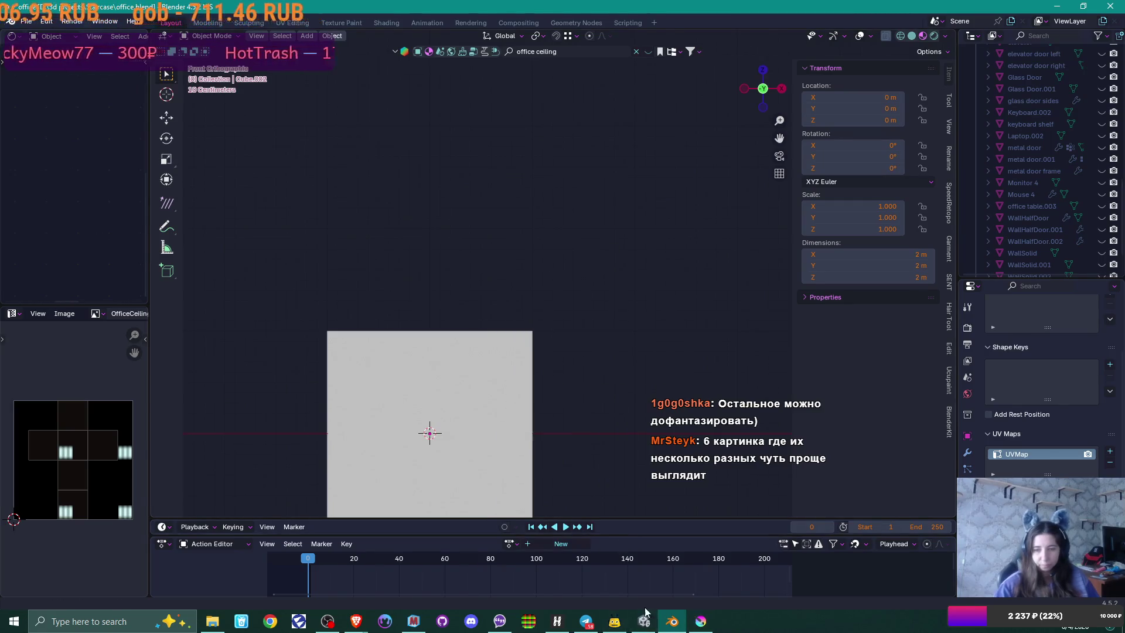
mouse_move(357, 621)
click(431, 559)
right_click(417, 315)
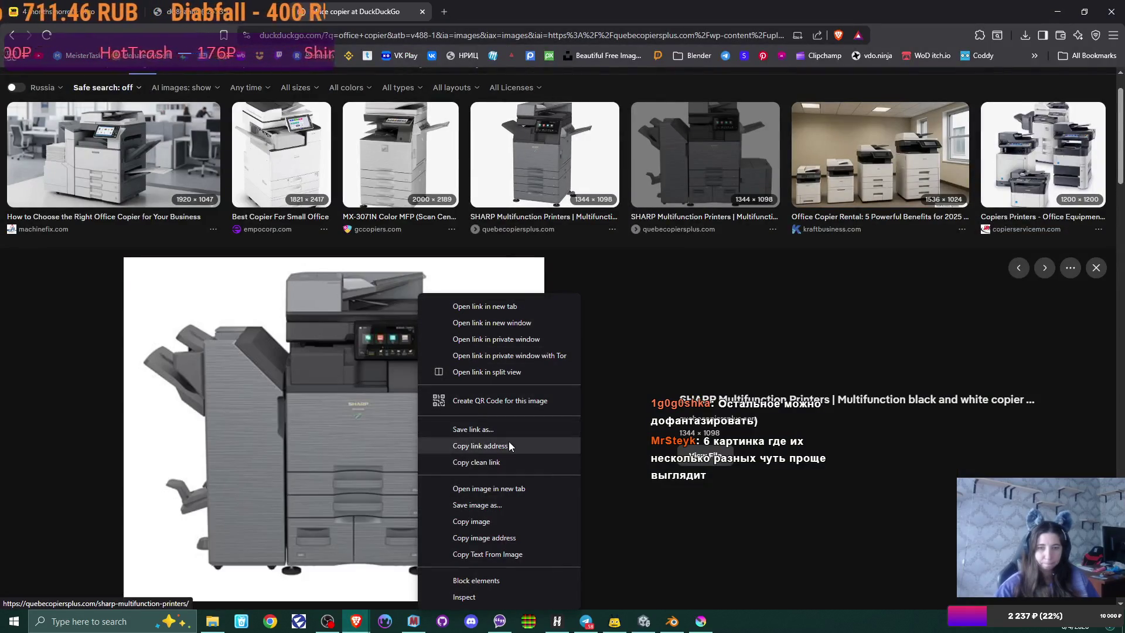
Step: Open the SHARP copier image in a new tab and go back to the results
click(514, 489)
click(483, 13)
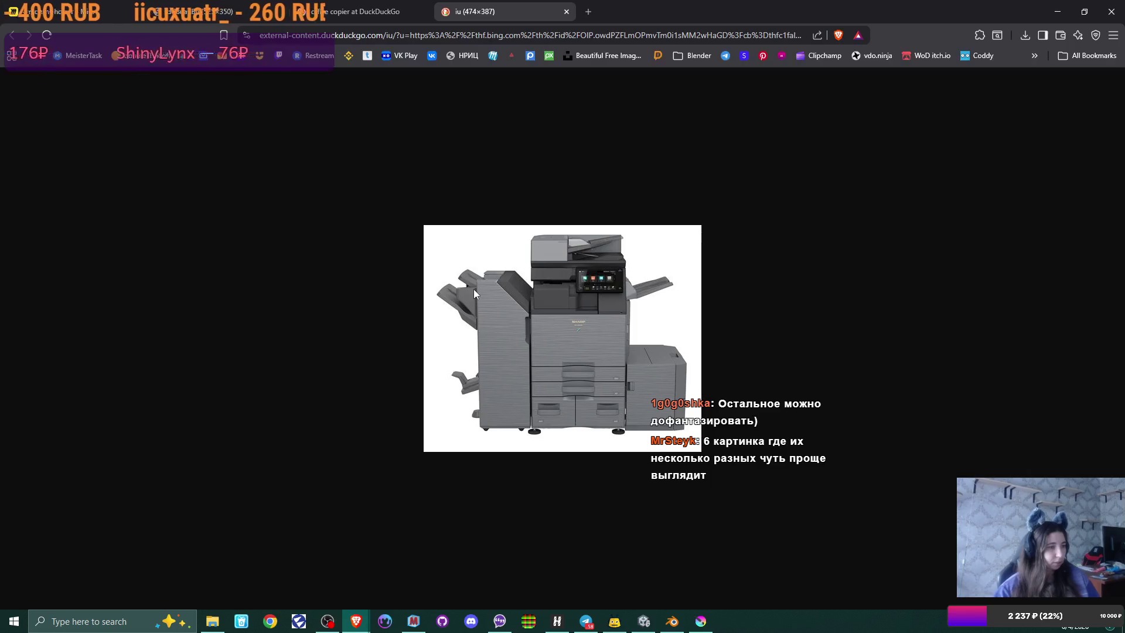
key(ctrl+shift+Tab)
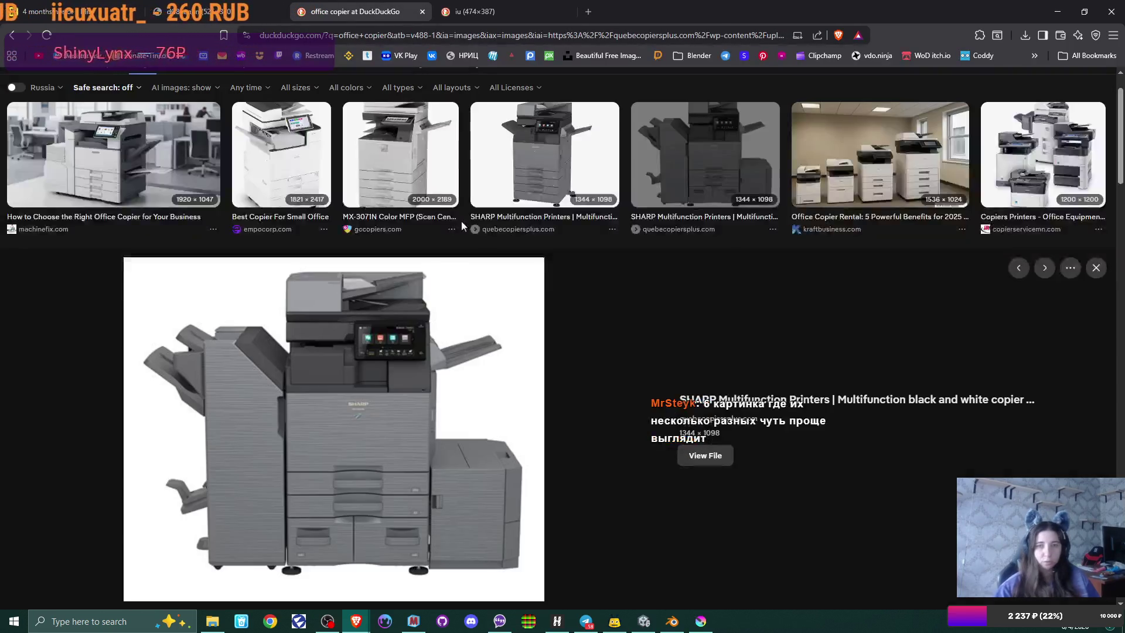
Step: Open the Office Copier Rental photo full size in a new tab and close the SHARP tab
scroll(863, 205, up, 2)
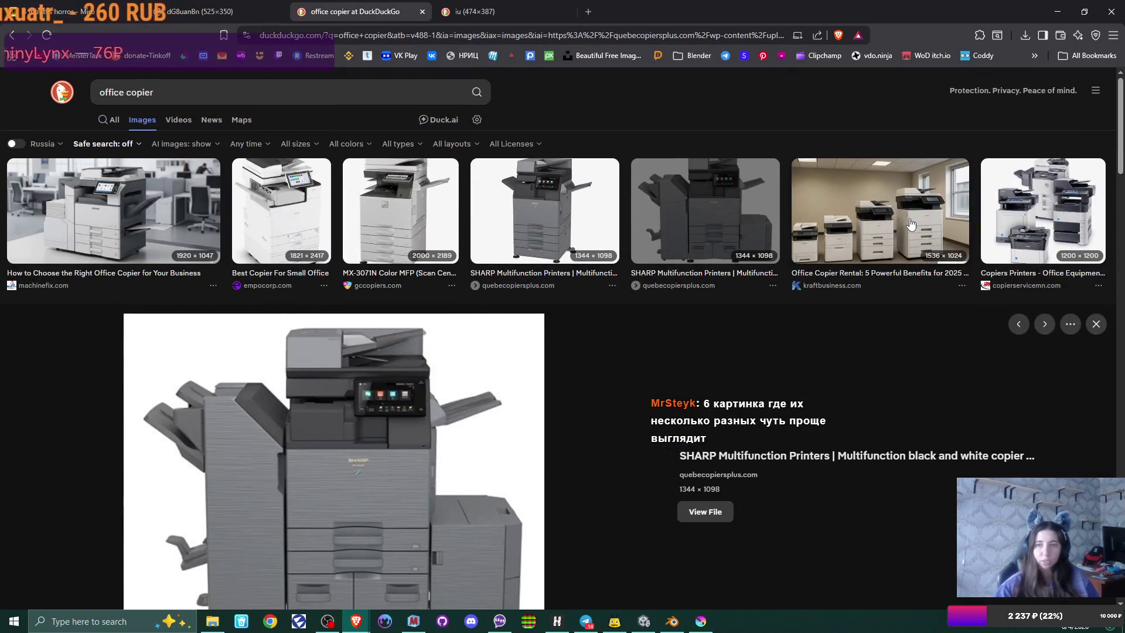
click(911, 224)
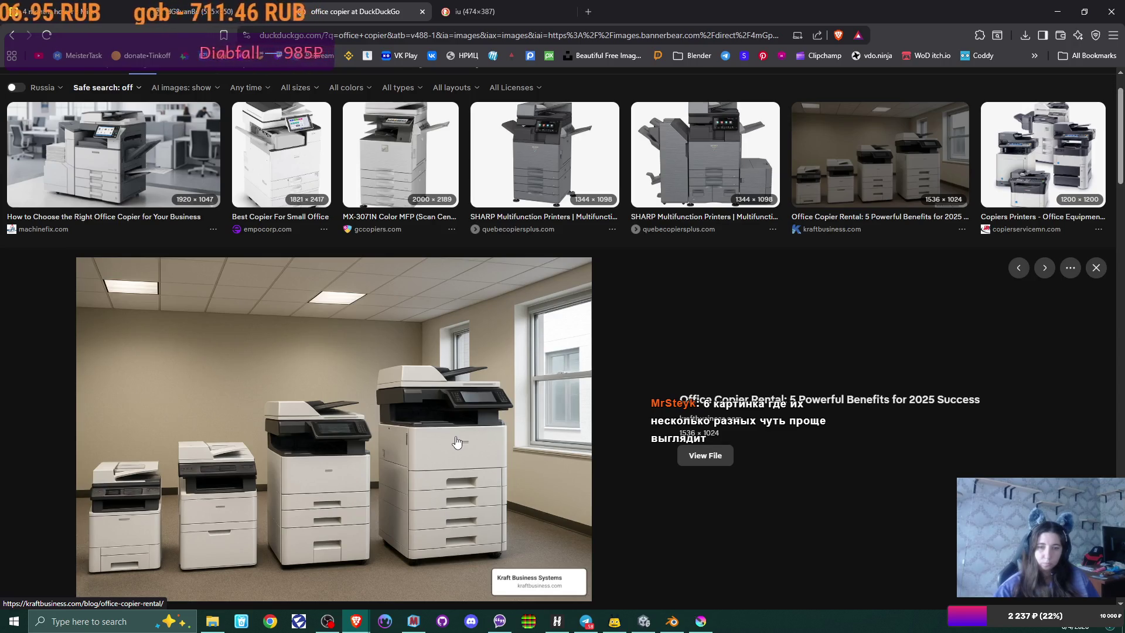
right_click(457, 441)
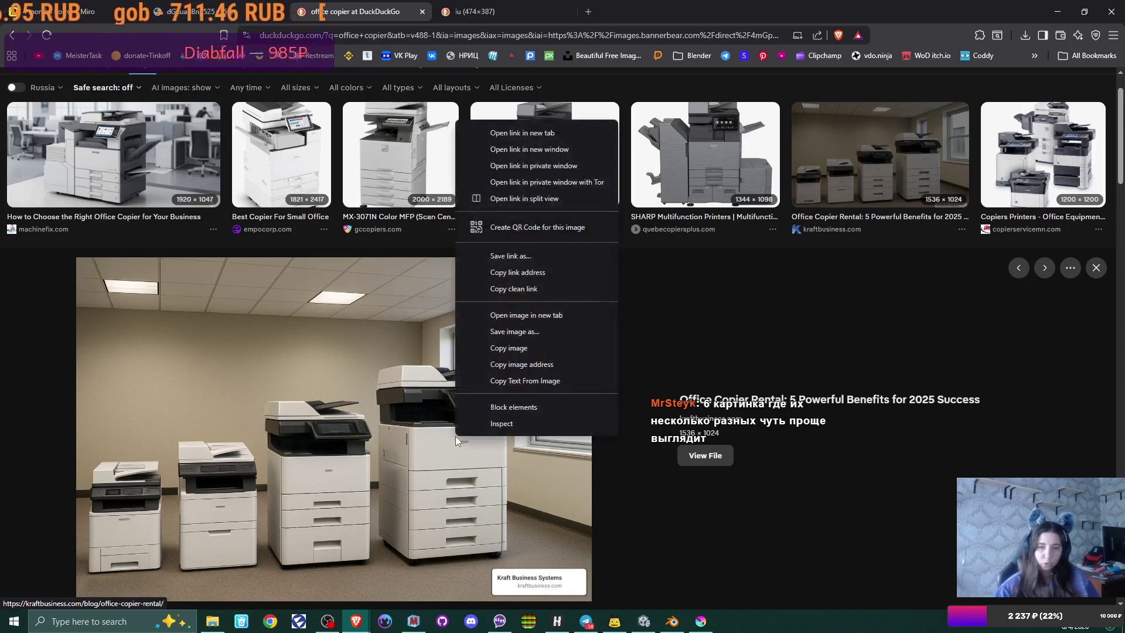
click(526, 315)
click(499, 11)
click(568, 15)
click(547, 12)
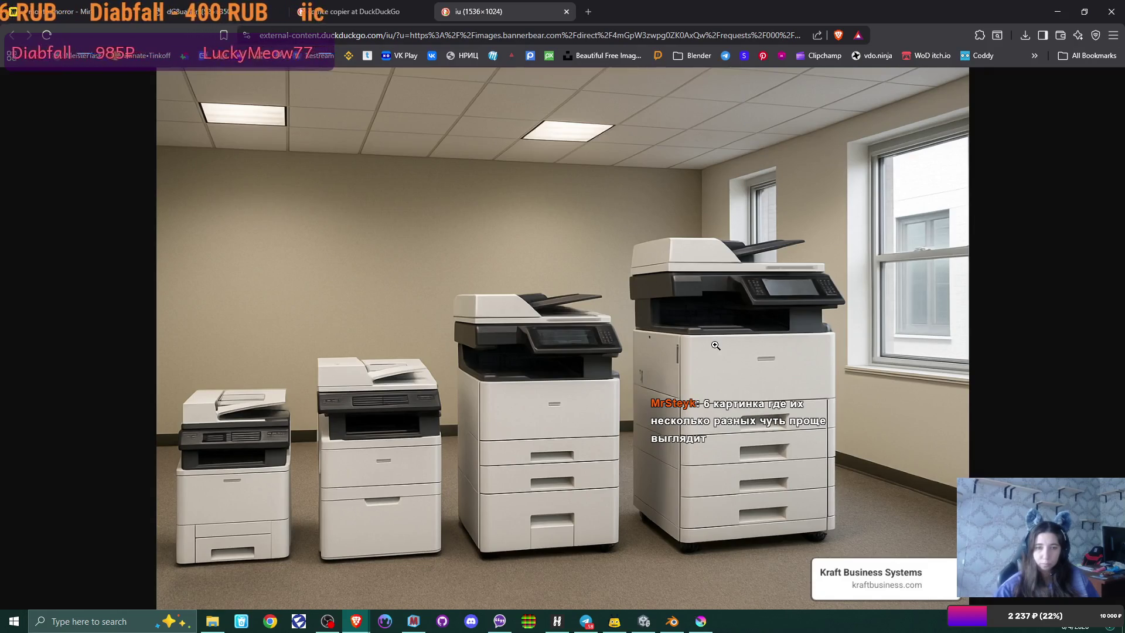
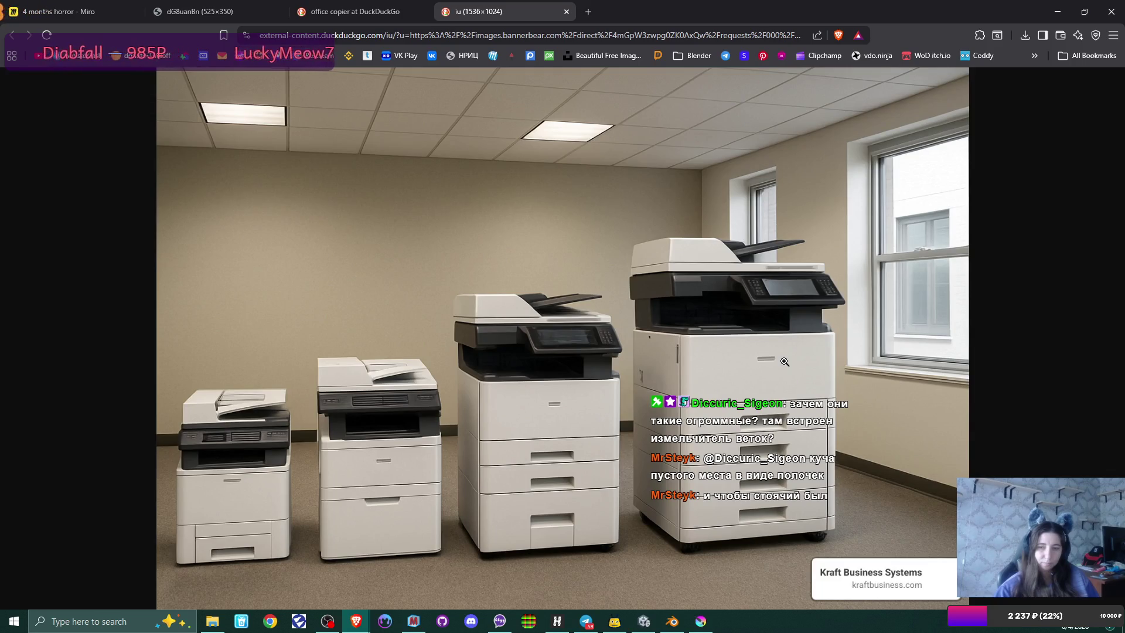
Step: Switch from the copier photo in Brave back to the office.blend scene in Blender
click(672, 623)
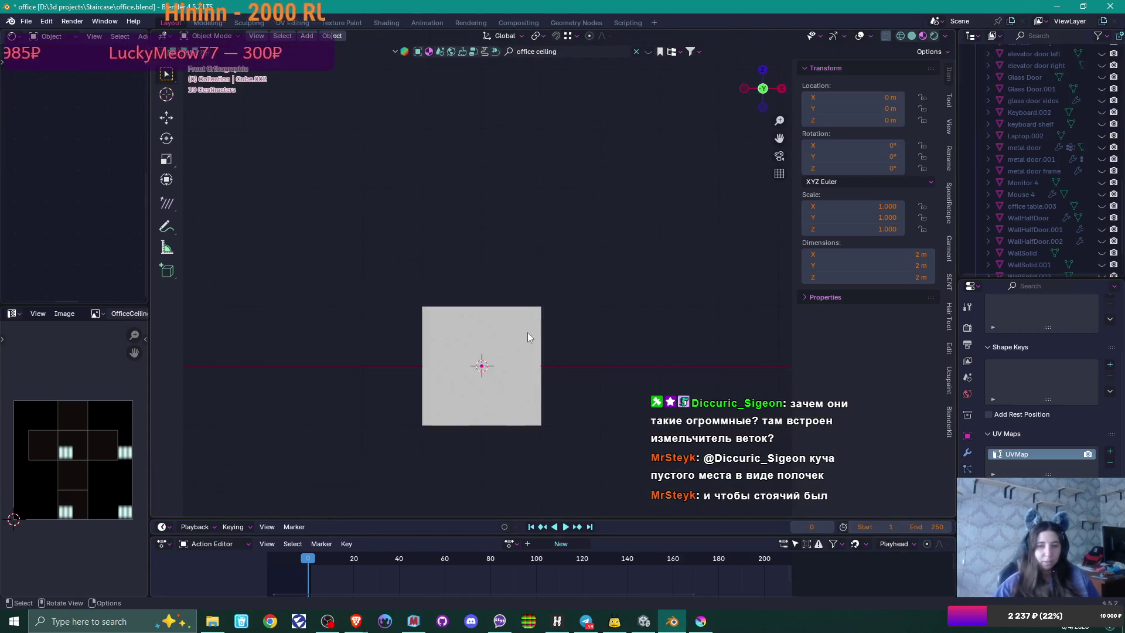
Step: Snap the 3D cursor to the cube's bottom face centre and set the origin there
key(Tab)
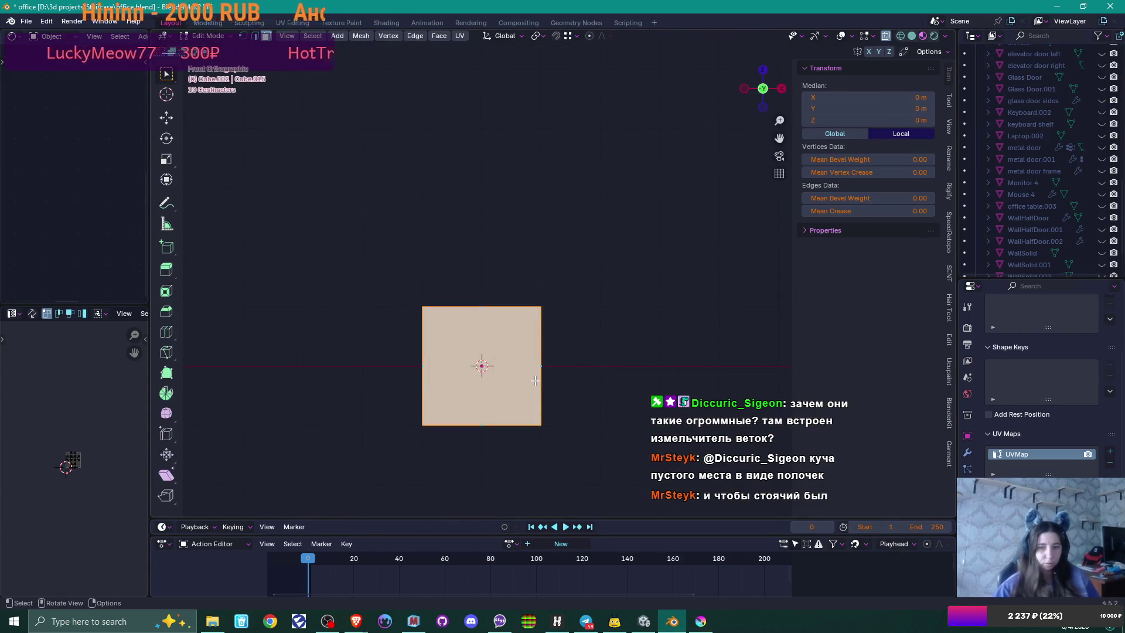
click(487, 418)
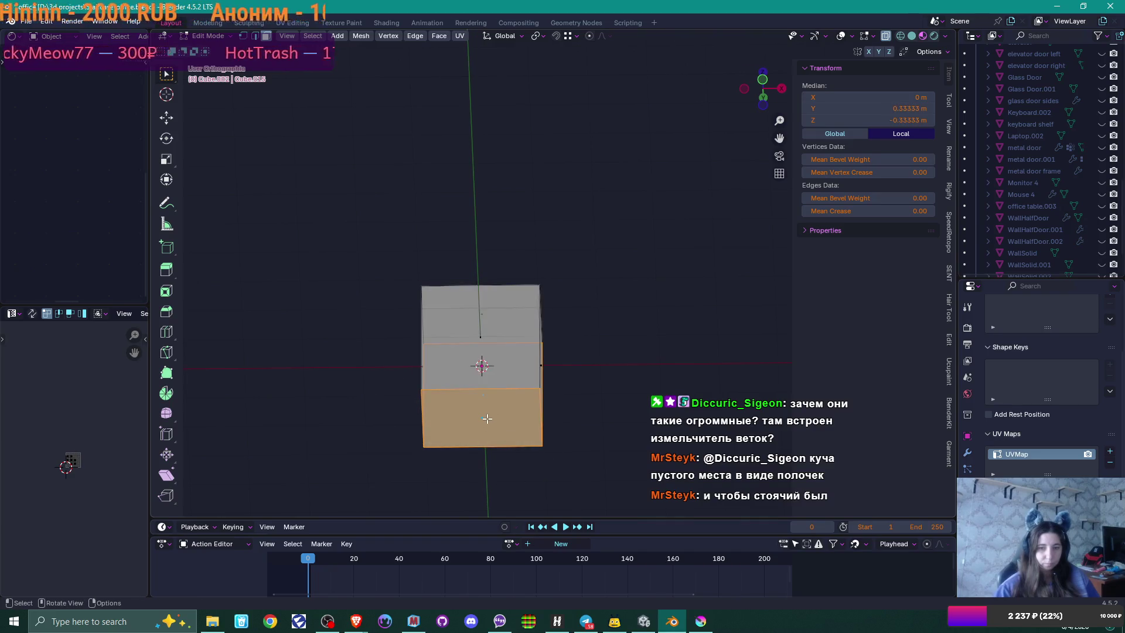
click(542, 424)
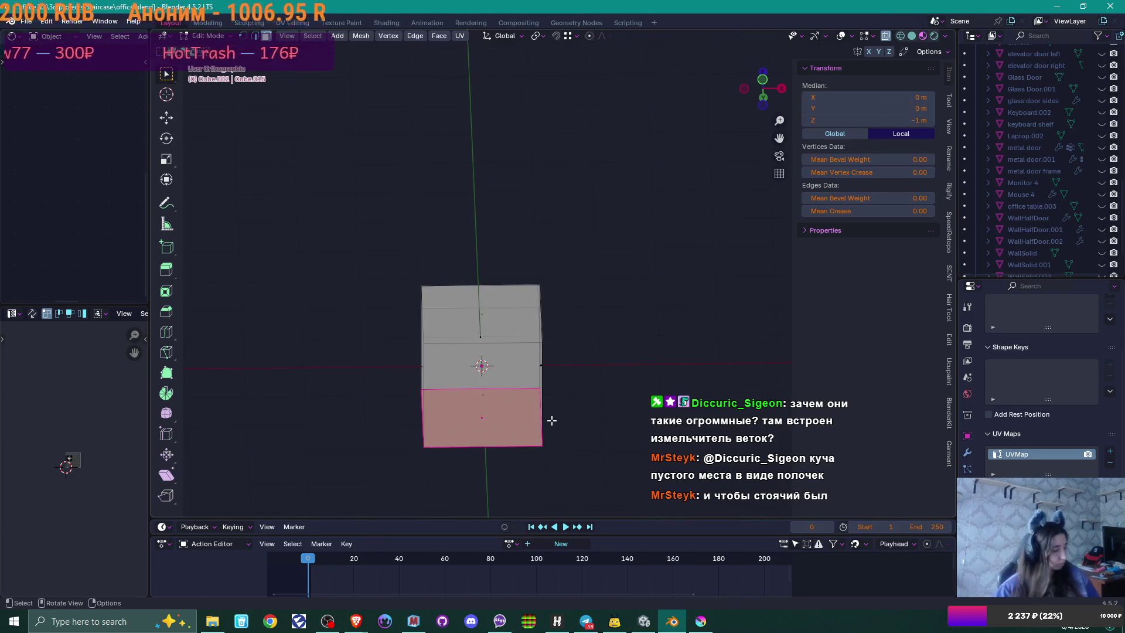
key(shift+s)
click(563, 488)
key(Tab)
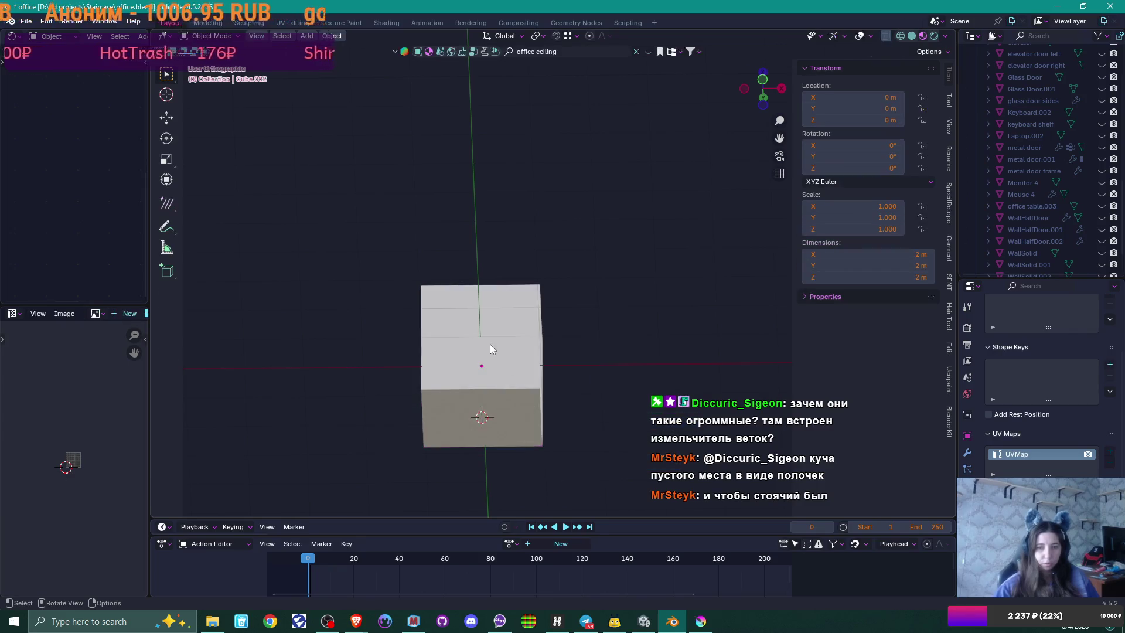
right_click(484, 336)
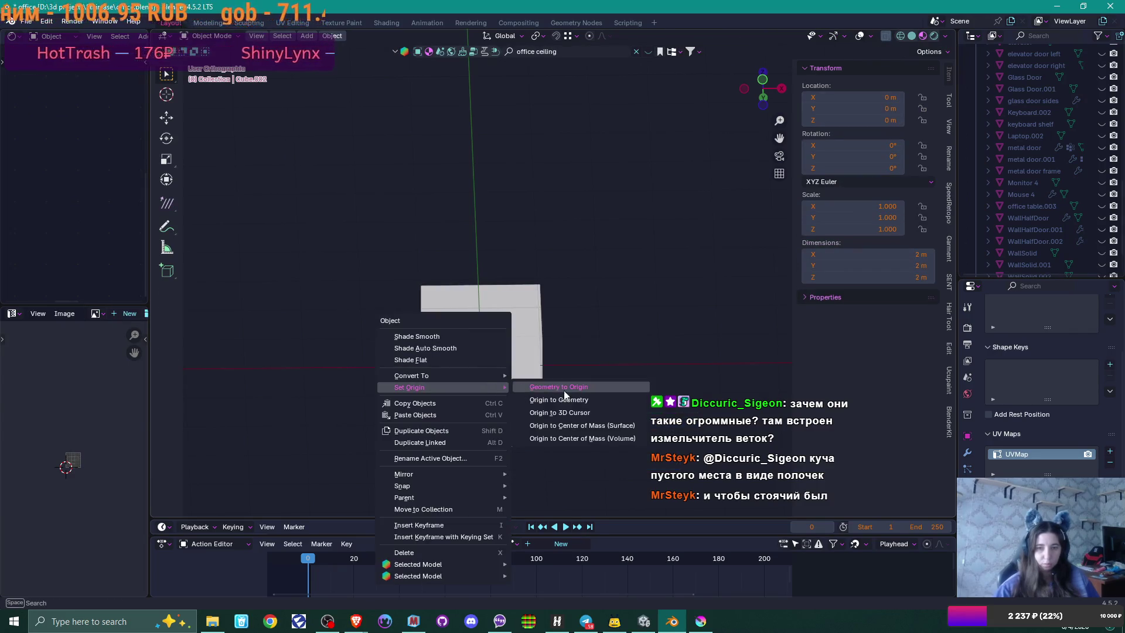
click(571, 413)
Step: Snap the 3D cursor to the cube, move the cube onto it, and orbit to check
key(shift+s)
click(512, 416)
click(525, 356)
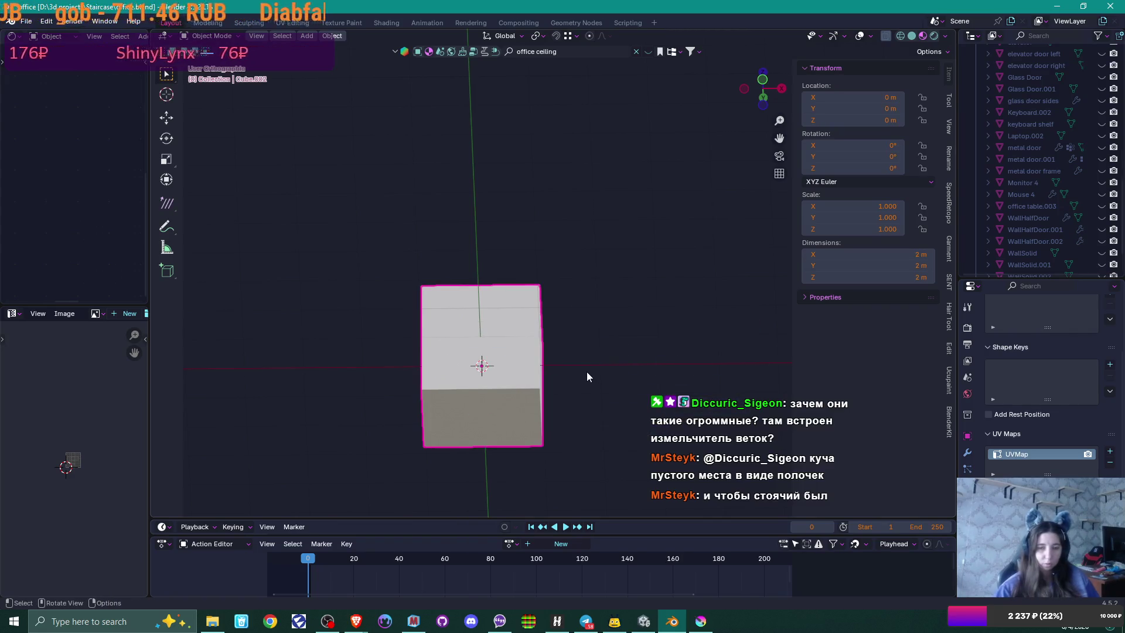
key(shift+s)
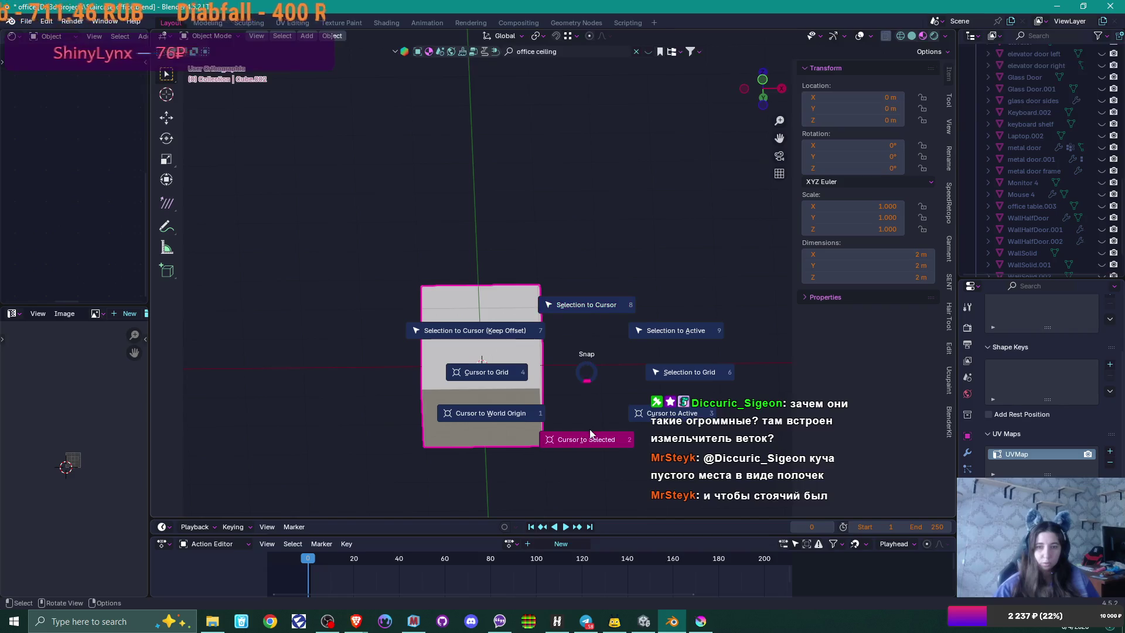
click(596, 302)
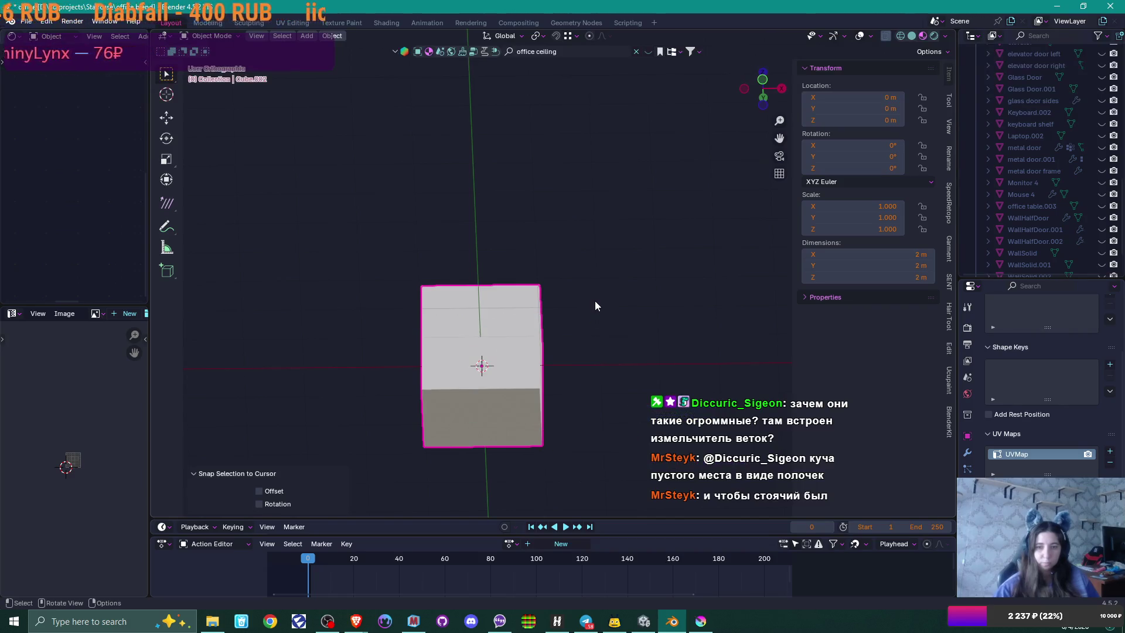
mouse_move(596, 301)
mouse_down()
mouse_move(558, 287)
mouse_move(558, 305)
mouse_move(602, 296)
mouse_up()
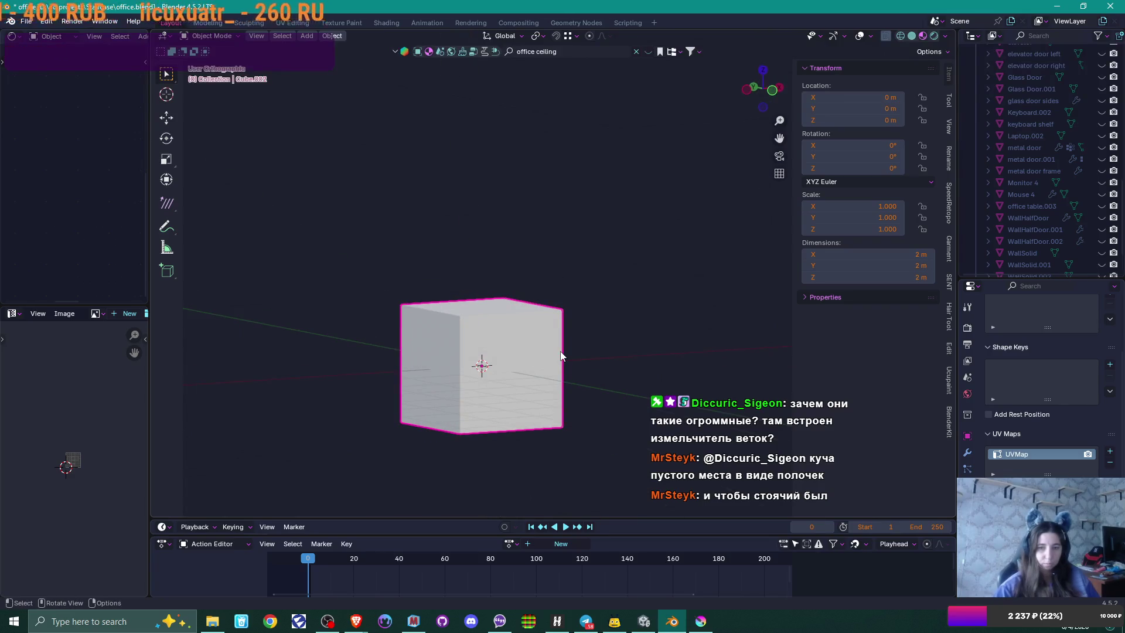
drag(551, 362, 487, 323)
Step: Redo the cursor snap to the bottom face centre and set the cube's origin to it
key(Tab)
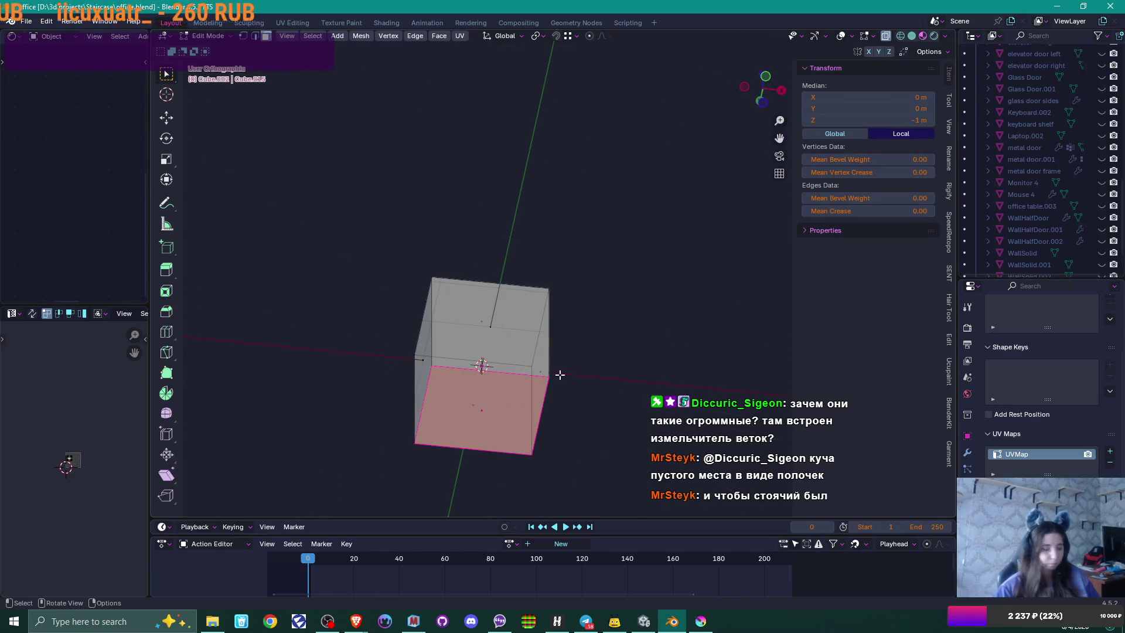
key(shift+s)
click(566, 397)
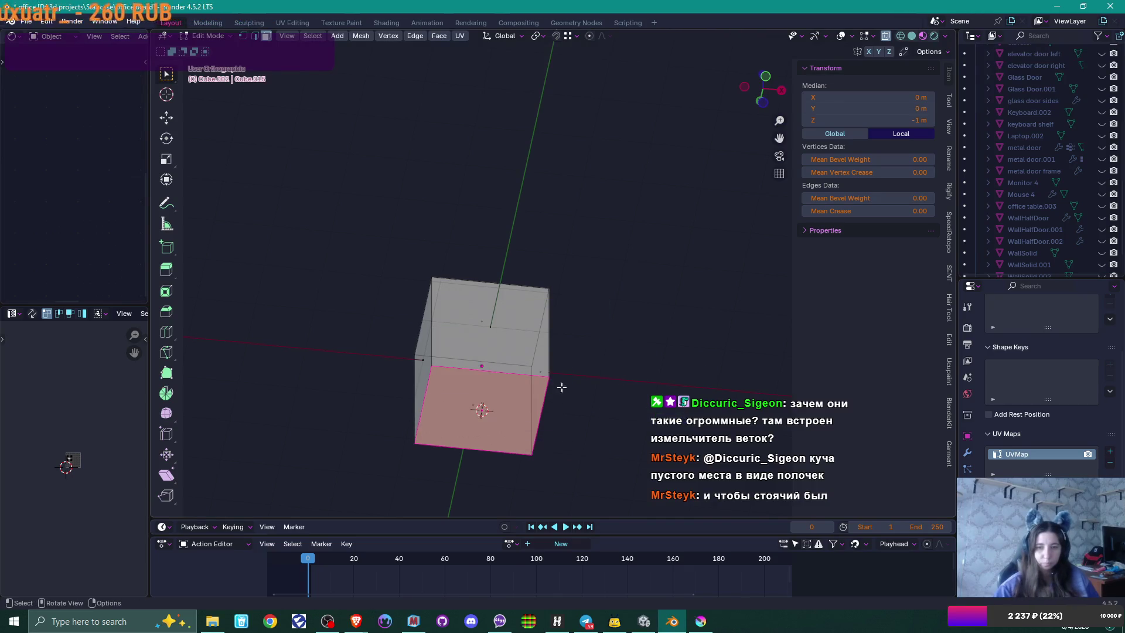
key(Tab)
right_click(521, 320)
mouse_move(522, 320)
click(621, 343)
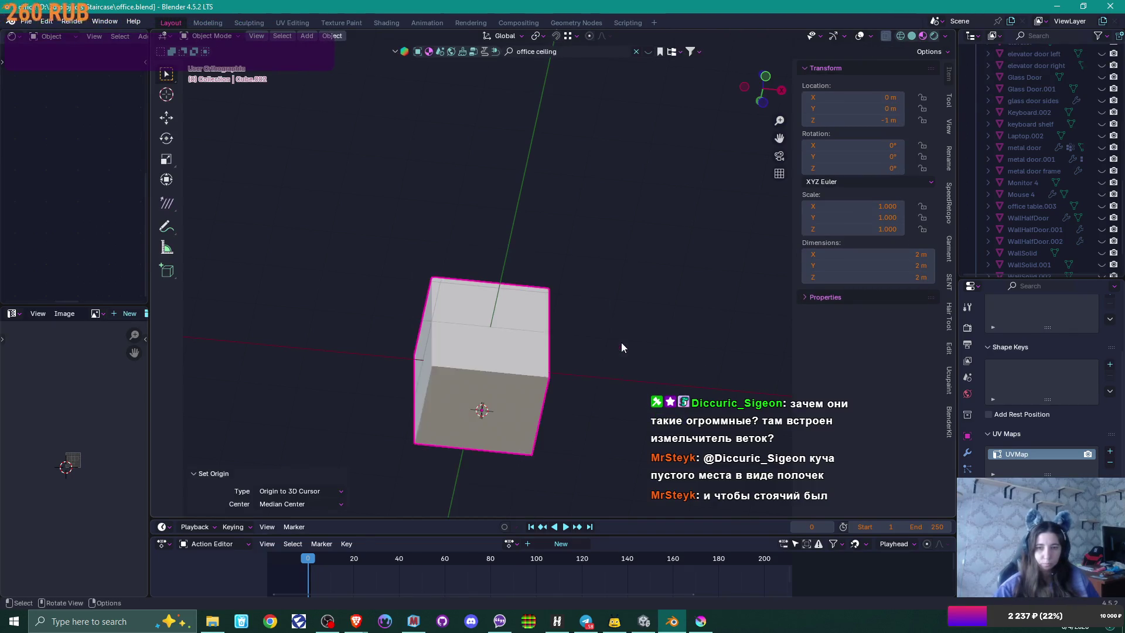
Step: In front view, snap the cursor to world origin and move the cube onto it
key(KP_1)
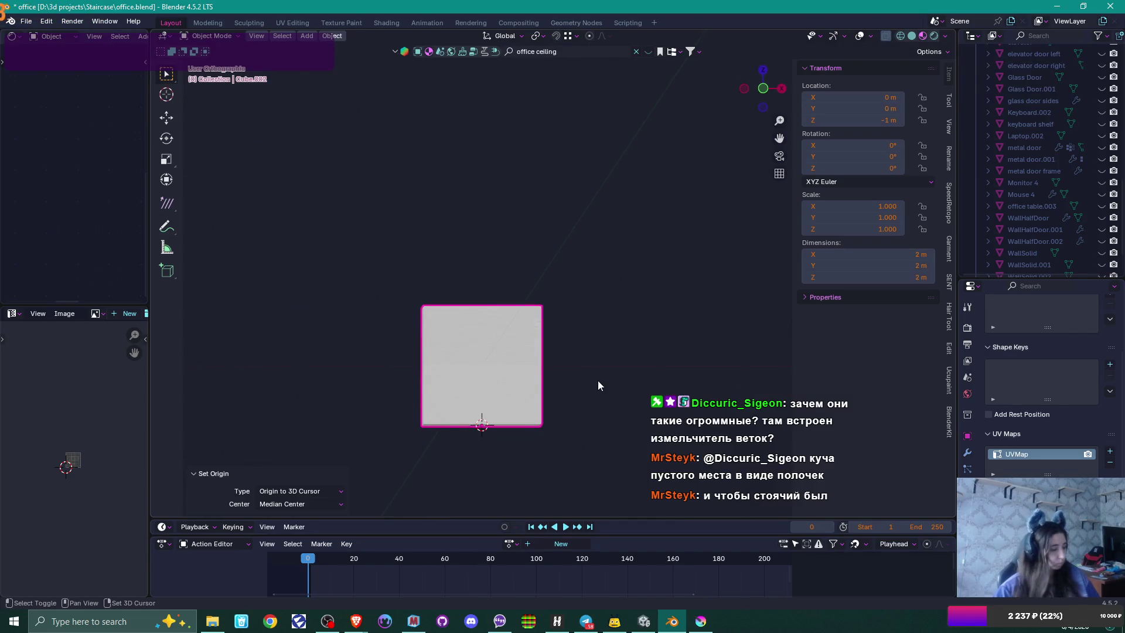
key(shift+s)
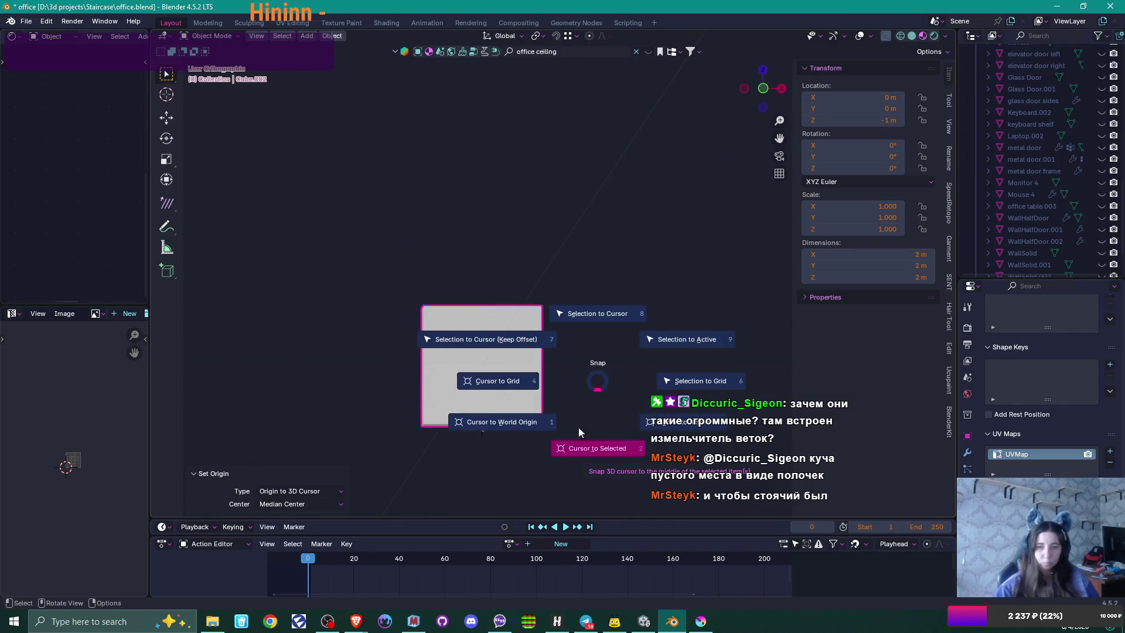
click(543, 422)
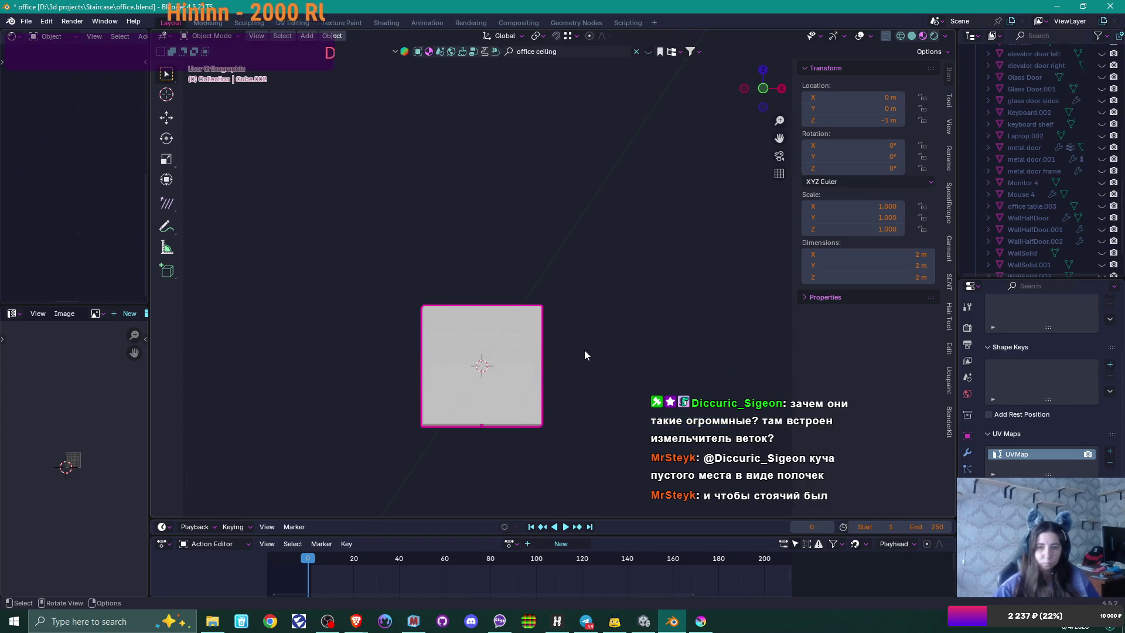
key(shift+s)
click(594, 293)
Step: Set the cube's X, Y and Z dimensions all to 1 m
key(KP_1)
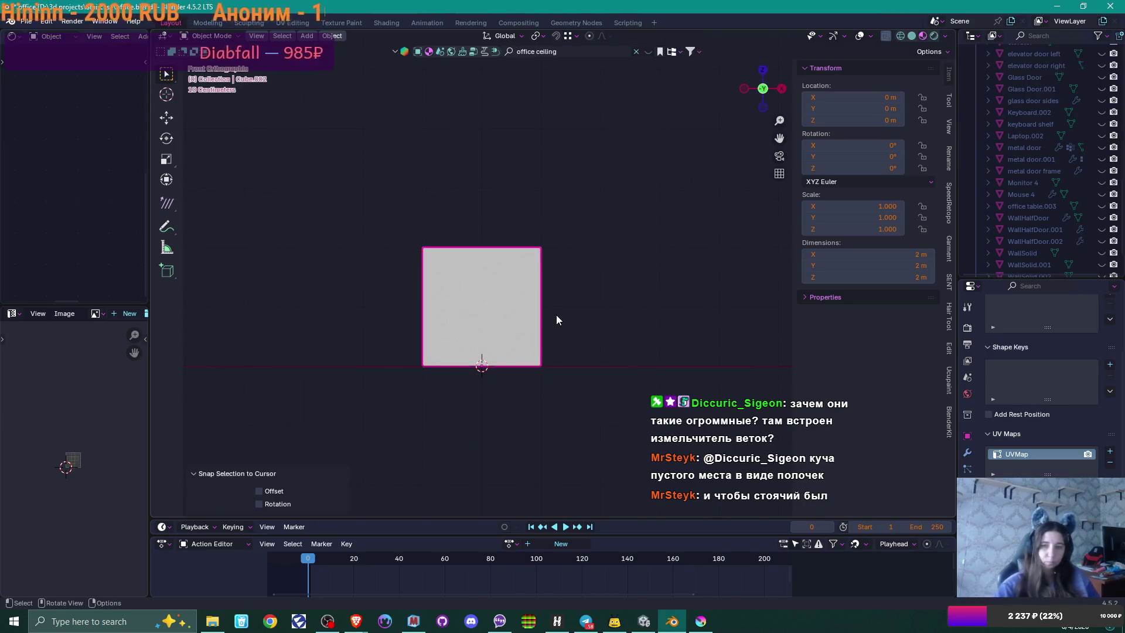
scroll(556, 304, up, 2)
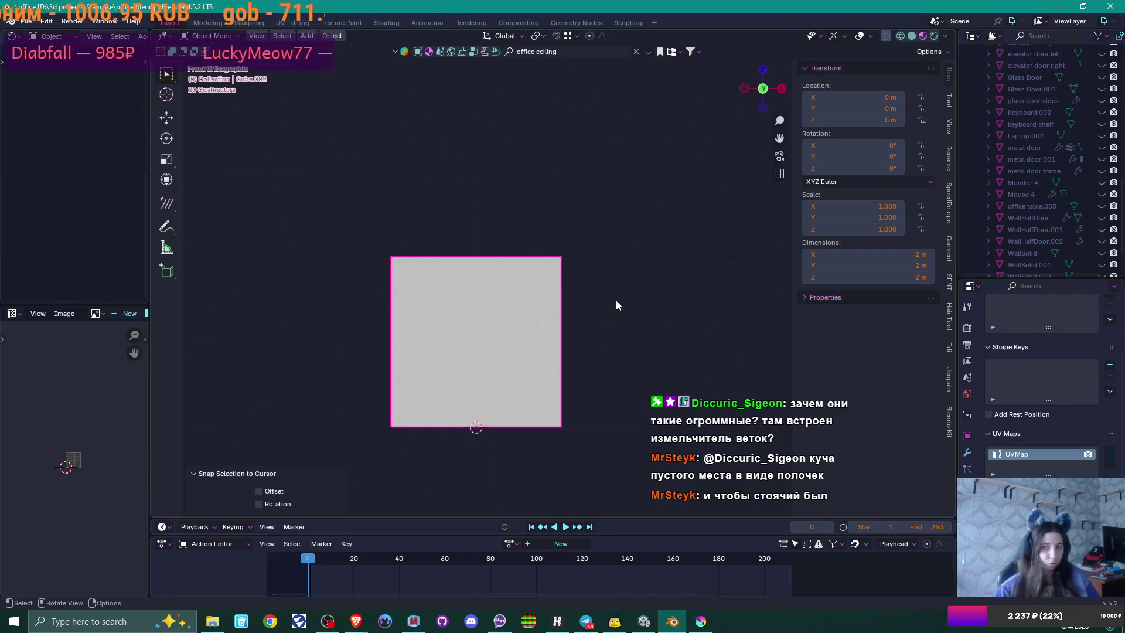
key(Tab)
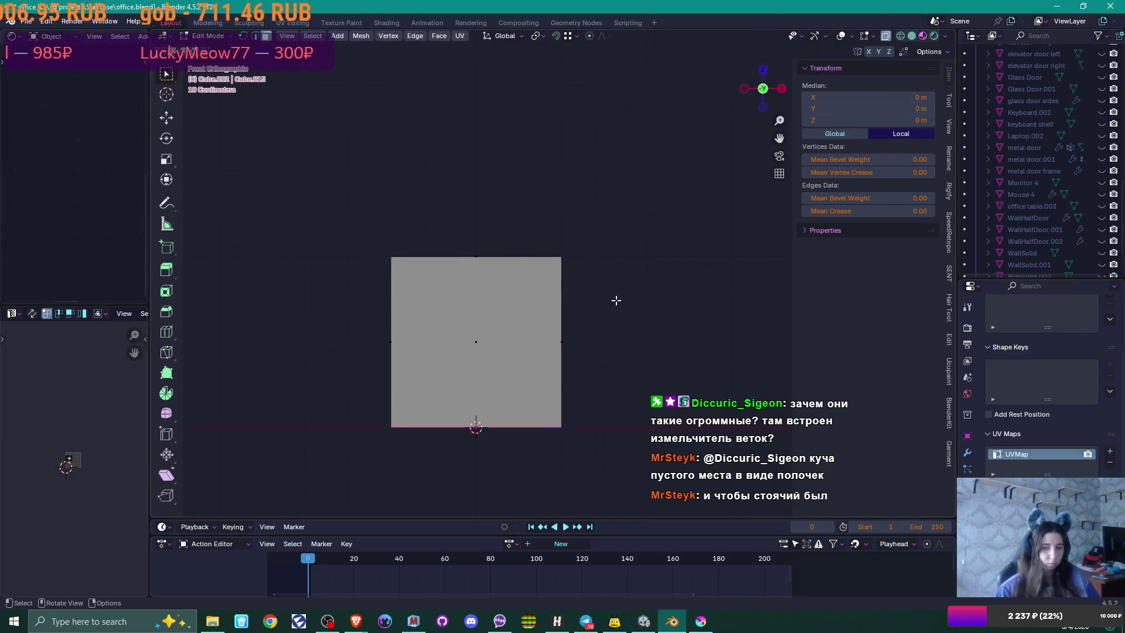
key(Tab)
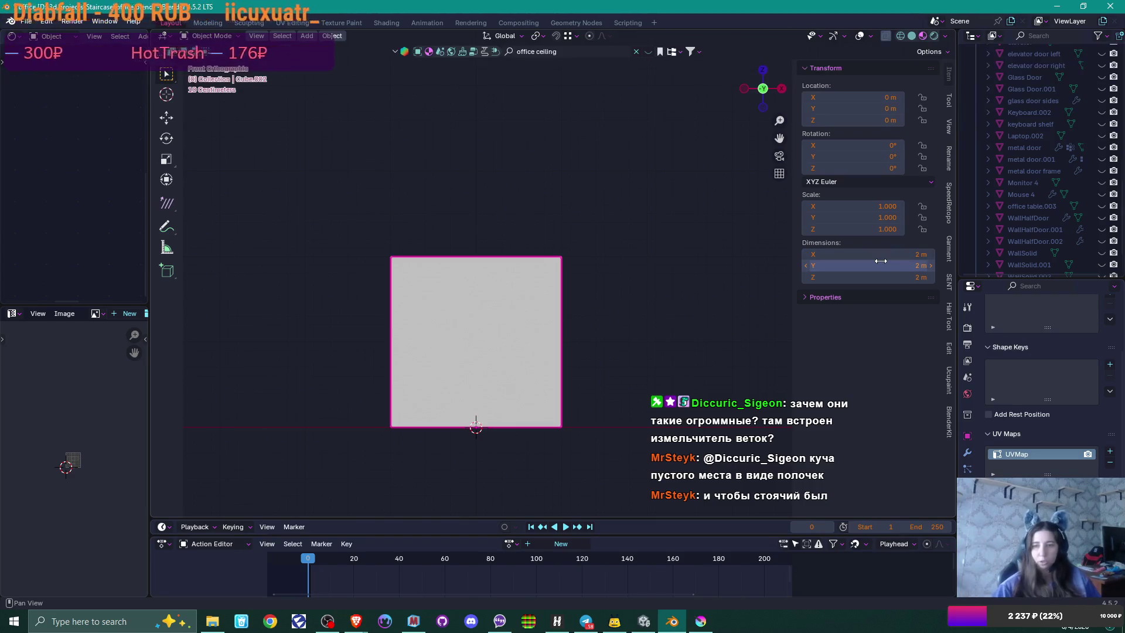
drag(878, 250, 879, 276)
text(1)
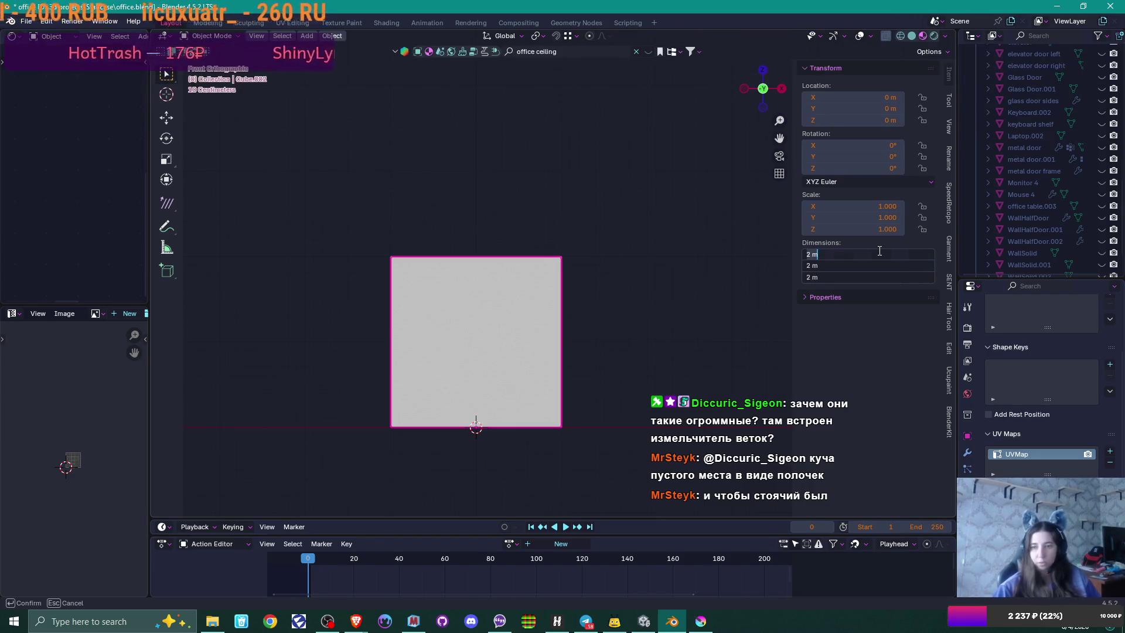
key(Return)
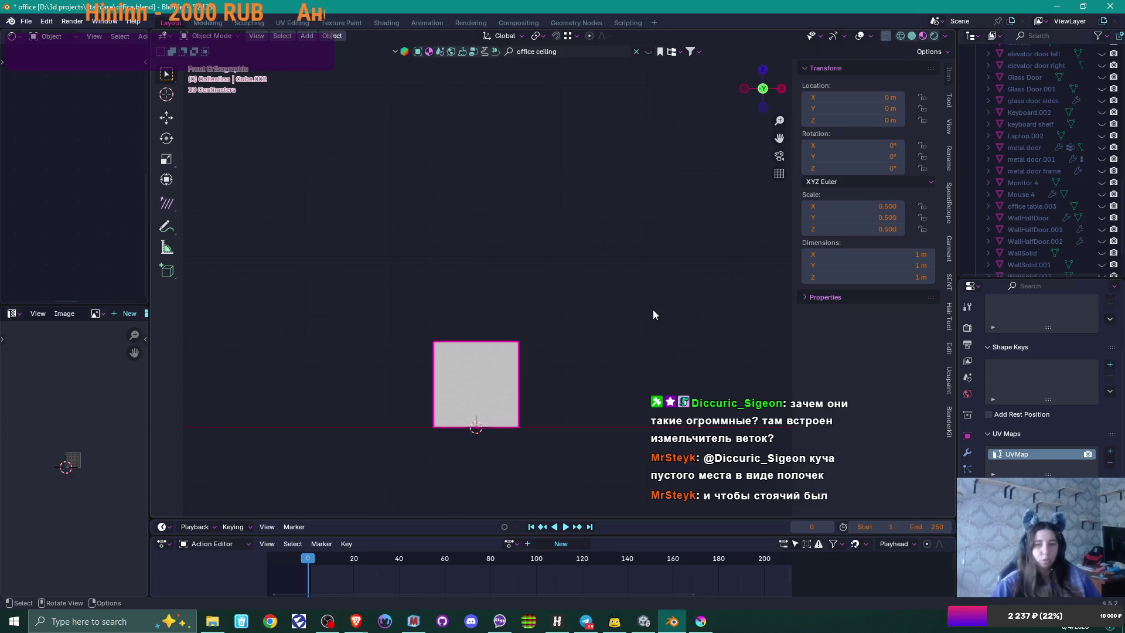
Step: Scale the whole mesh along X to 0.813 in Edit Mode
scroll(594, 318, up, 1)
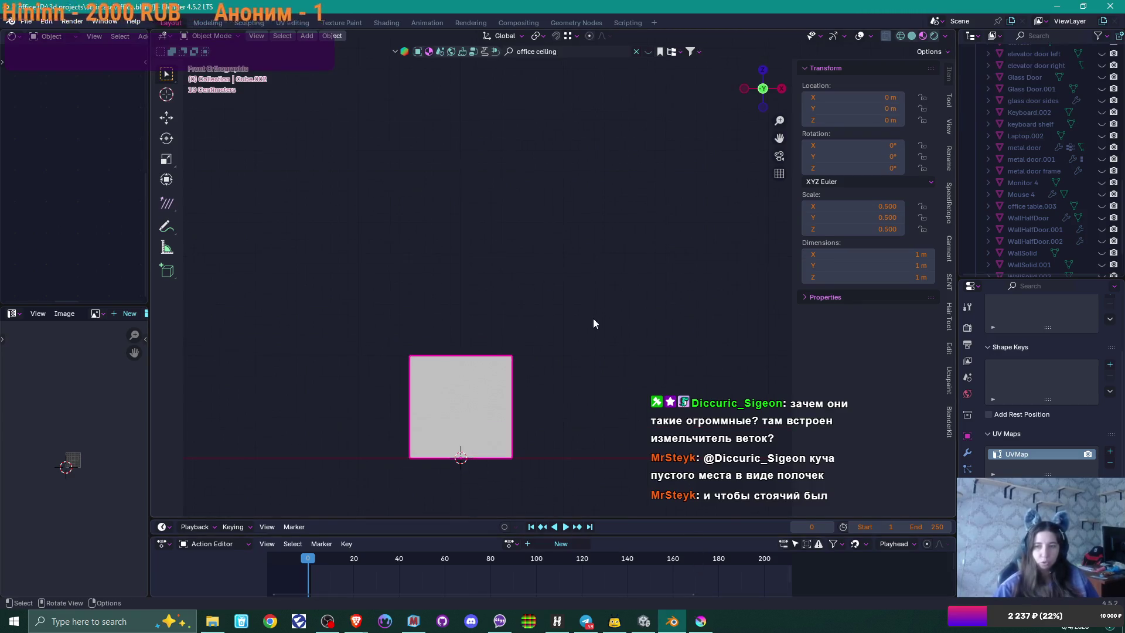
mouse_move(563, 301)
mouse_down()
mouse_move(568, 344)
mouse_move(578, 301)
mouse_up()
key(Tab)
key(a)
key(s)
key(x)
click(557, 301)
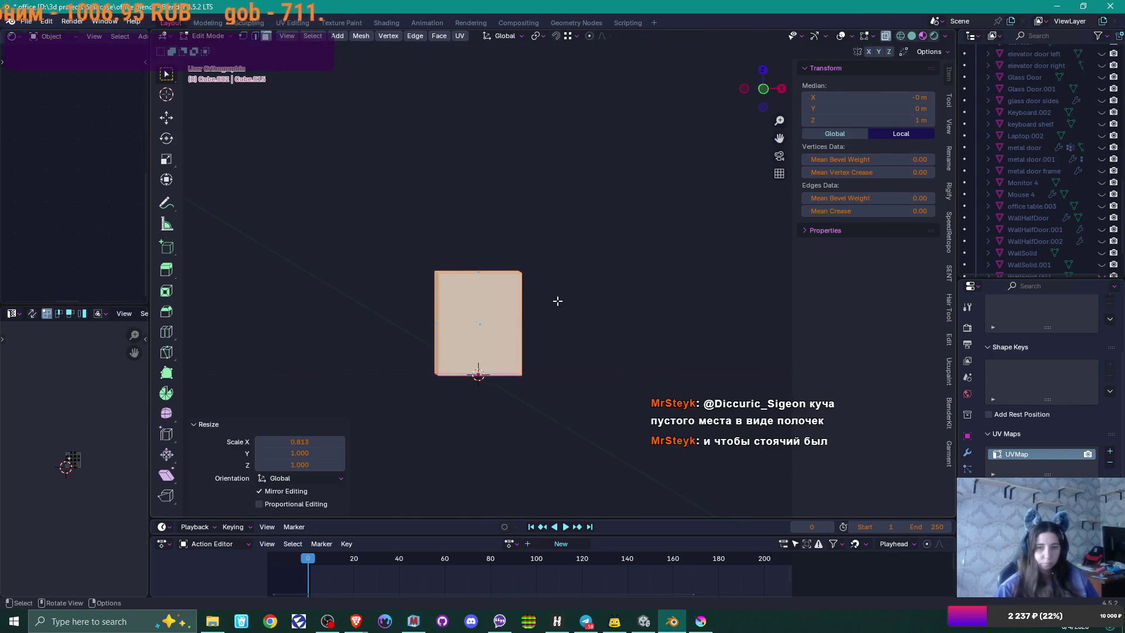
key(KP_1)
scroll(557, 301, up, 2)
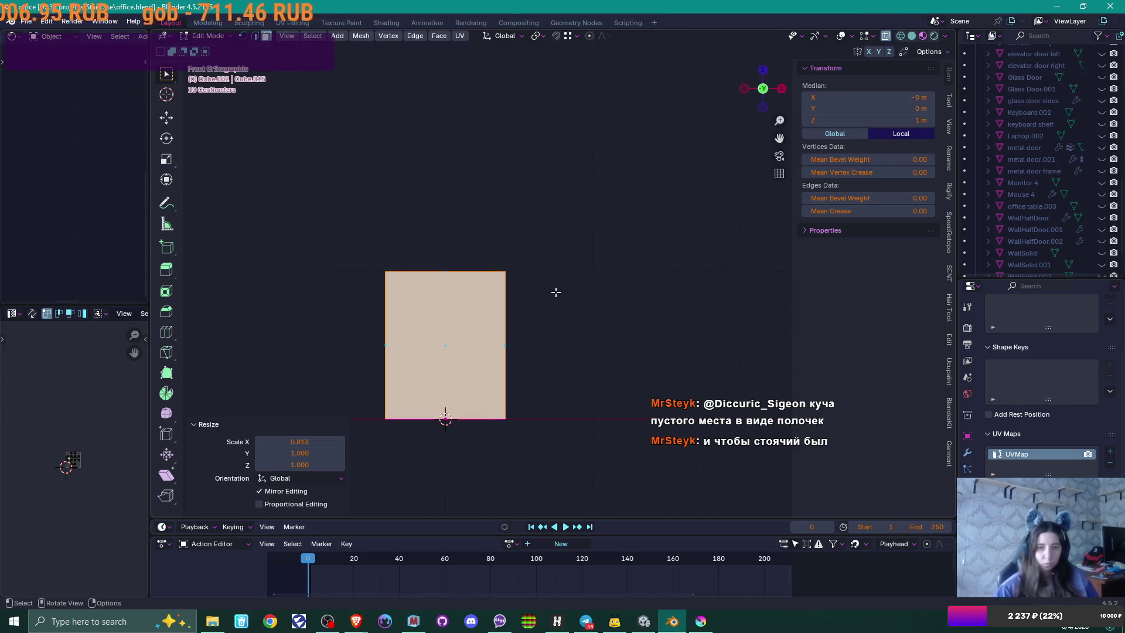
key(Tab)
Step: Switch back to the office copier reference photo in Brave
scroll(539, 294, up, 1)
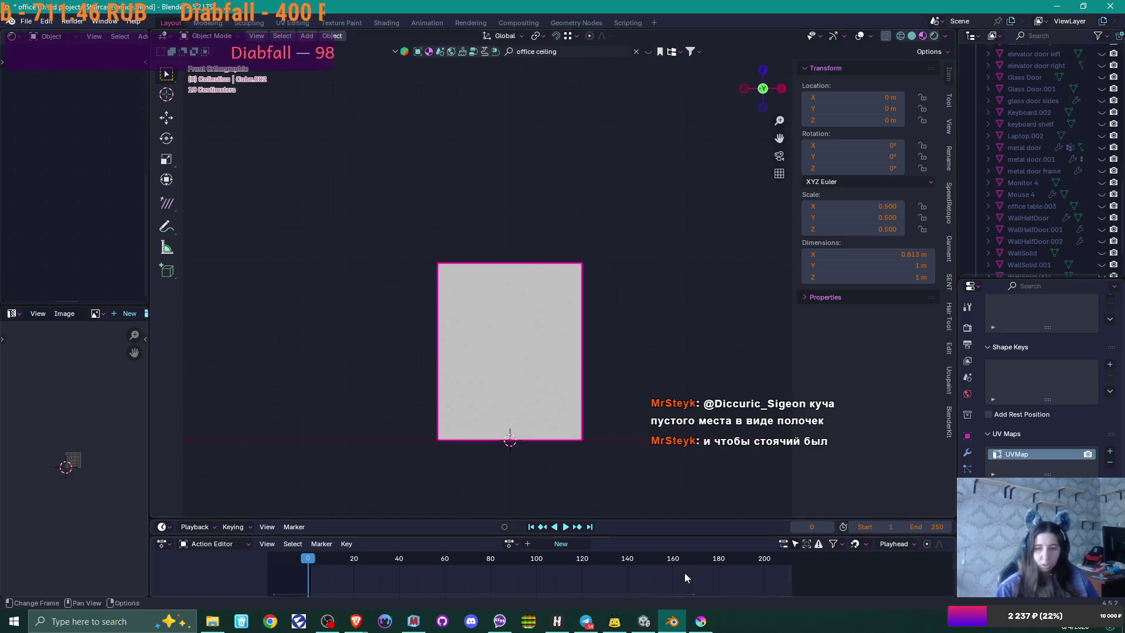
mouse_move(356, 620)
click(424, 562)
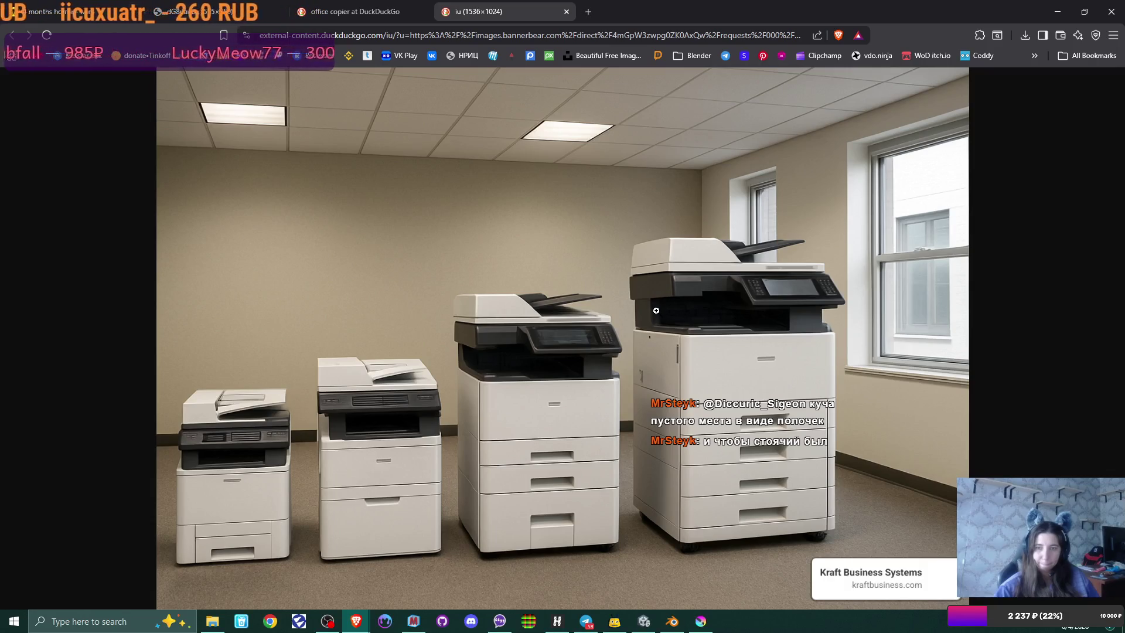
Step: Compare the copier photo with the model, then enter Edit Mode on the 0.813 × 1 × 1 m block
key(alt+Tab)
scroll(556, 329, up, 2)
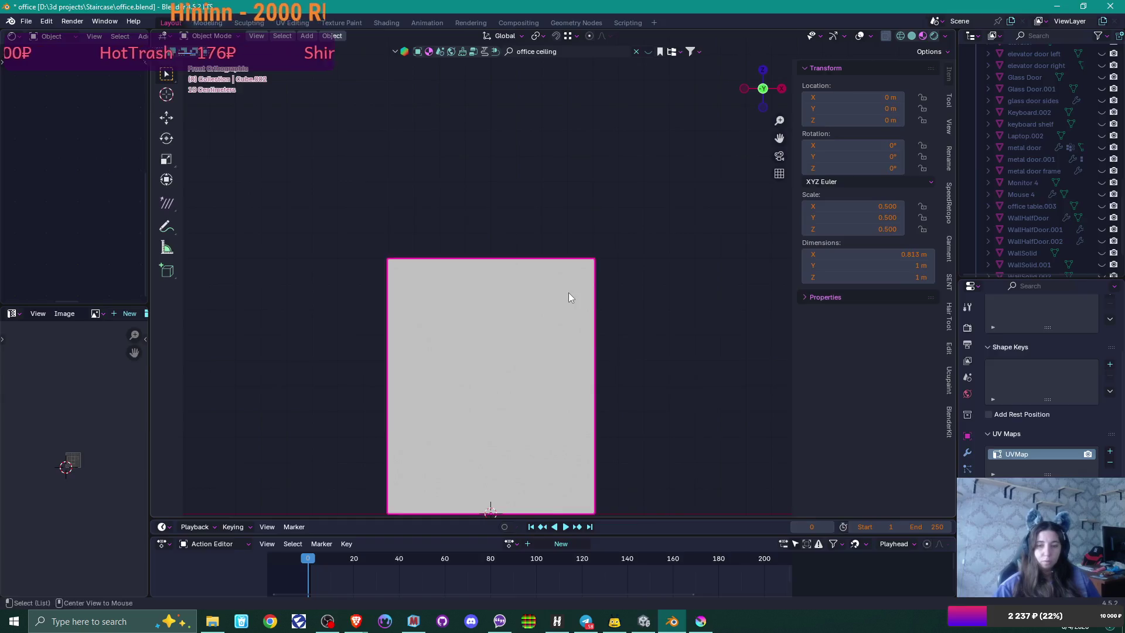
key(alt+Tab)
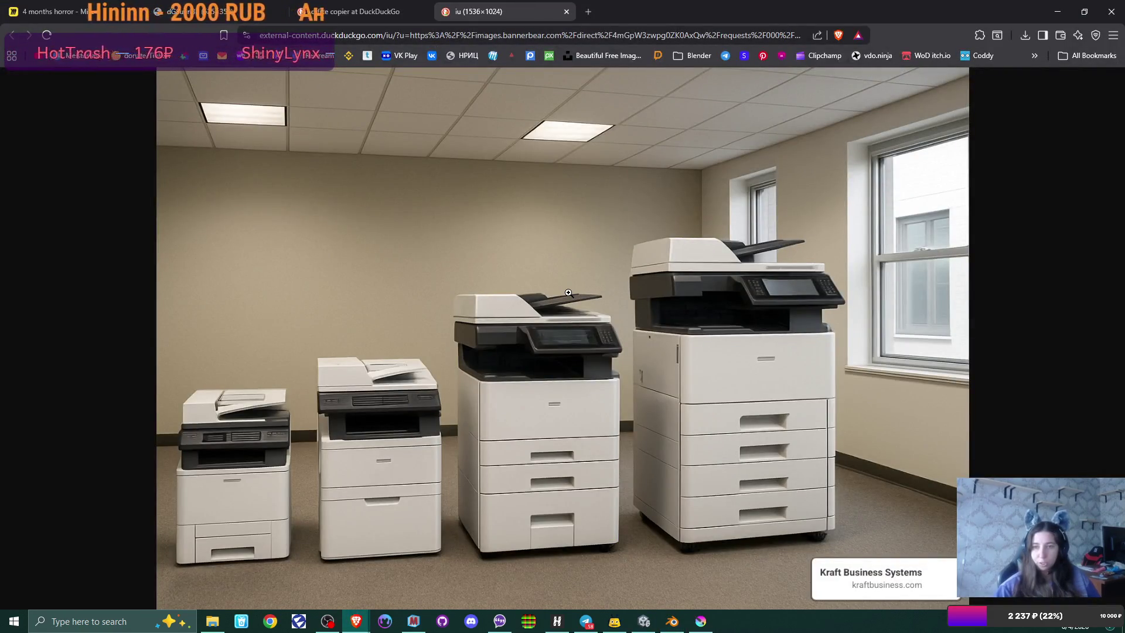
key(alt+Tab)
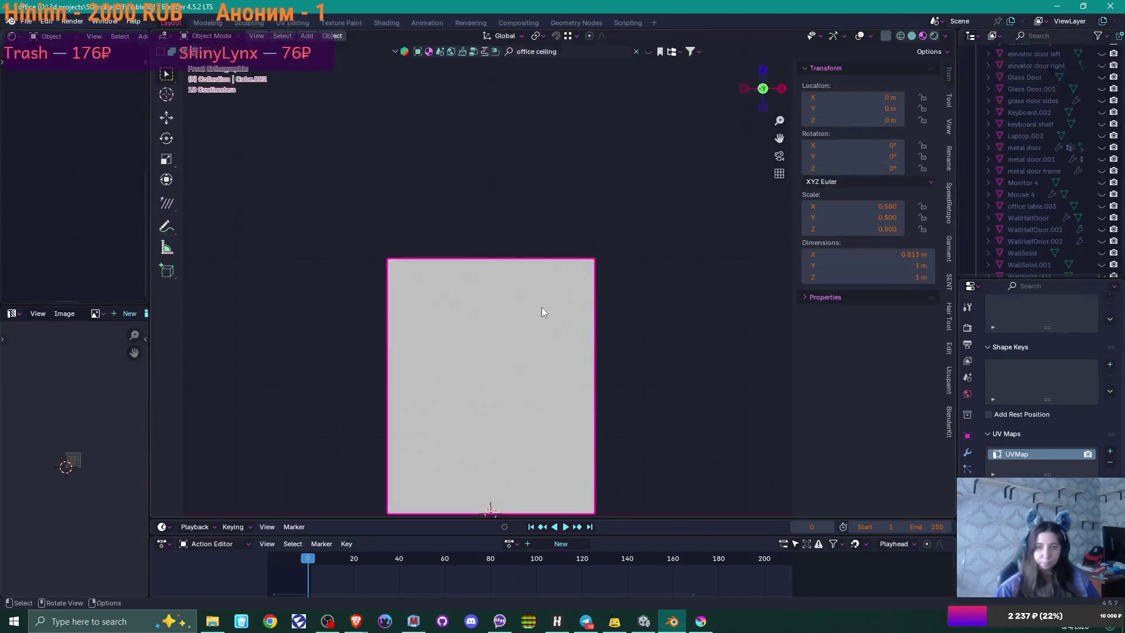
key(Tab)
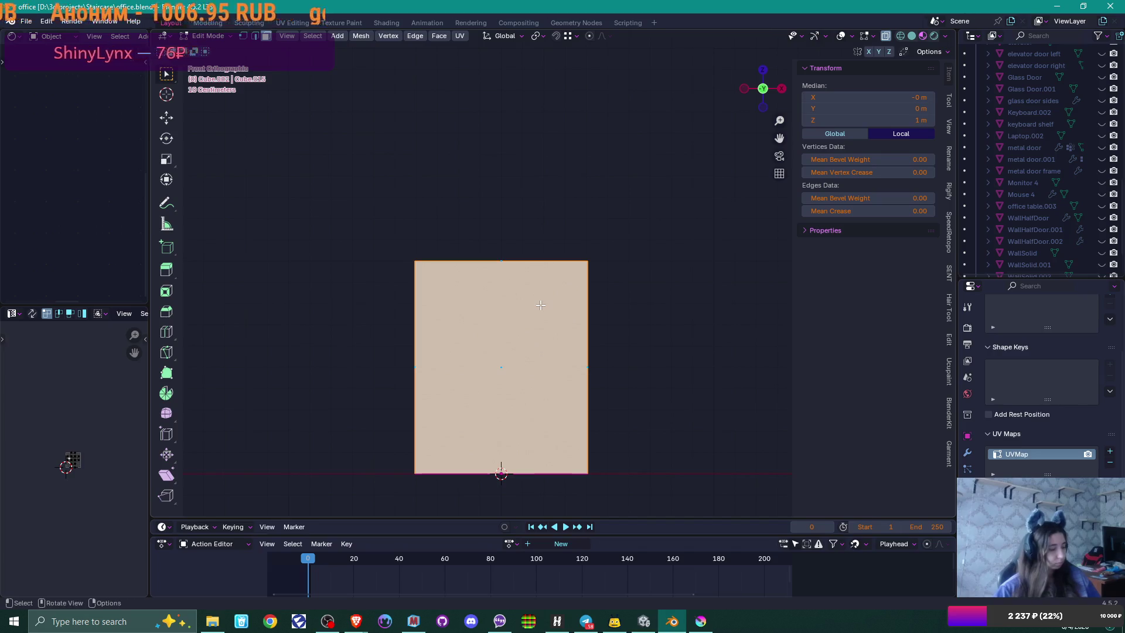
Step: Duplicate the selected face and raise the copy along Z above the body
key(shift)
key(shift+d)
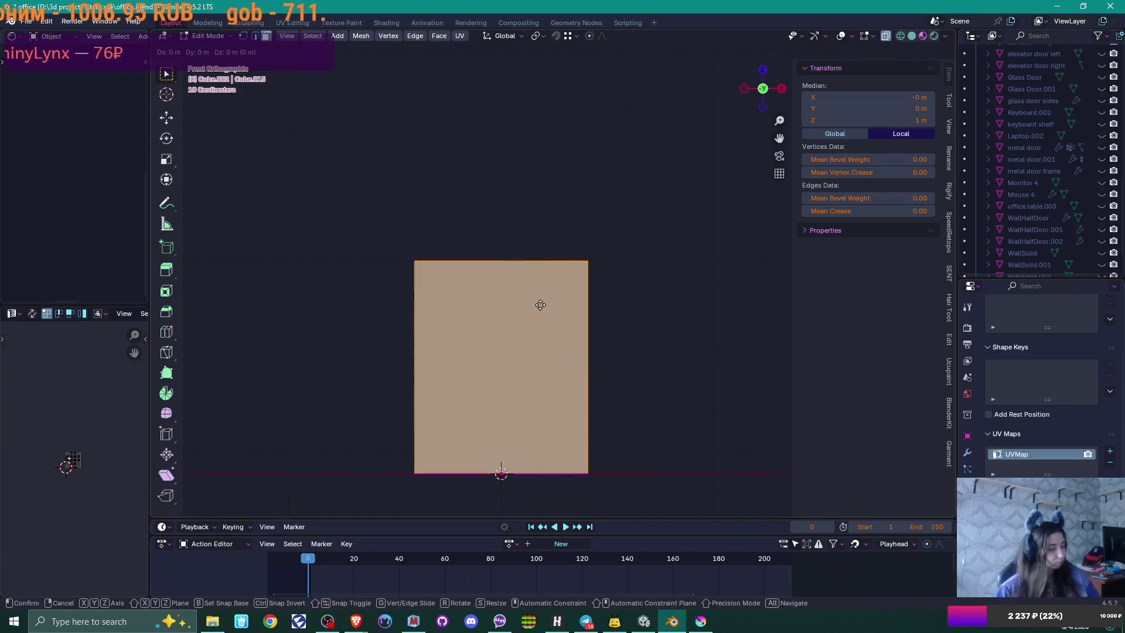
key(z)
click(555, 88)
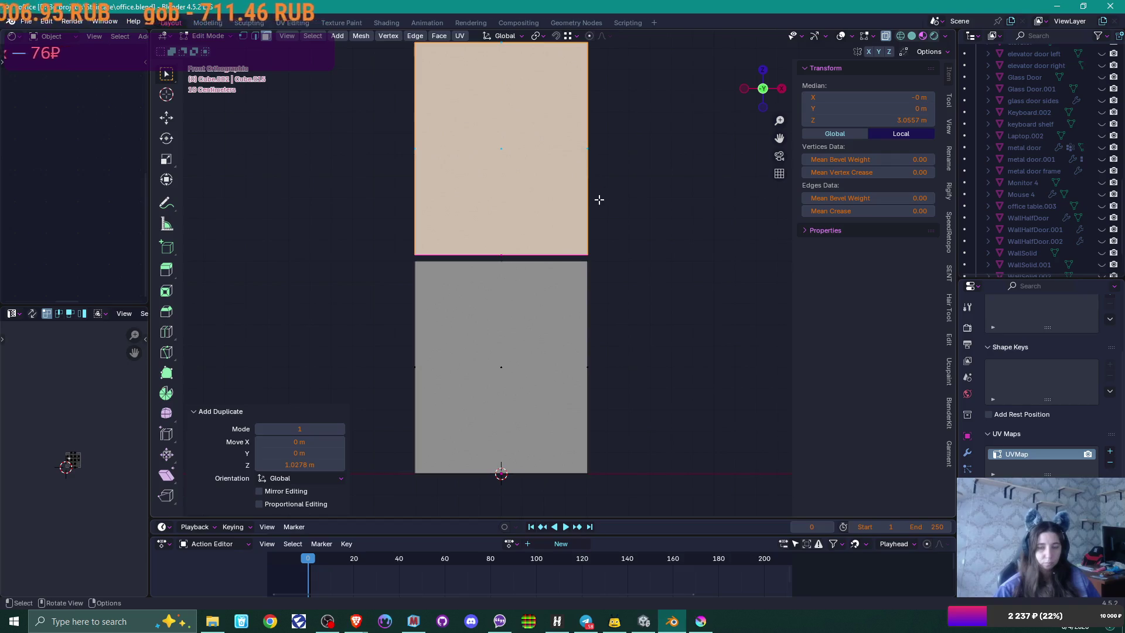
scroll(599, 199, up, 5)
key(g)
key(z)
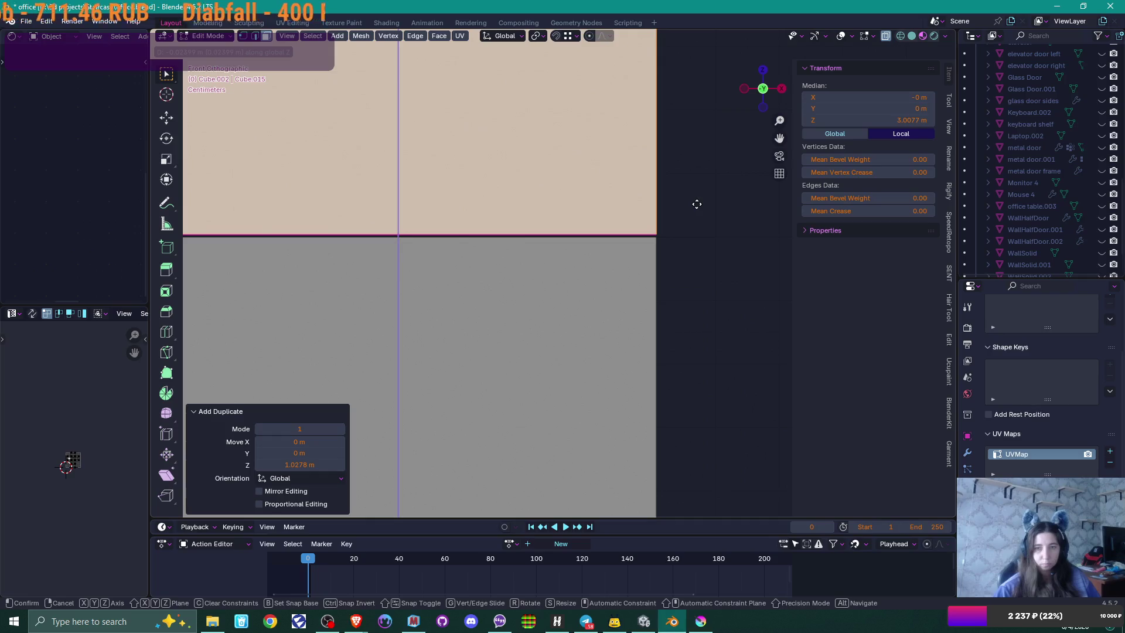
click(697, 204)
Step: Slide the topmost face down to leave a thin lid band at factor -0.966
scroll(681, 191, down, 3)
drag(596, 229, 535, 95)
scroll(535, 95, down, 2)
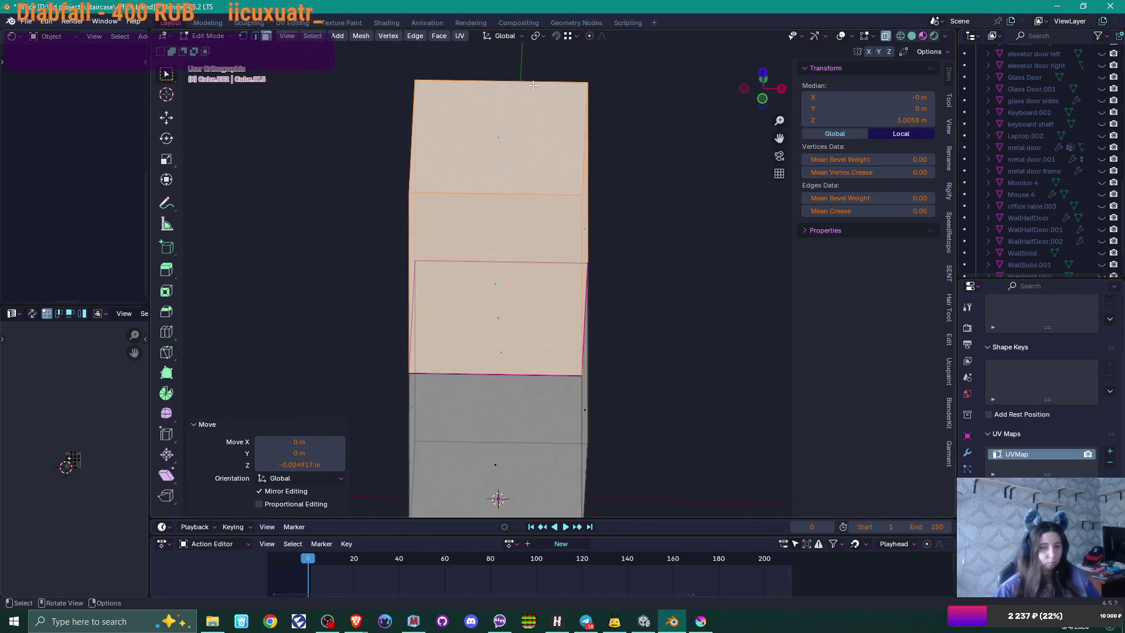
click(503, 133)
mouse_move(640, 232)
mouse_down()
mouse_move(674, 194)
mouse_move(650, 188)
mouse_up()
key(g)
key(g)
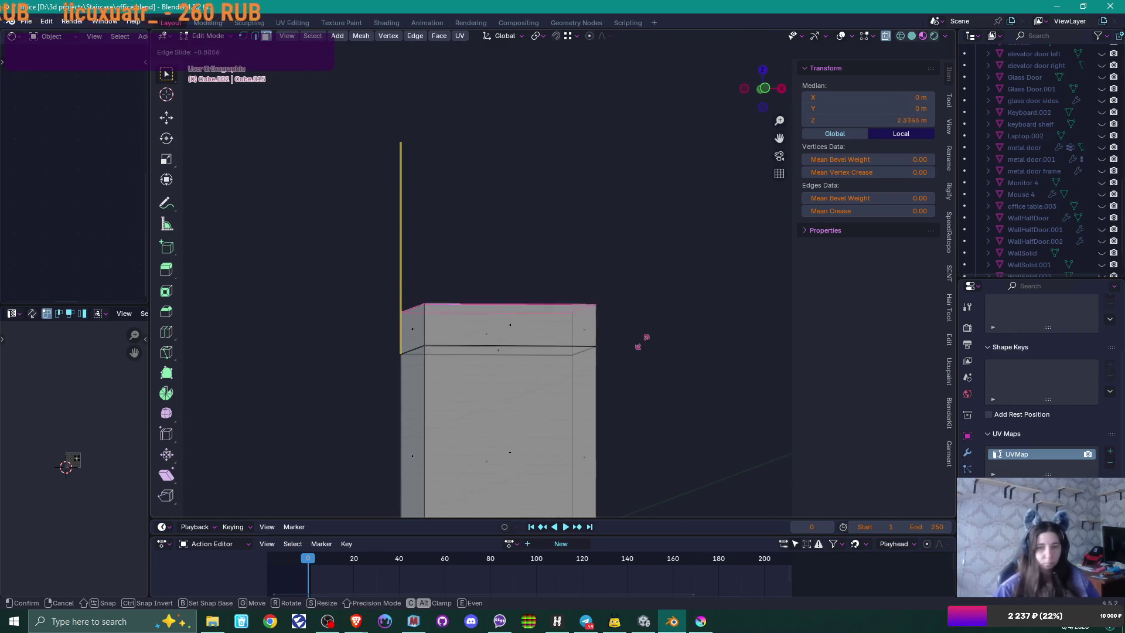
click(643, 370)
mouse_move(643, 371)
mouse_down()
mouse_move(636, 322)
mouse_move(623, 357)
mouse_move(623, 252)
mouse_up()
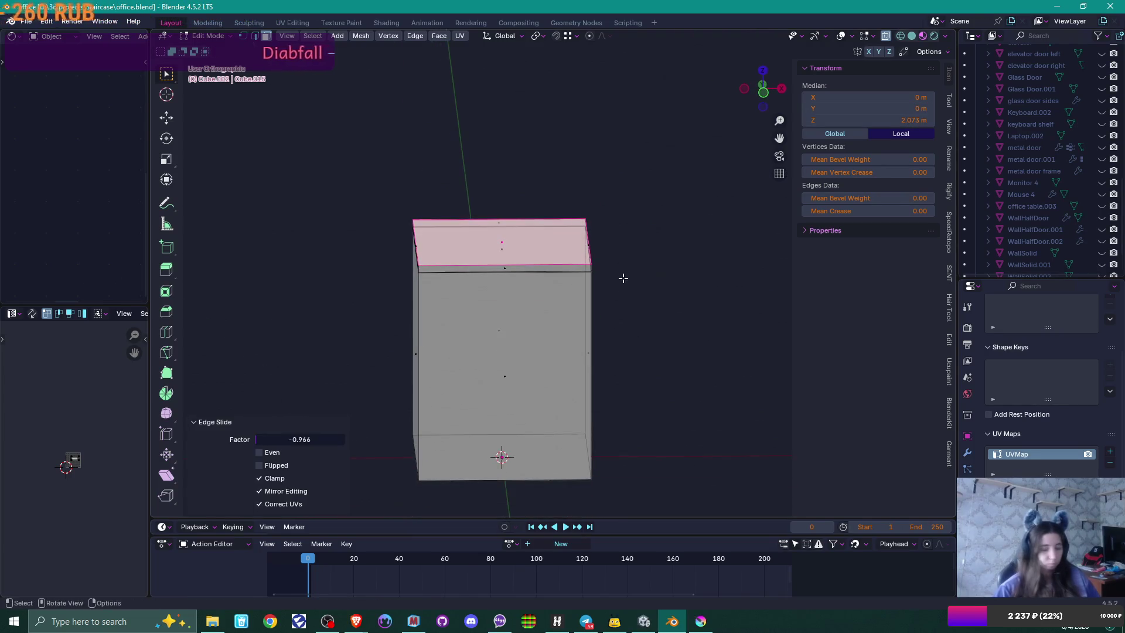
key(alt+Tab)
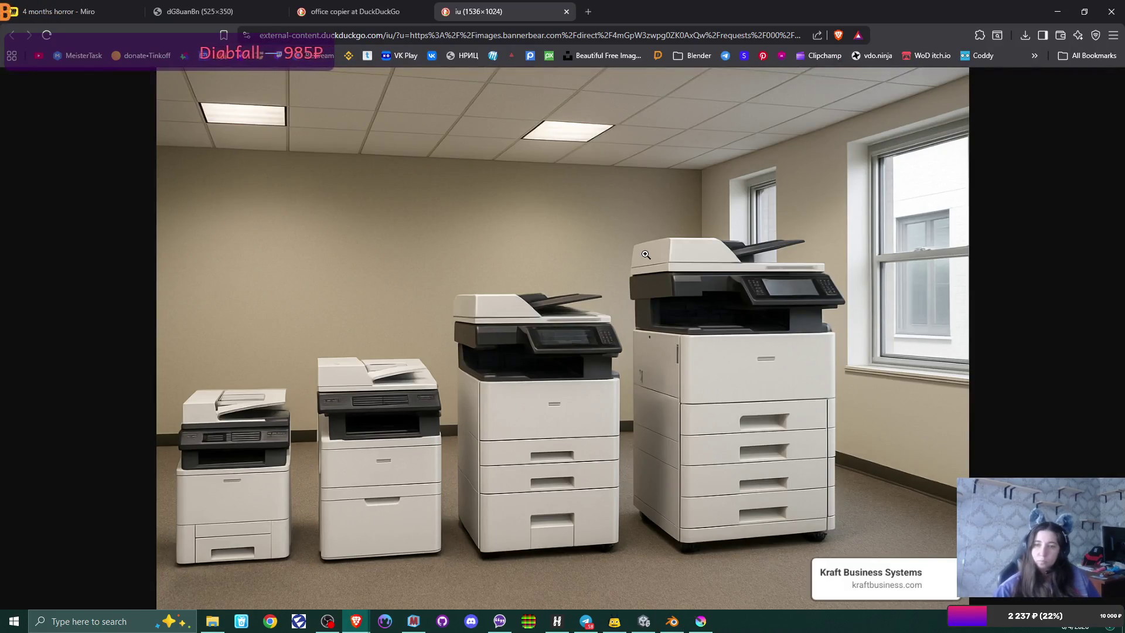
Step: Attempt a loop cut across the box, then undo and cancel it
key(alt+Tab)
drag(733, 281, 498, 246)
key(ctrl+r)
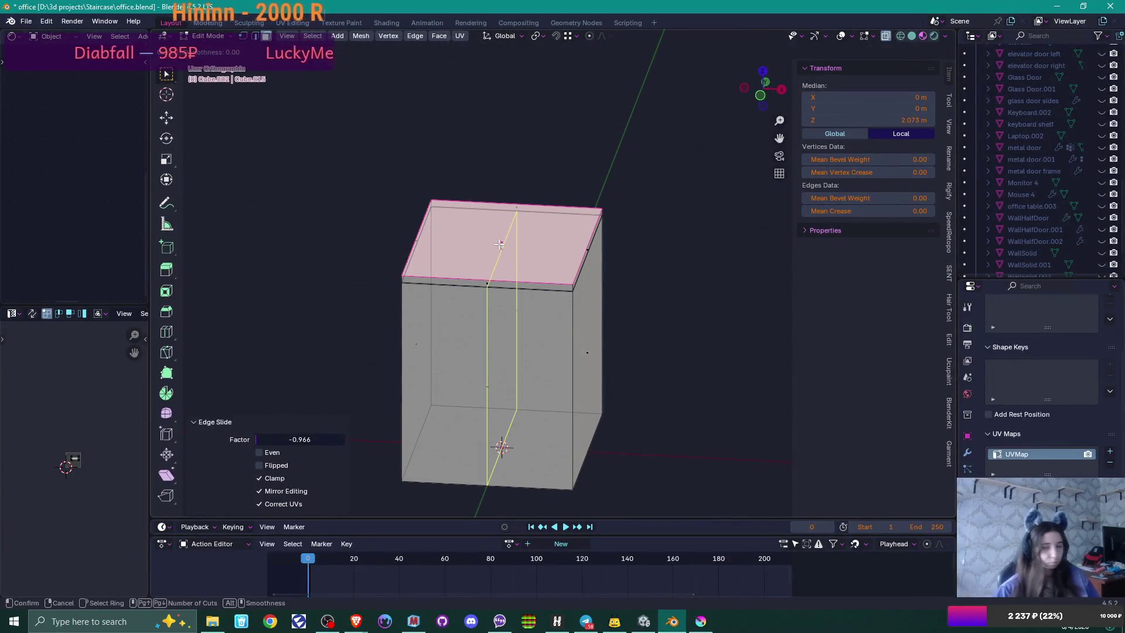
click(502, 220)
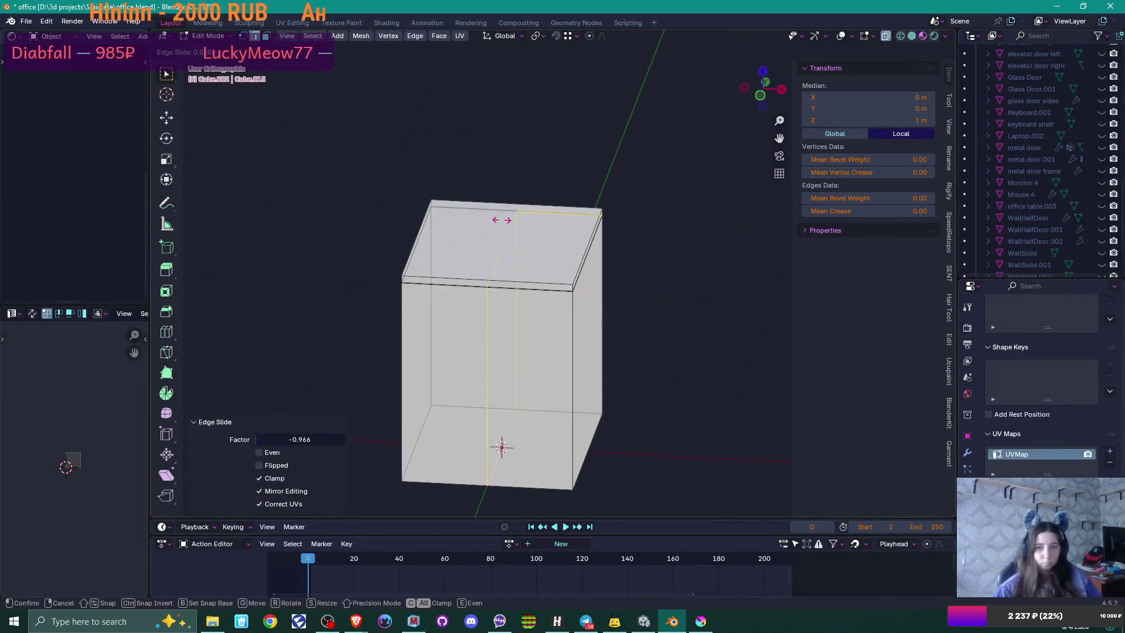
right_click(507, 205)
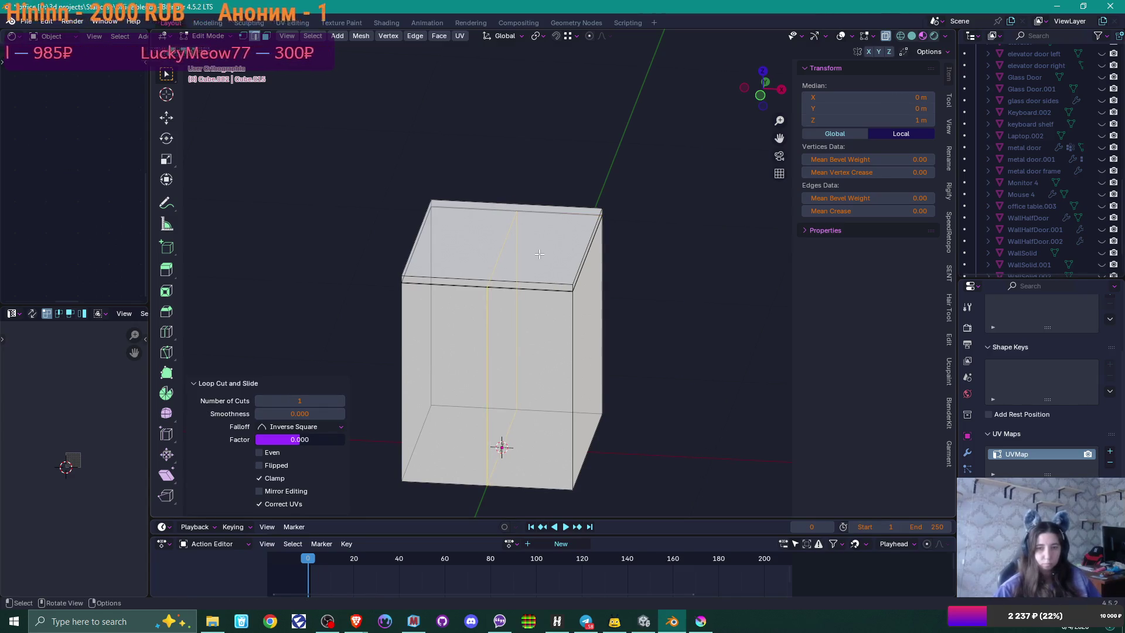
key(ctrl+z)
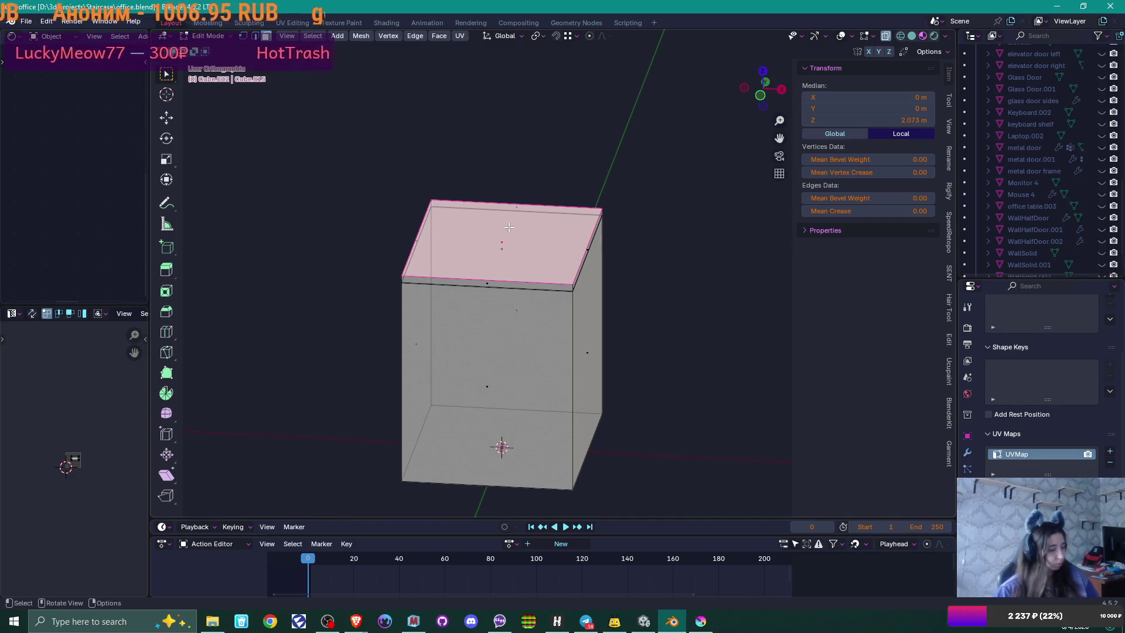
key(ctrl+r)
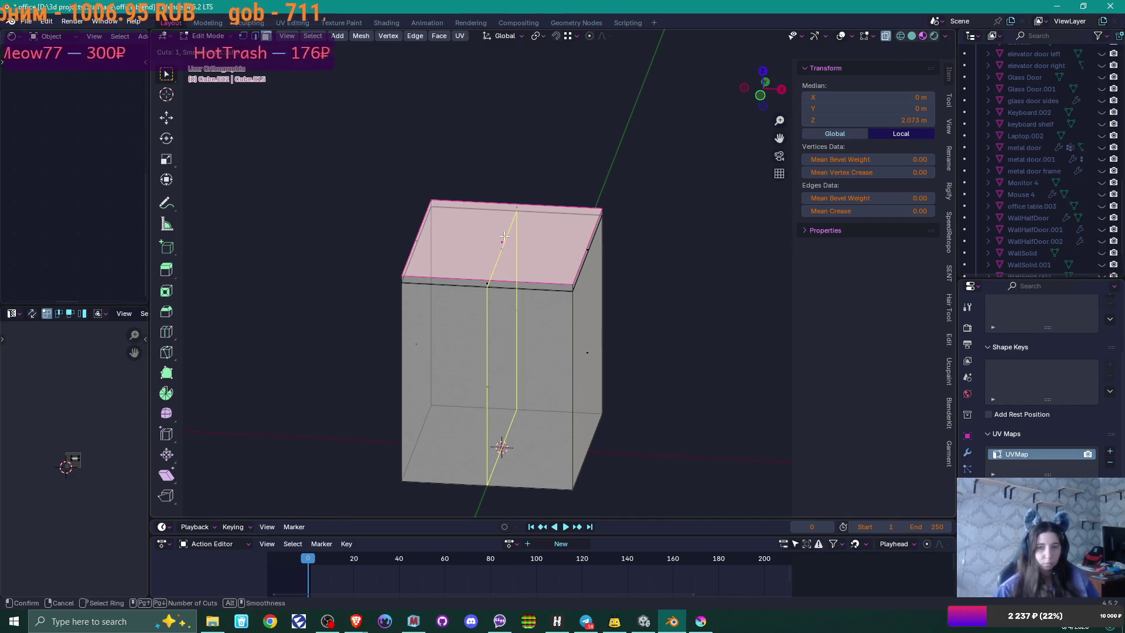
key(Escape)
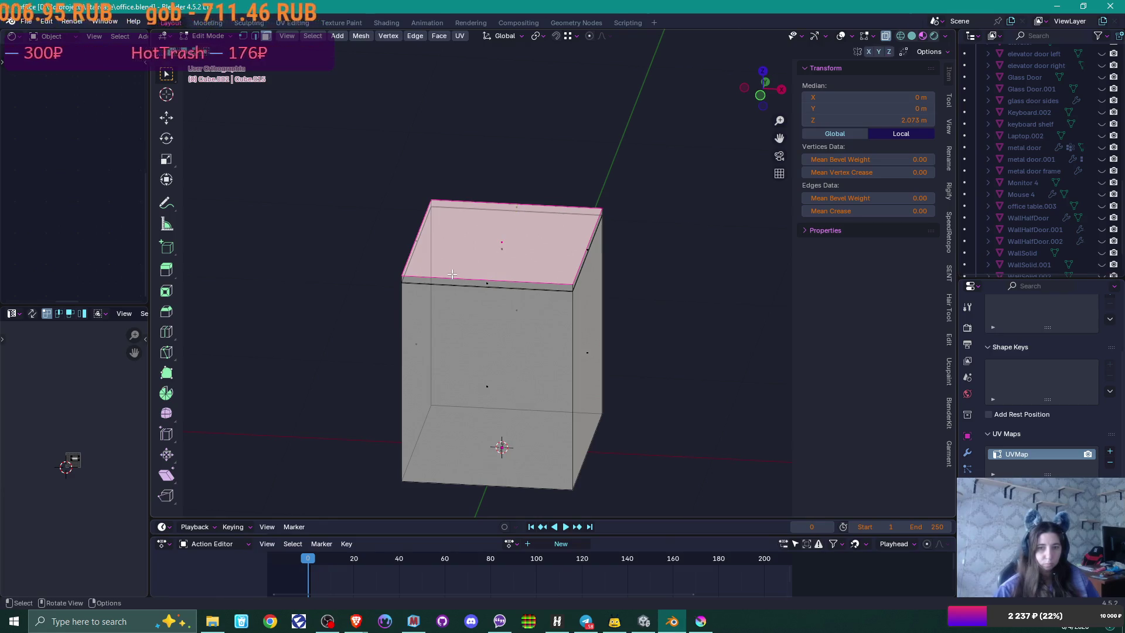
Step: Loop-cut the top layer and slide the new edge left of centre
key(ctrl+r)
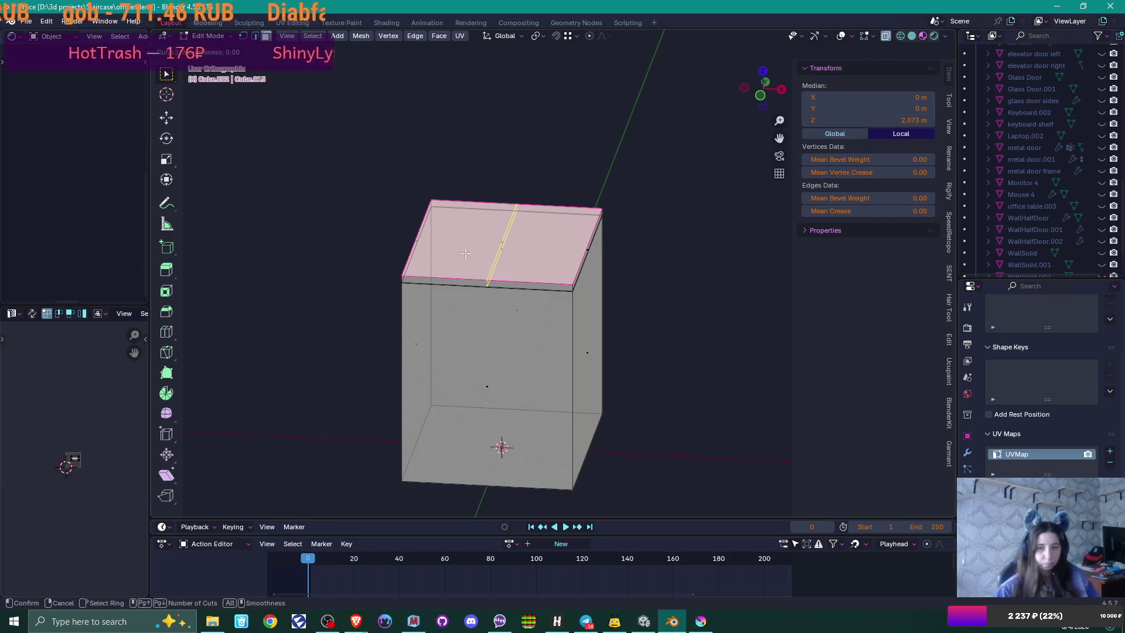
click(465, 253)
right_click(465, 253)
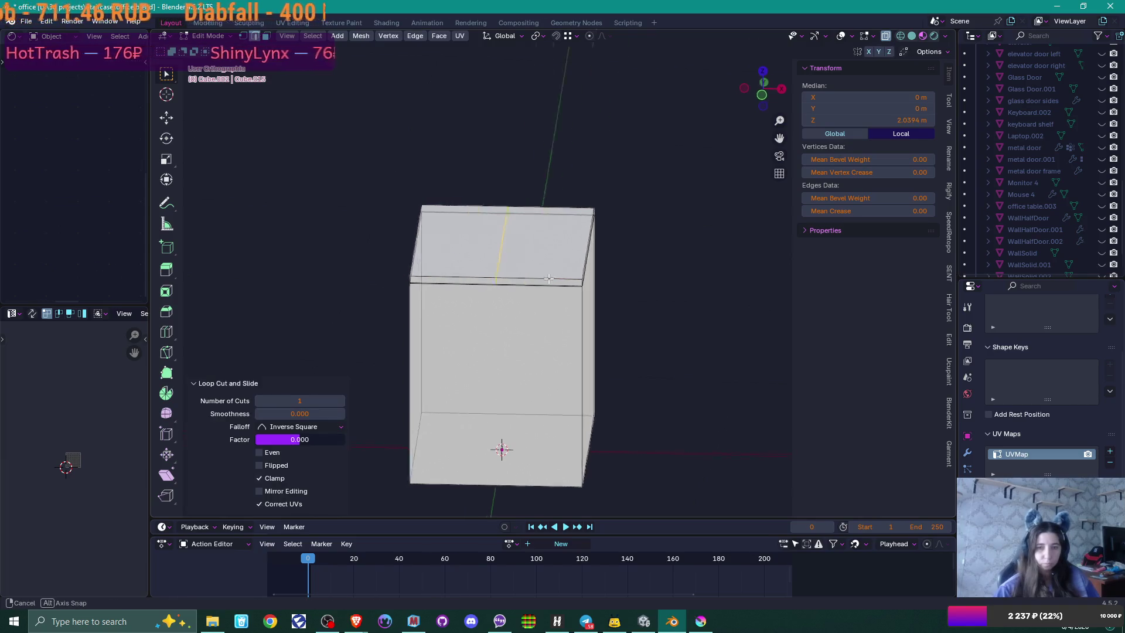
key(g)
key(g)
click(509, 230)
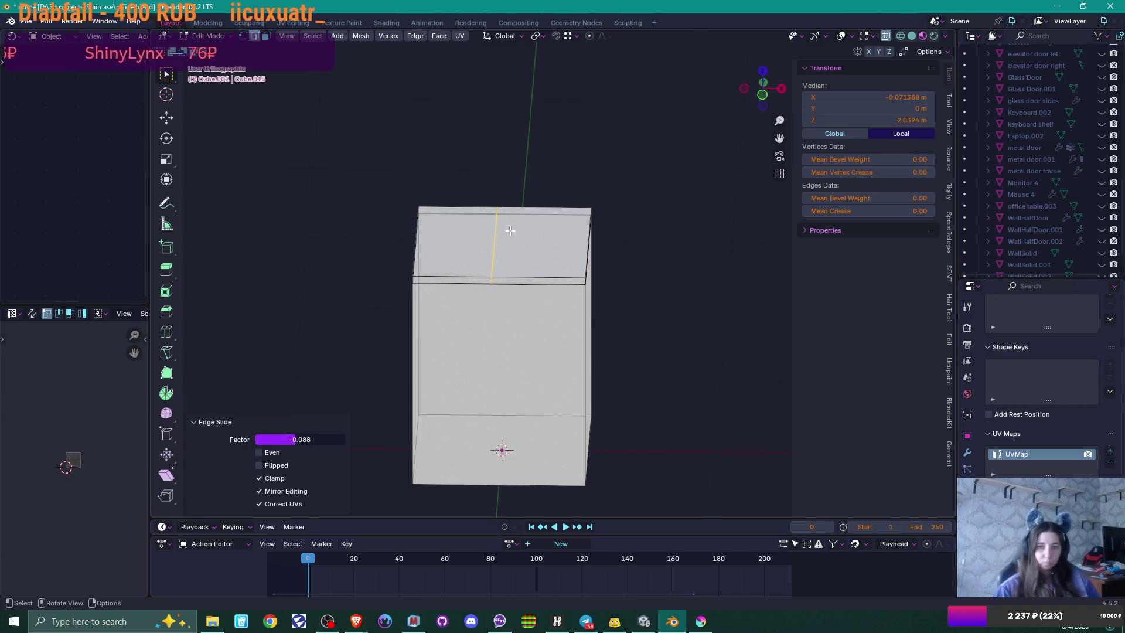
scroll(510, 230, up, 2)
drag(517, 229, 514, 235)
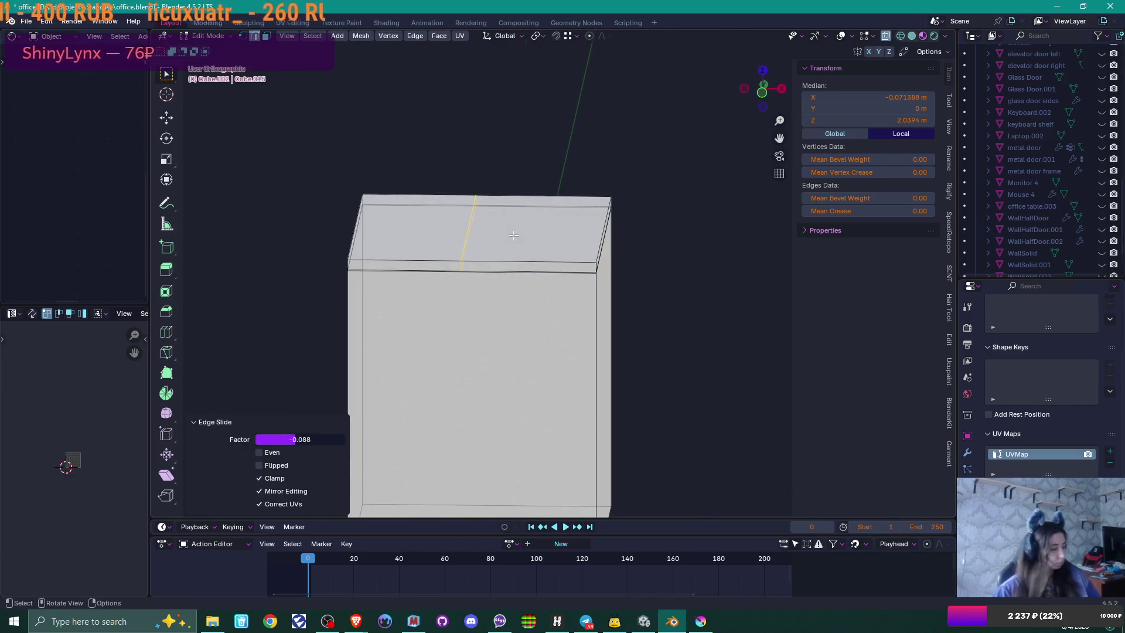
Step: Extrude the left top face upward by 0.10908 m into a raised block
key(3)
click(424, 224)
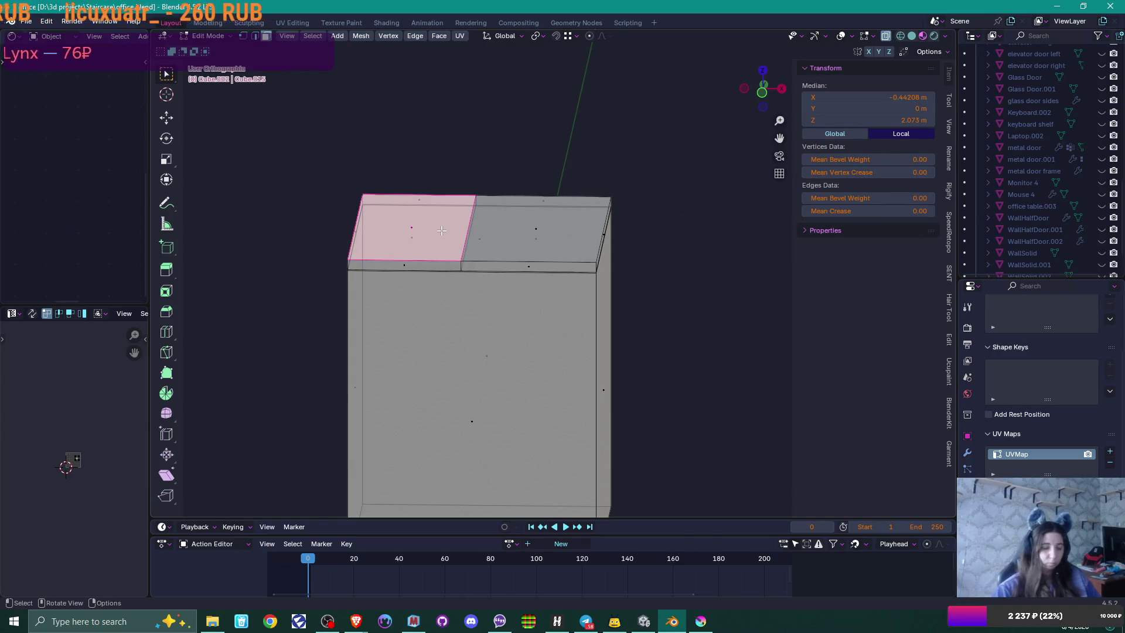
key(KP_1)
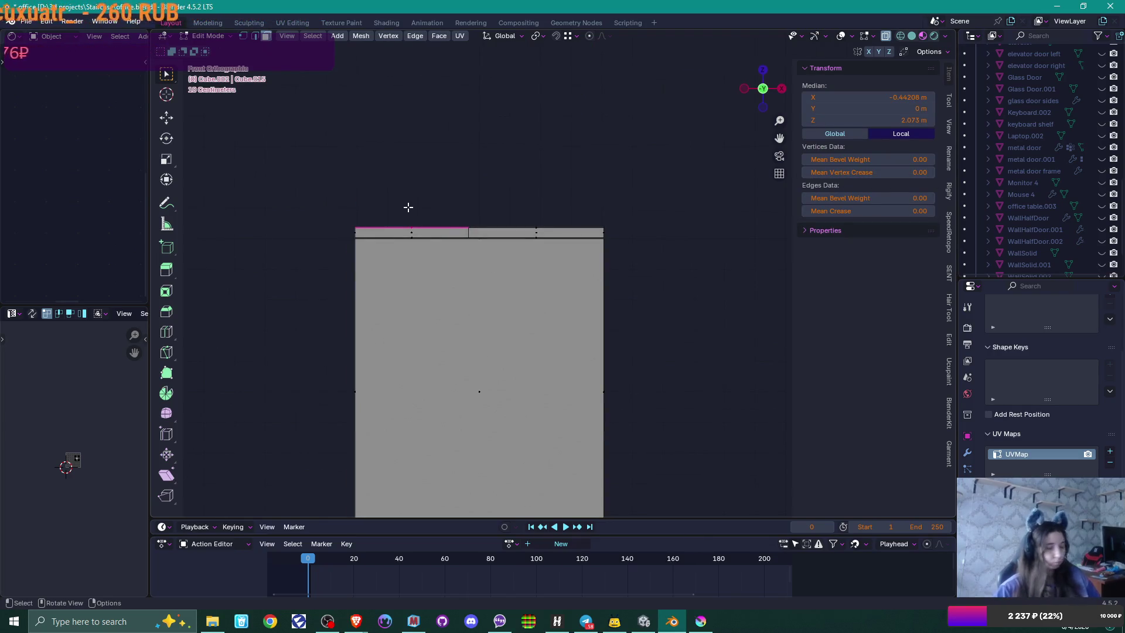
key(e)
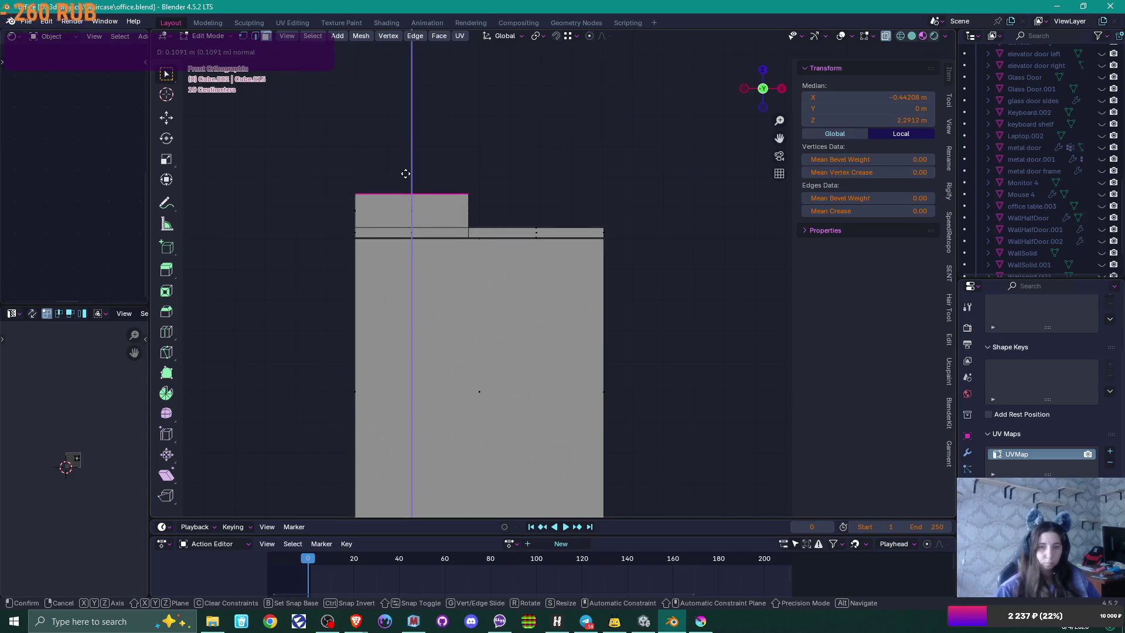
click(406, 174)
key(alt+Tab)
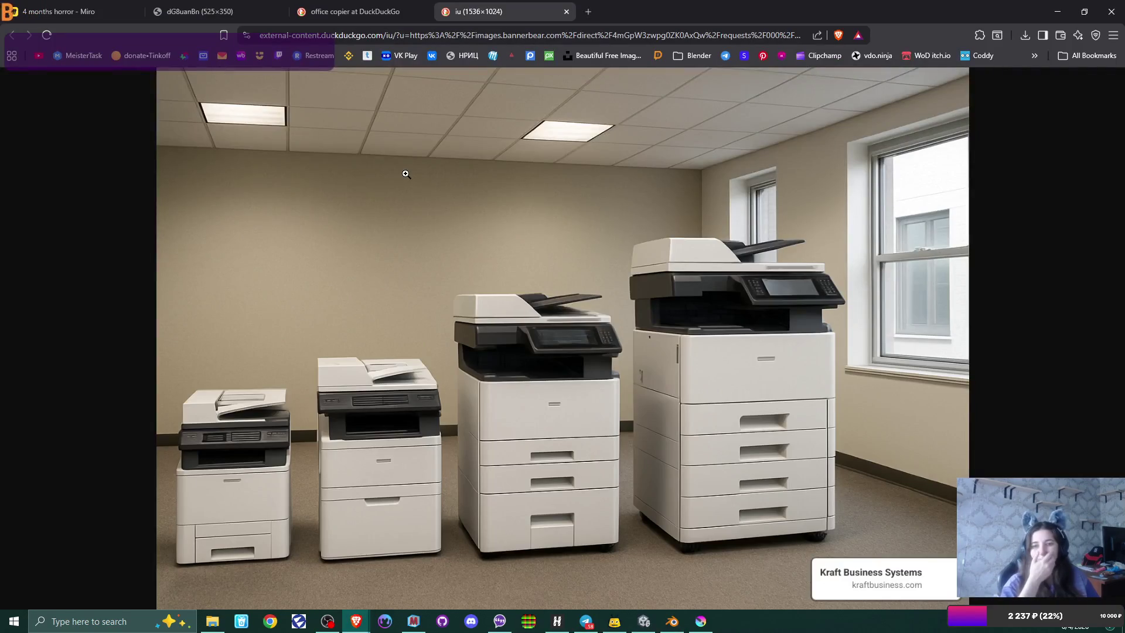
key(alt+Tab)
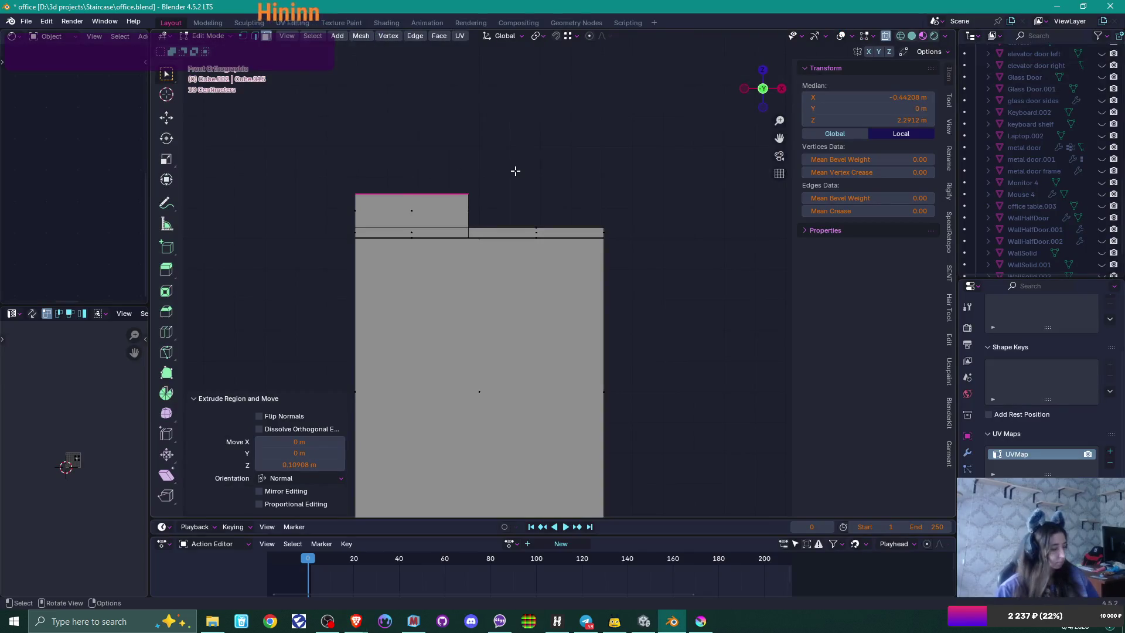
Step: Scale the raised block's top face to 0.816 and shift it -0.0287 m along X
key(s)
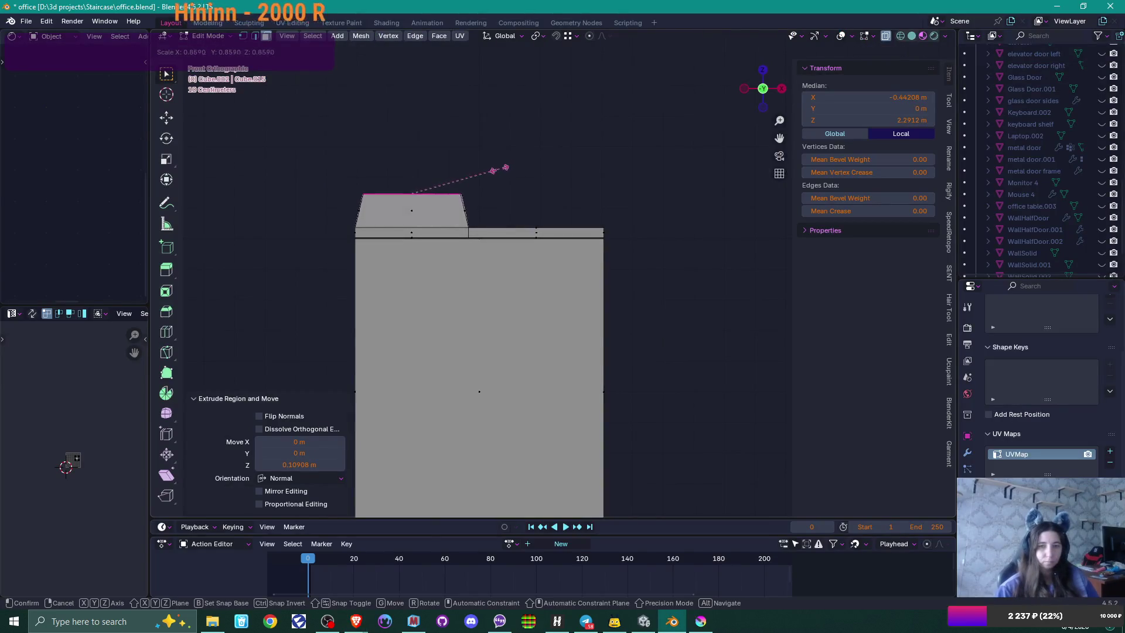
click(495, 169)
key(g)
key(x)
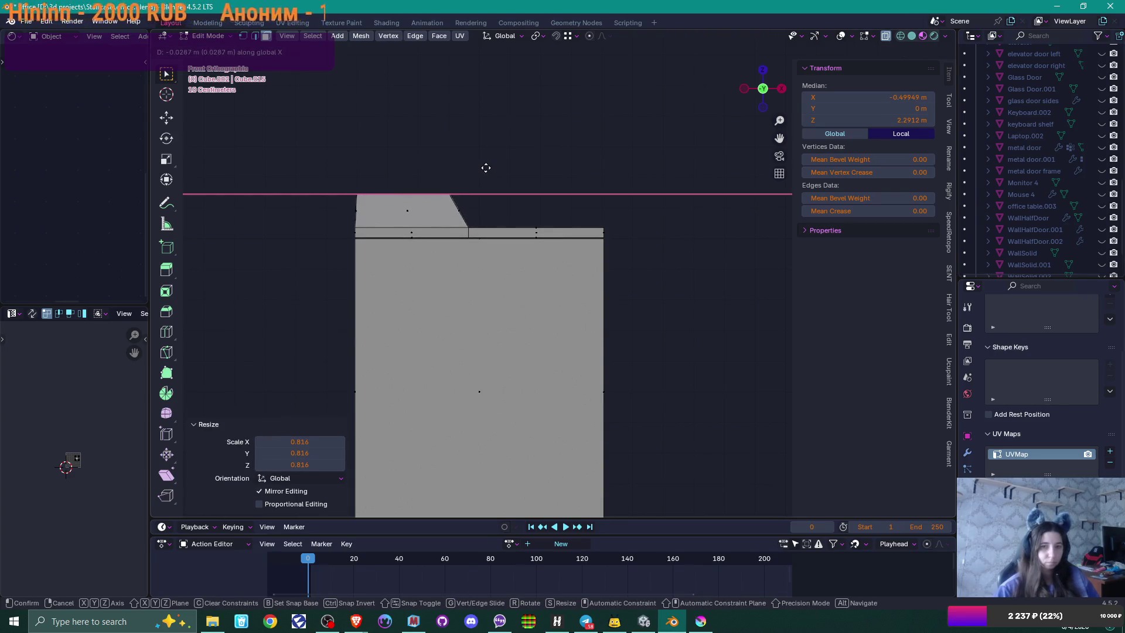
click(486, 167)
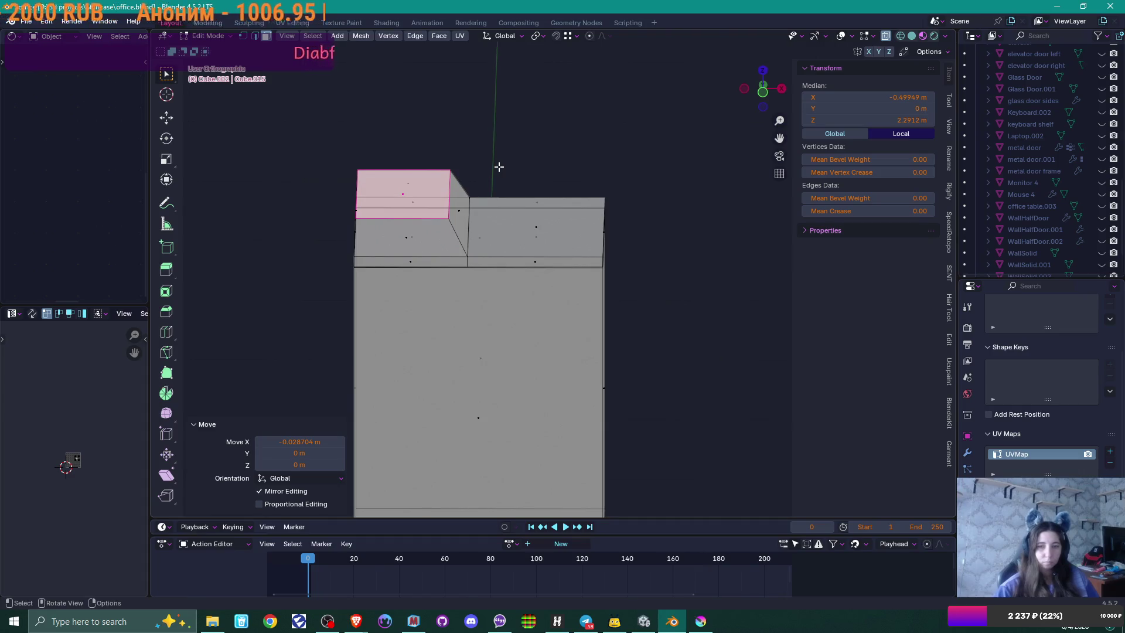
key(alt+Tab)
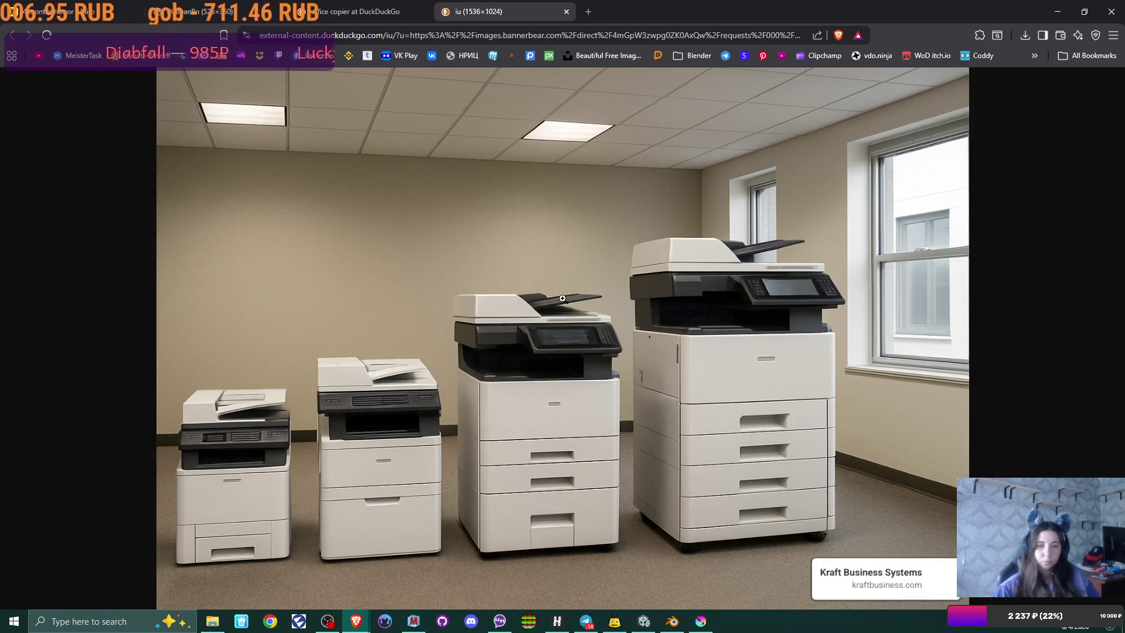
key(alt+Tab)
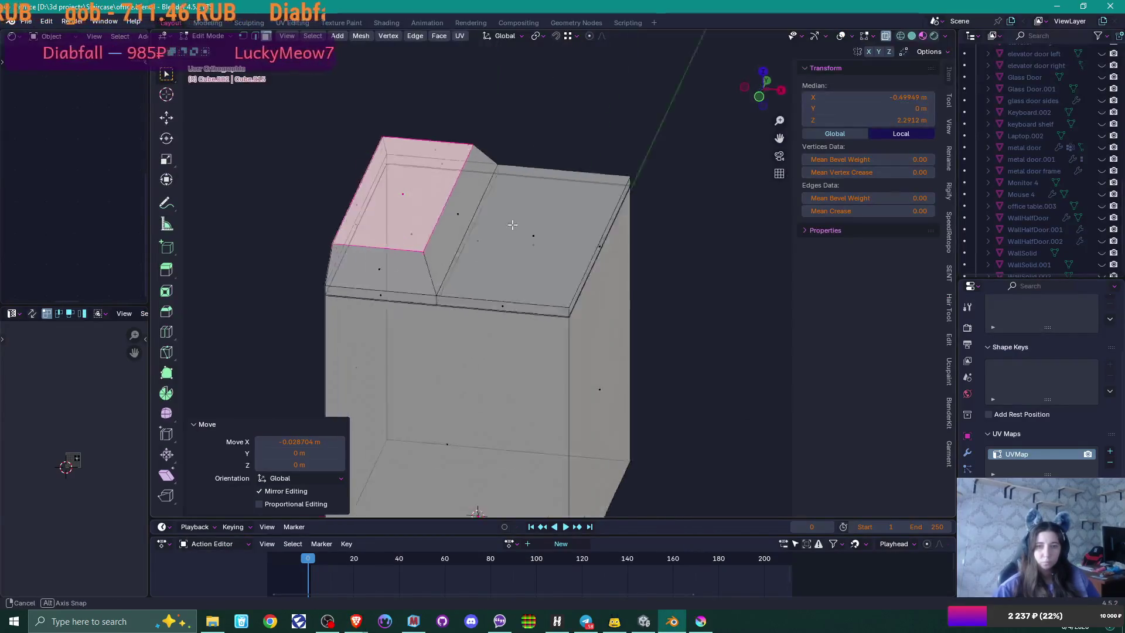
Step: With X-ray off, move the top's right edge 0.091776 m along Y
drag(432, 243, 531, 219)
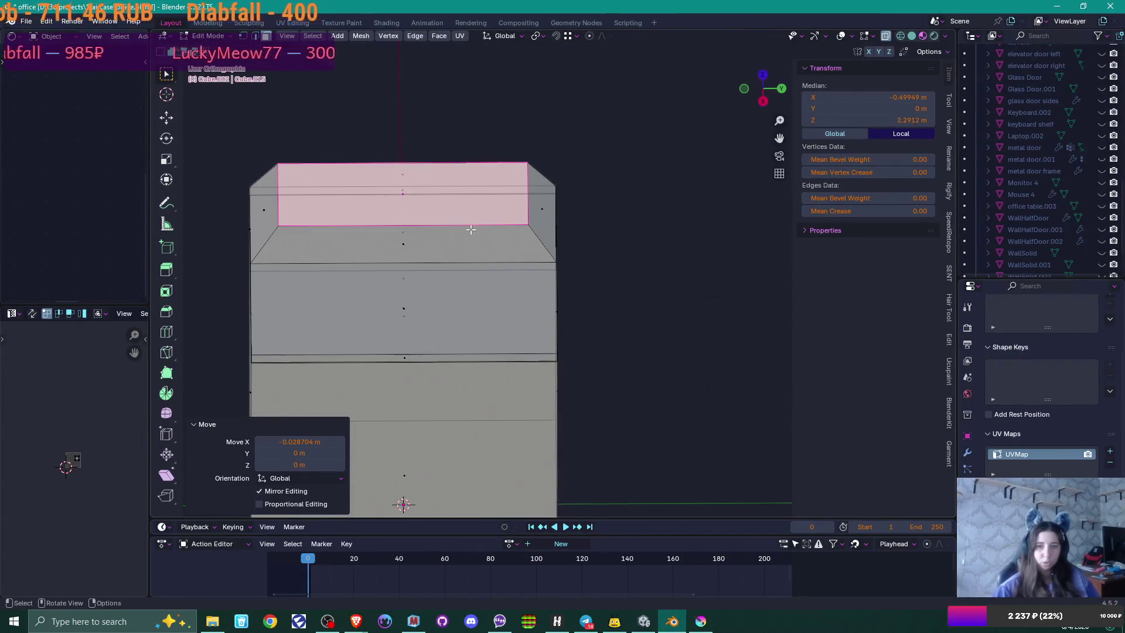
key(alt+z)
click(530, 201)
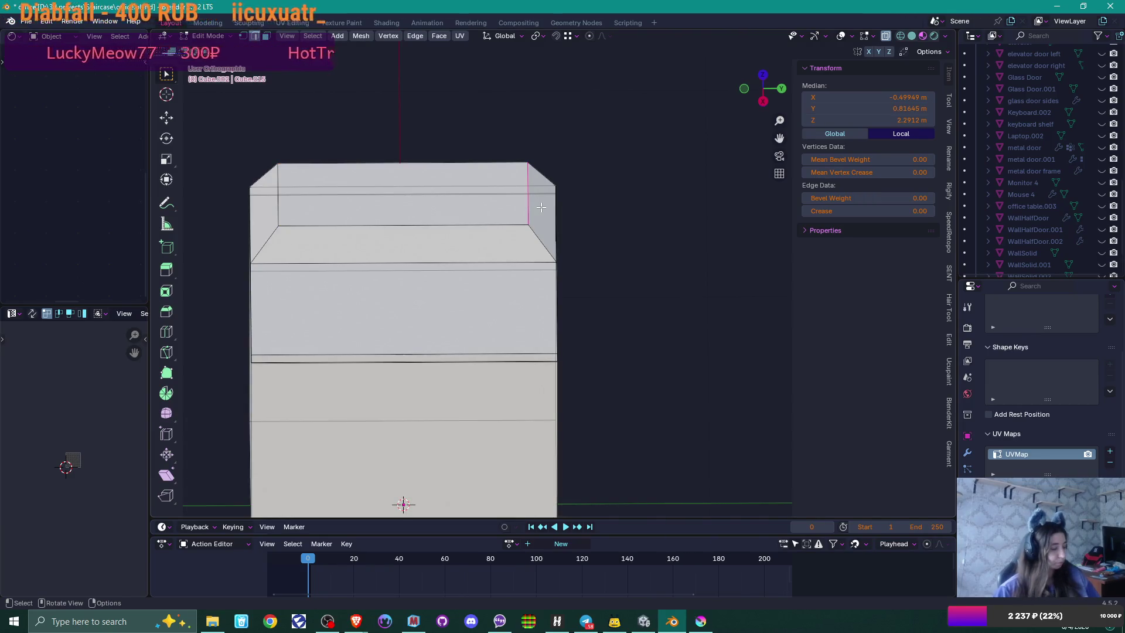
key(g)
key(y)
click(554, 234)
mouse_move(553, 235)
mouse_down()
mouse_move(571, 207)
mouse_move(556, 212)
mouse_up()
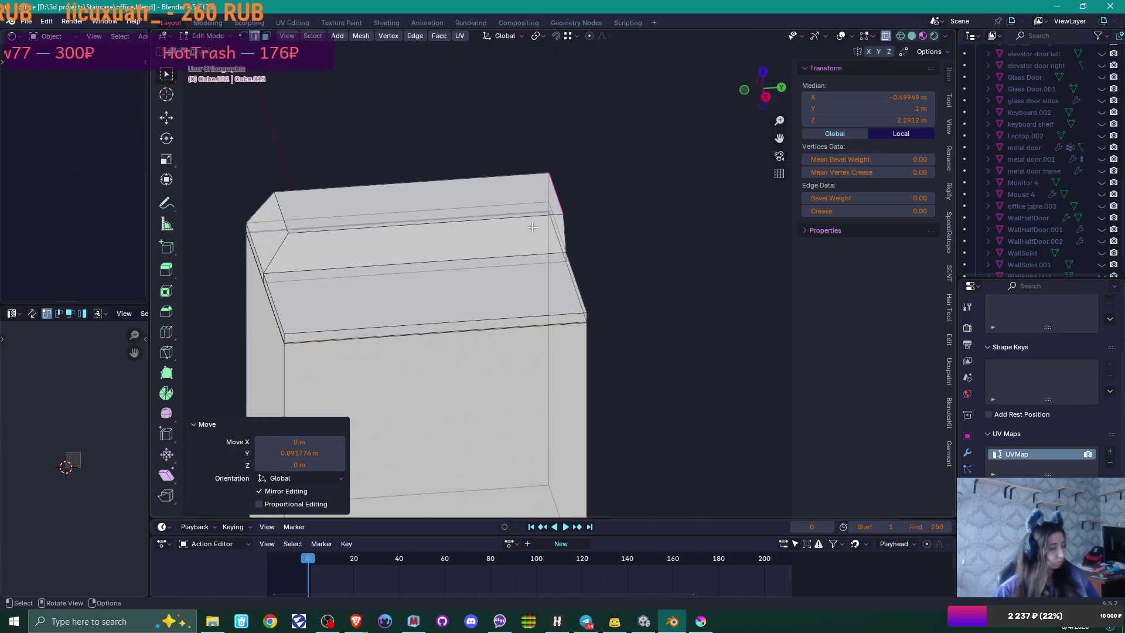
Step: Add a loop cut across the top at factor 0.466 and select the right top face
key(ctrl+r)
click(489, 207)
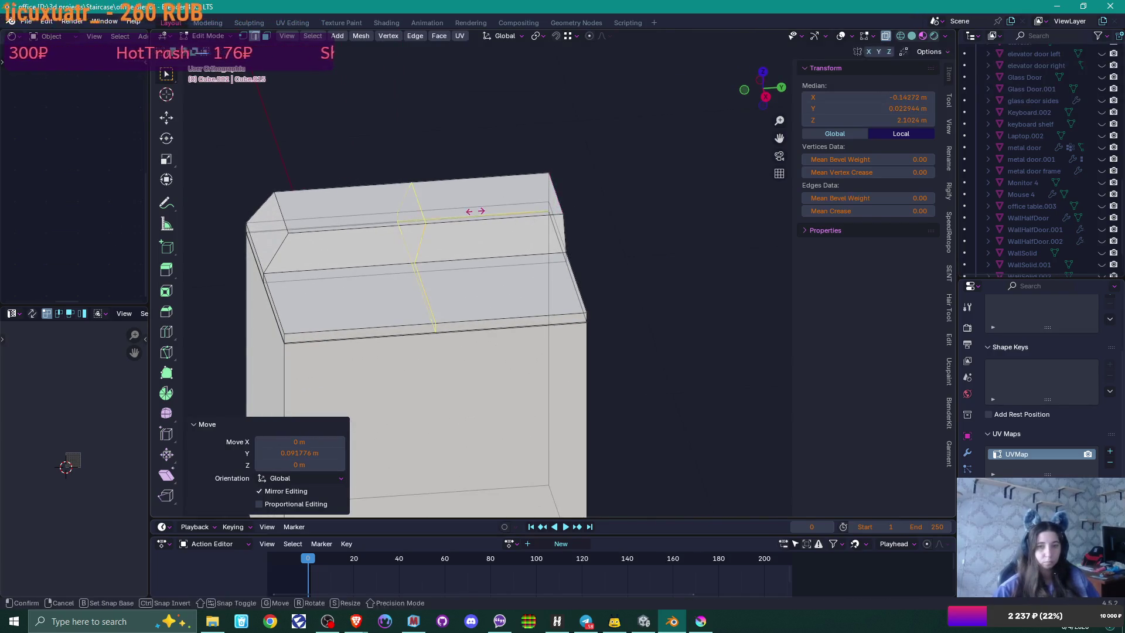
click(548, 199)
mouse_move(548, 199)
mouse_down()
mouse_move(610, 279)
mouse_move(716, 219)
mouse_move(675, 241)
mouse_move(650, 235)
mouse_up()
key(3)
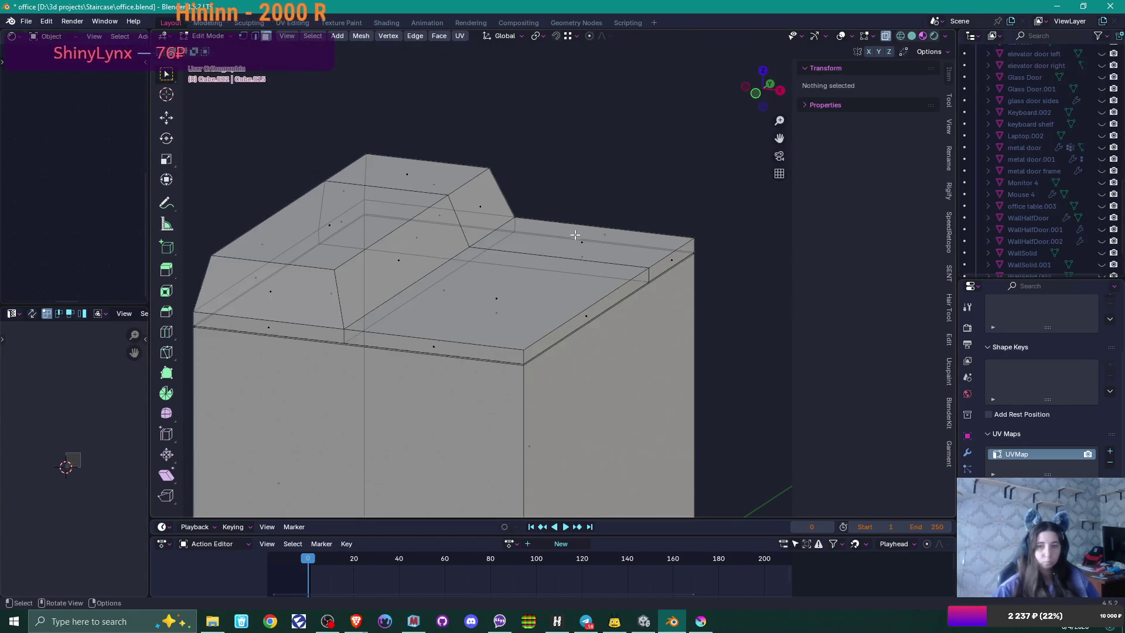
click(574, 232)
drag(575, 233, 669, 242)
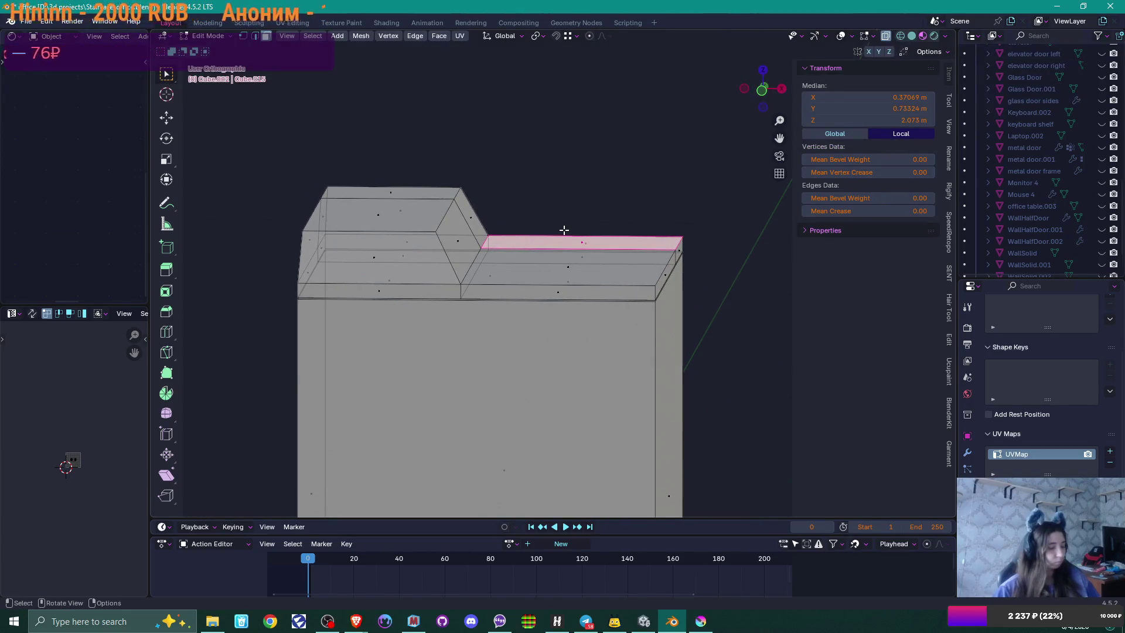
Step: Extrude the right top face up into a second block and delete the stray side face
key(e)
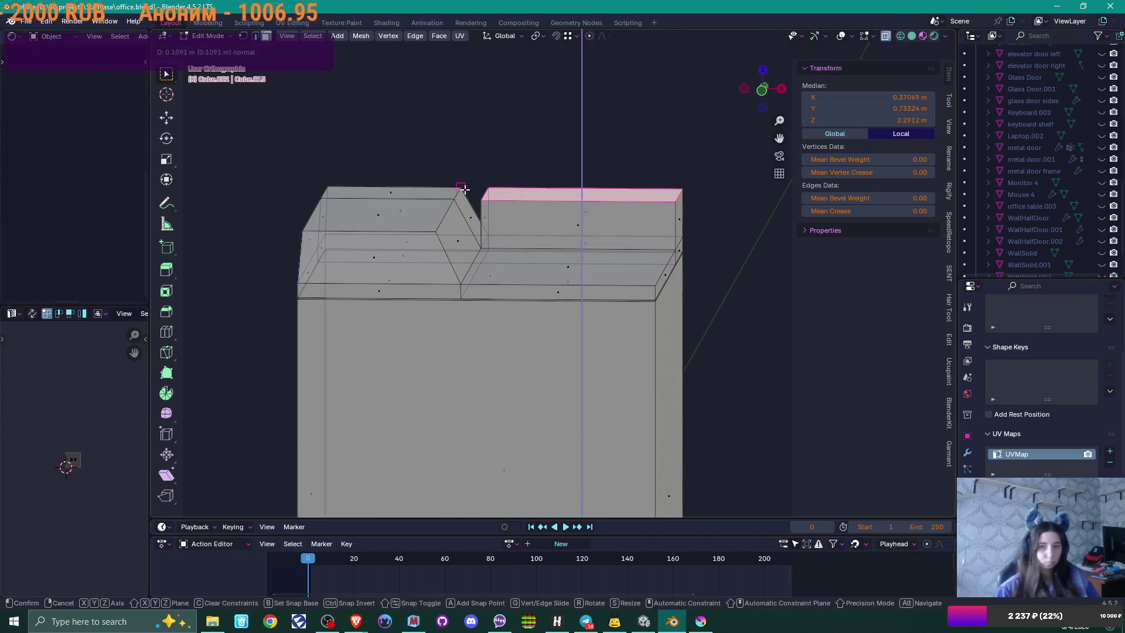
click(475, 195)
click(486, 220)
mouse_move(522, 223)
mouse_down()
mouse_move(500, 231)
mouse_move(474, 216)
mouse_up()
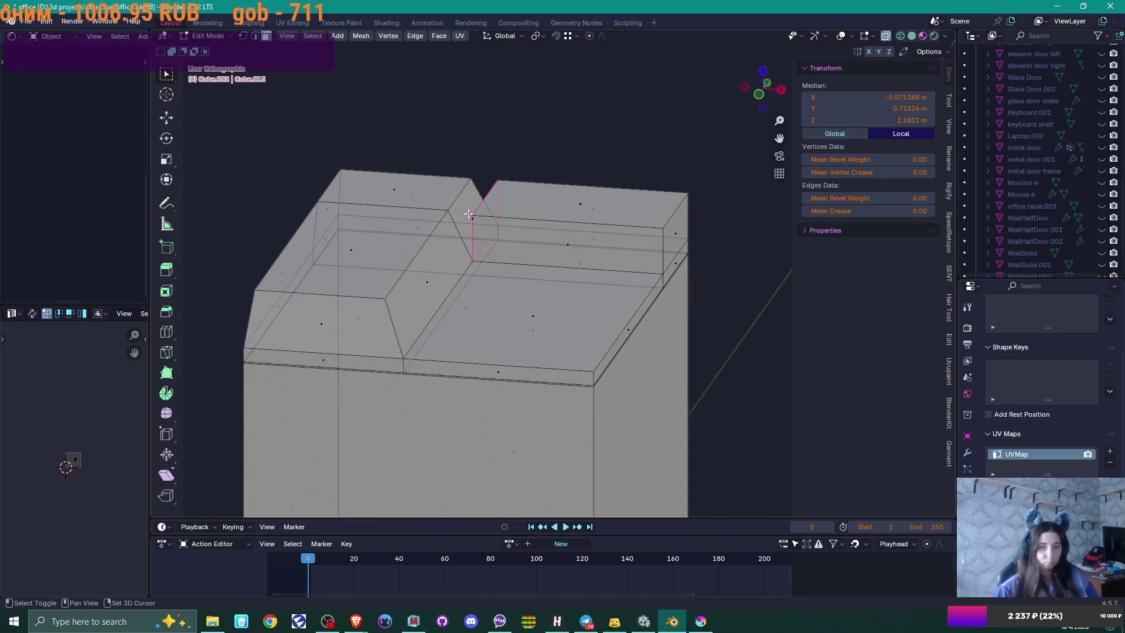
key(x)
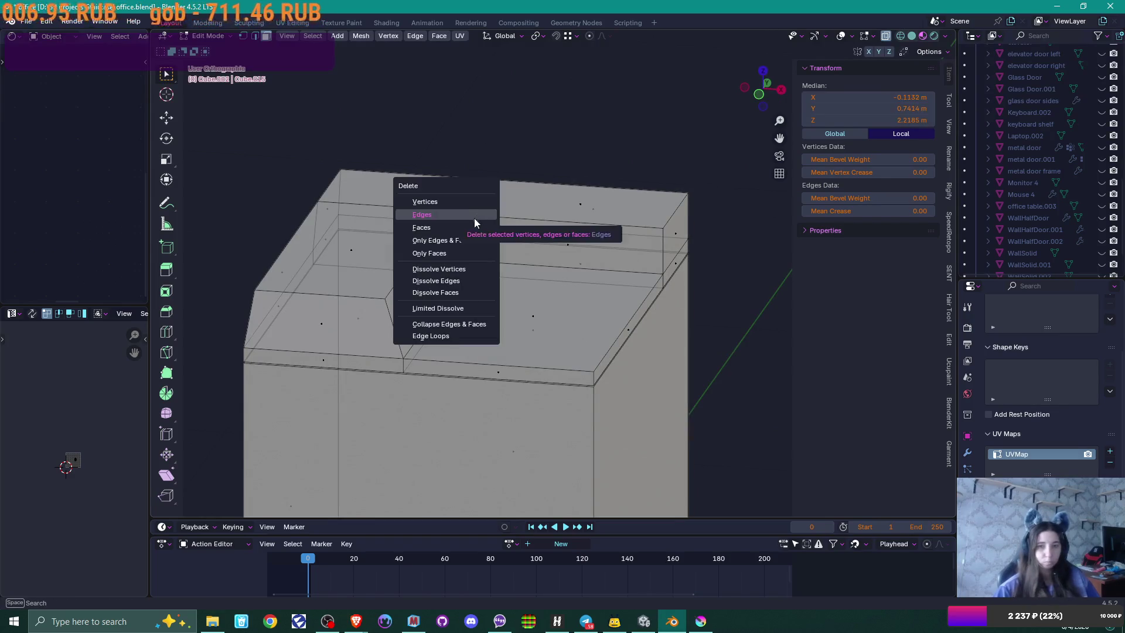
click(475, 216)
scroll(481, 224, up, 3)
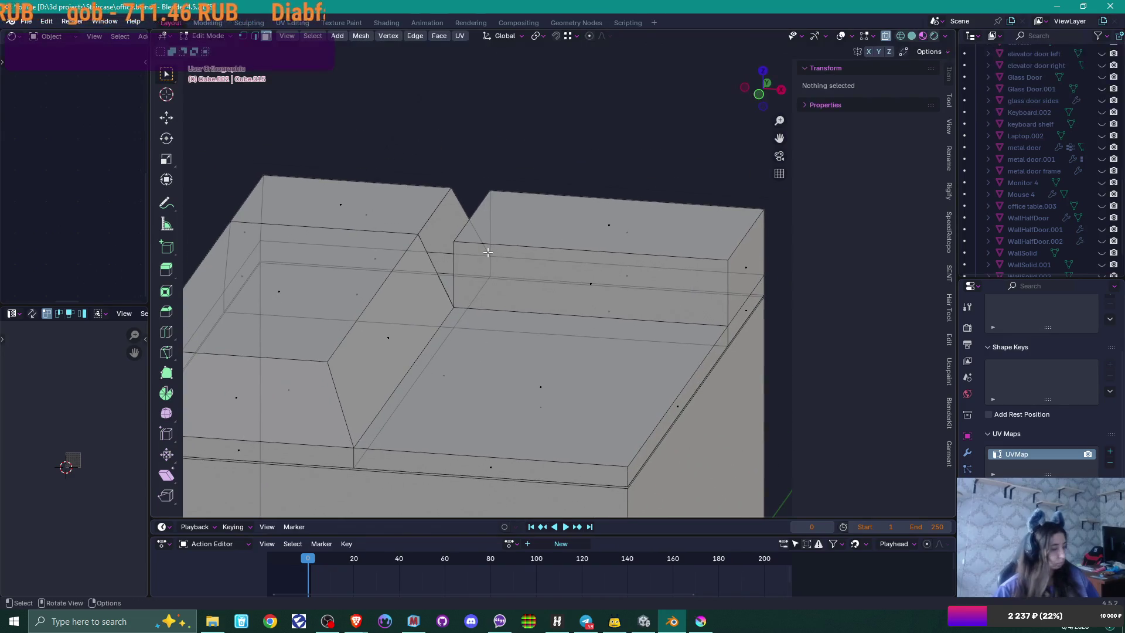
Step: Fill the gap beside the slanted section with a new face from the bordering edges
key(2)
click(451, 253)
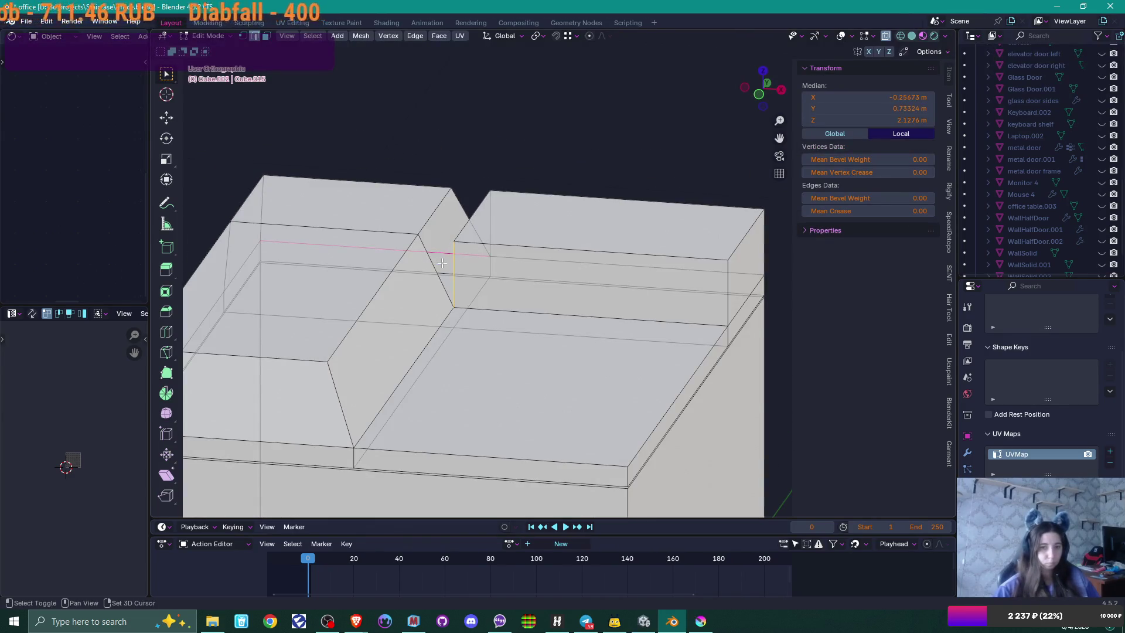
key(f)
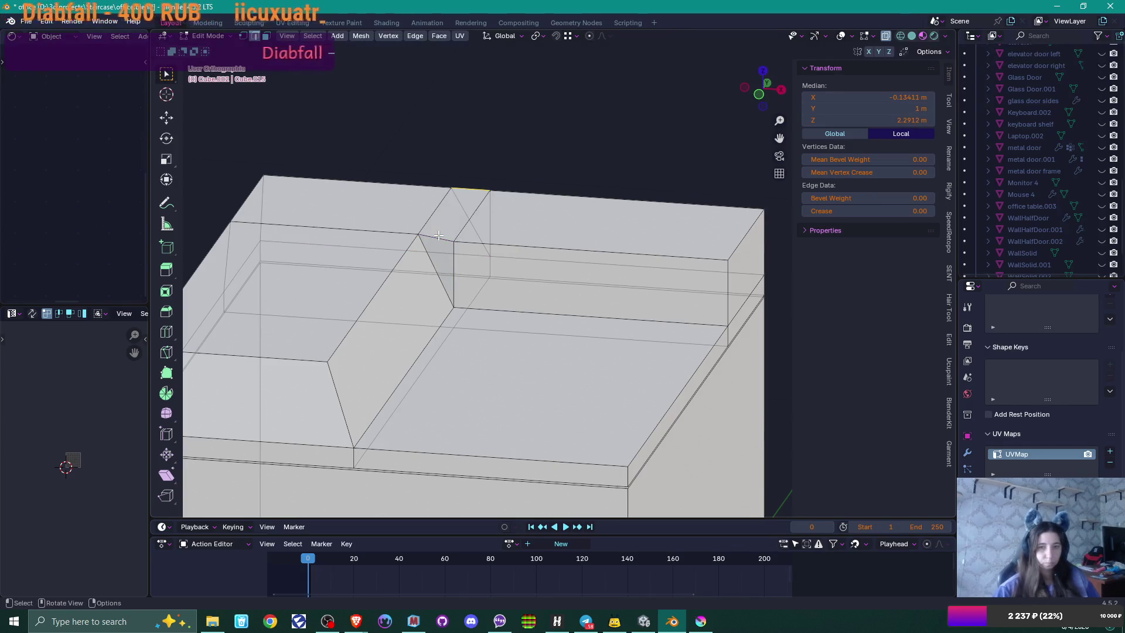
click(396, 228)
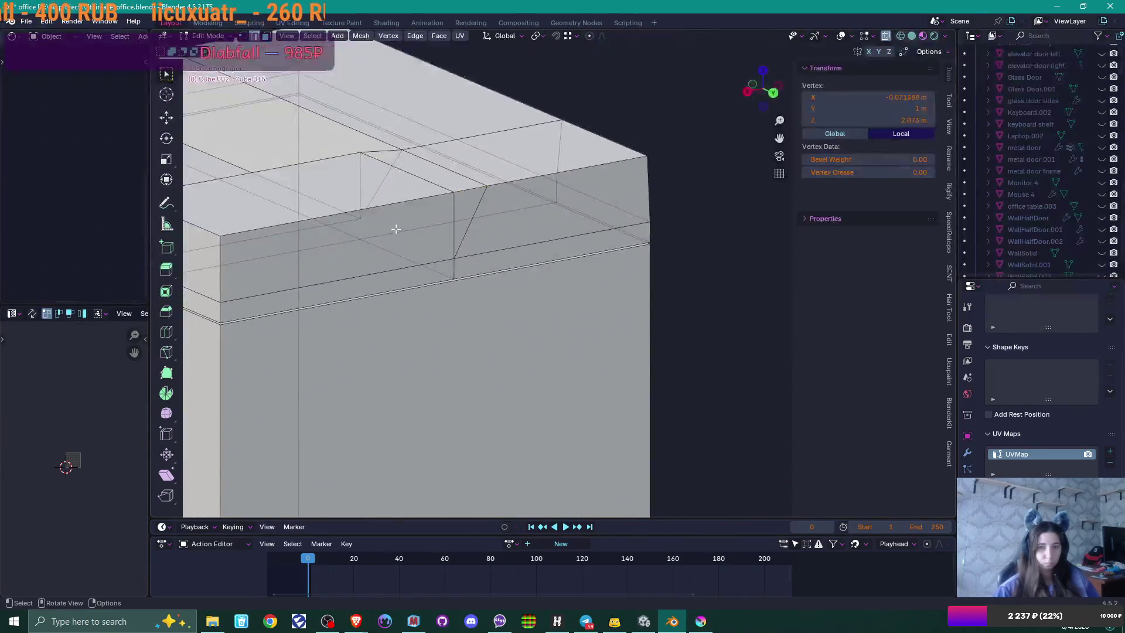
scroll(396, 228, down, 4)
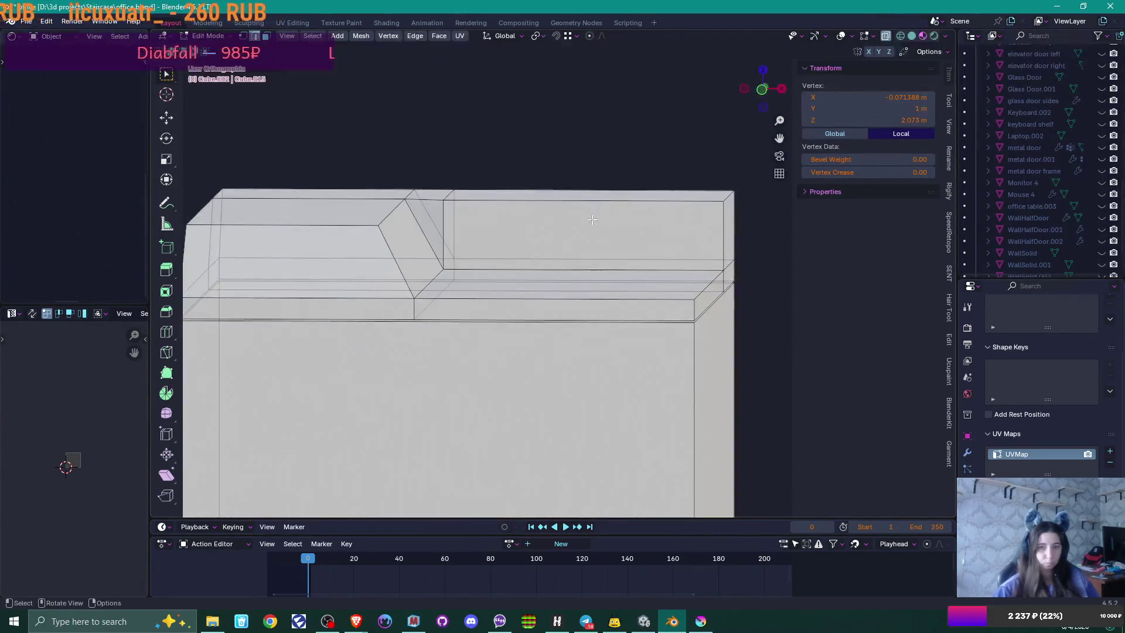
Step: Shift the block's top back edge and slanted edge along Y, then clear the selection
key(alt+z)
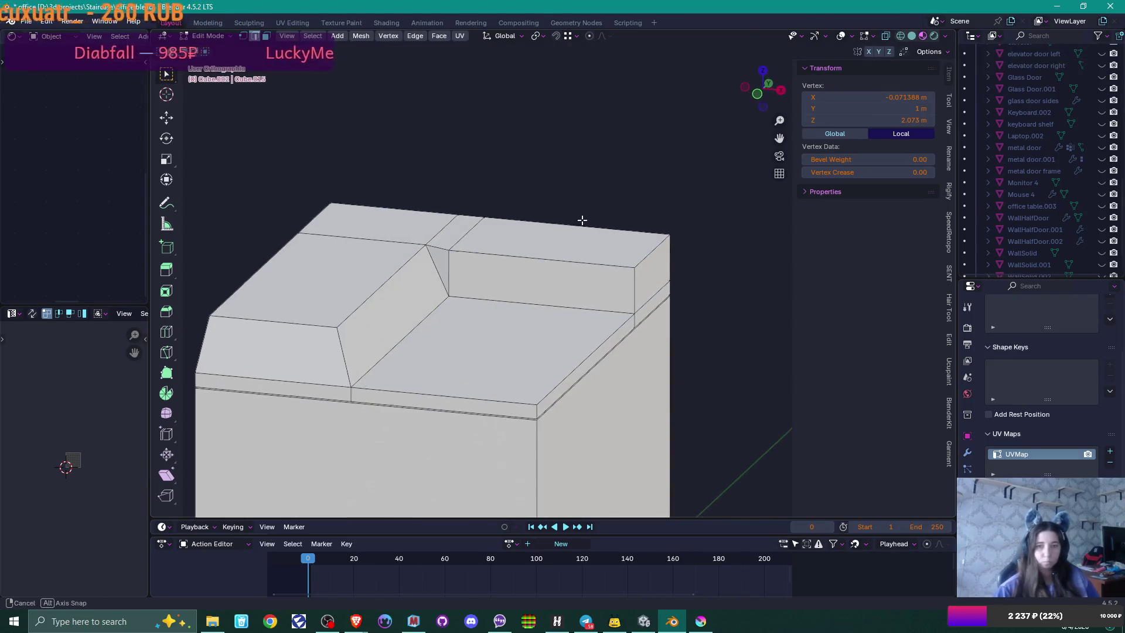
click(572, 200)
scroll(572, 199, up, 3)
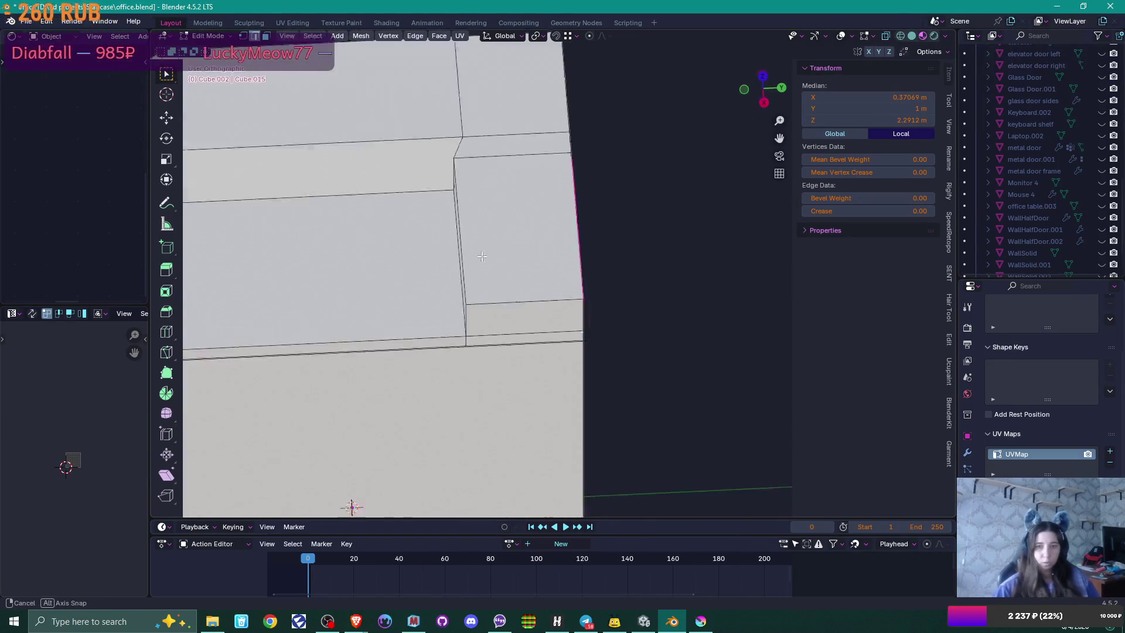
drag(572, 199, 512, 248)
shift+click(480, 260)
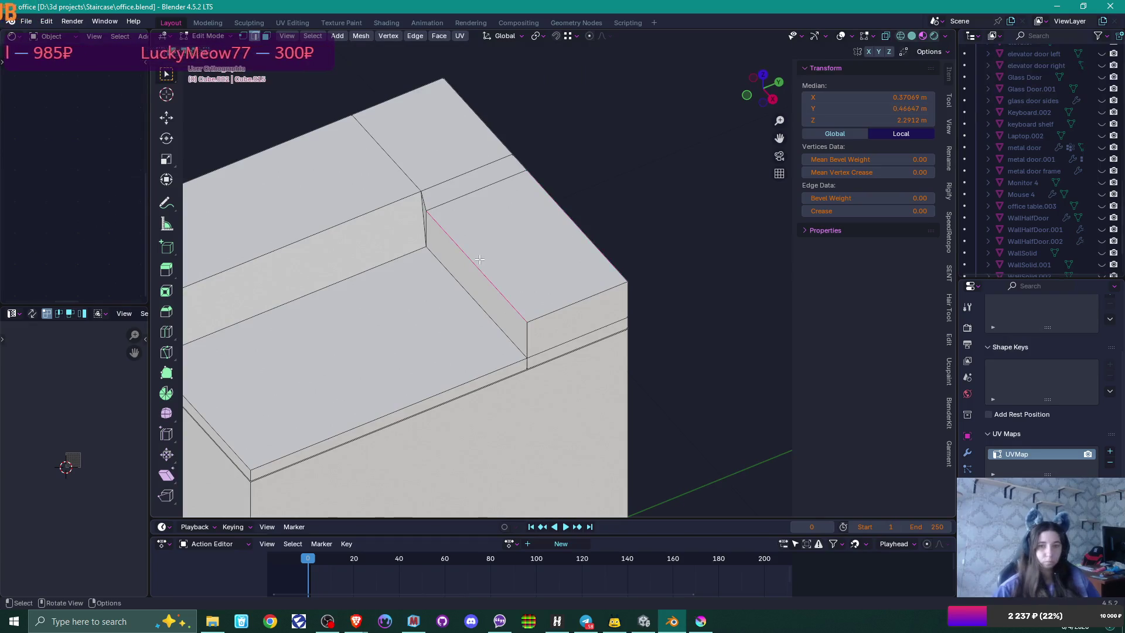
key(g)
key(y)
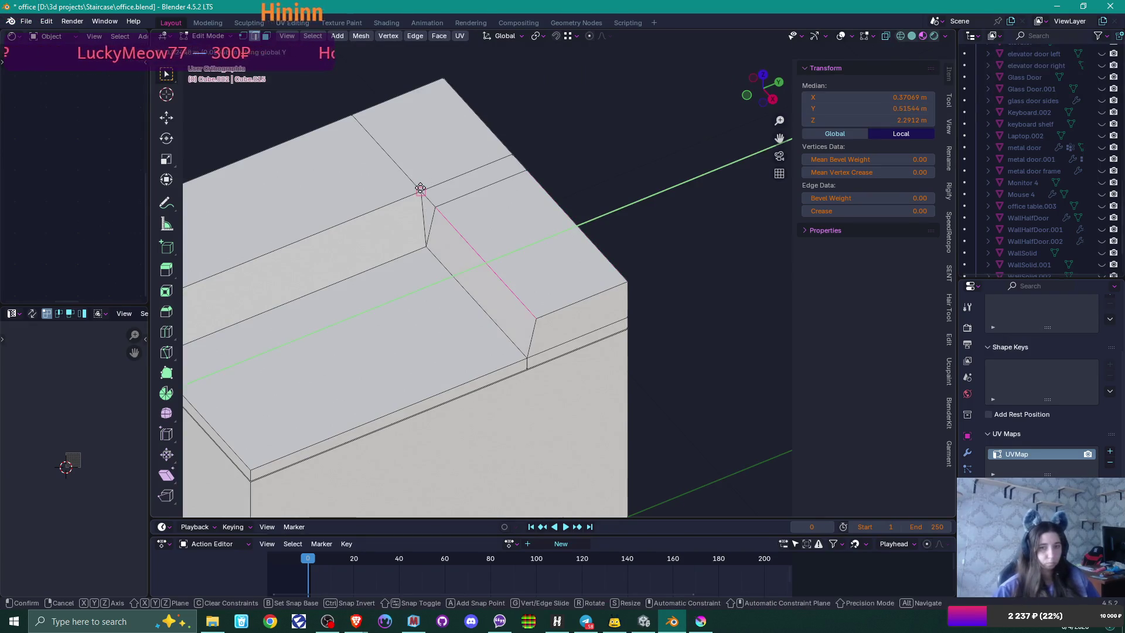
click(472, 226)
scroll(471, 226, down, 3)
mouse_move(472, 257)
mouse_down()
mouse_move(603, 183)
mouse_move(541, 262)
mouse_up()
click(603, 183)
drag(591, 288, 515, 326)
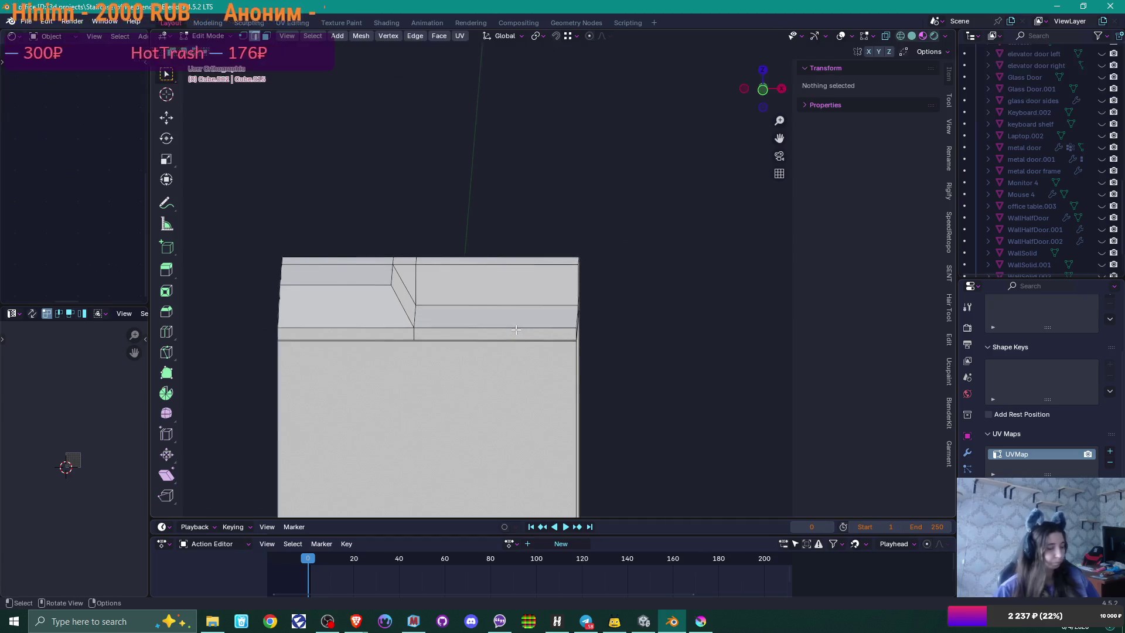
Step: In face mode, select the slanted face between the raised top blocks and inset it about 0.055 m
scroll(528, 326, down, 5)
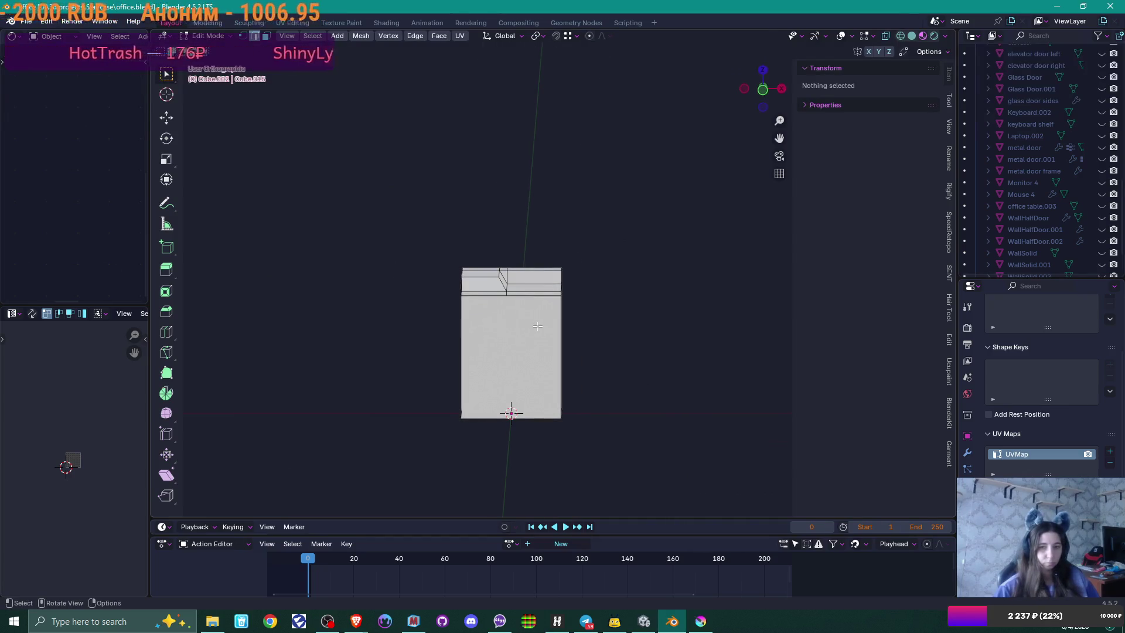
scroll(538, 324, up, 5)
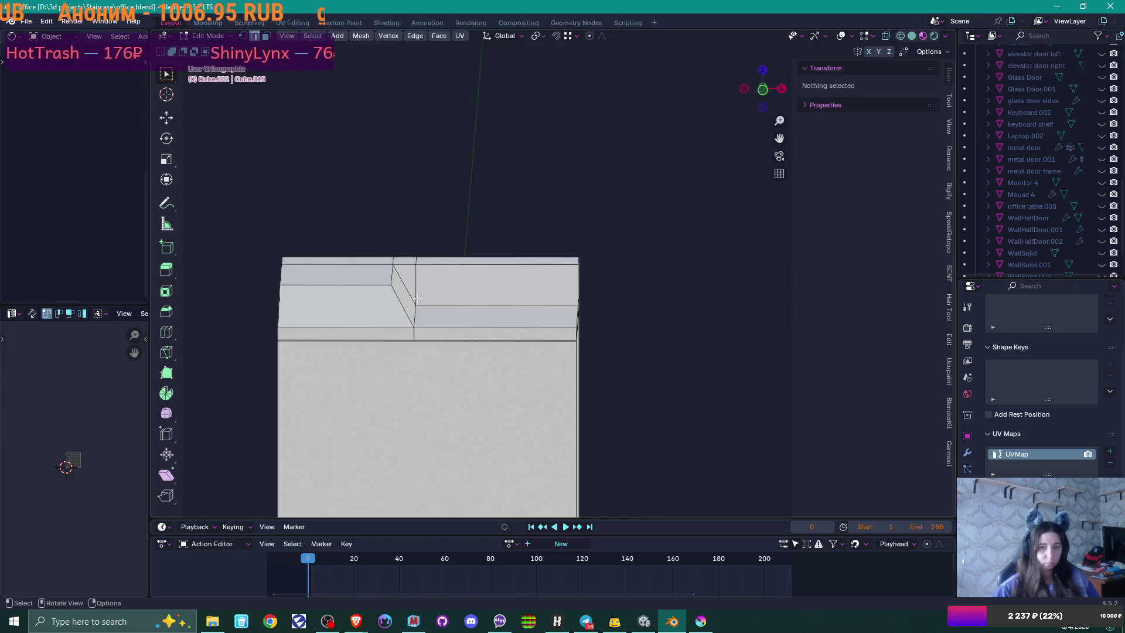
drag(486, 281, 440, 289)
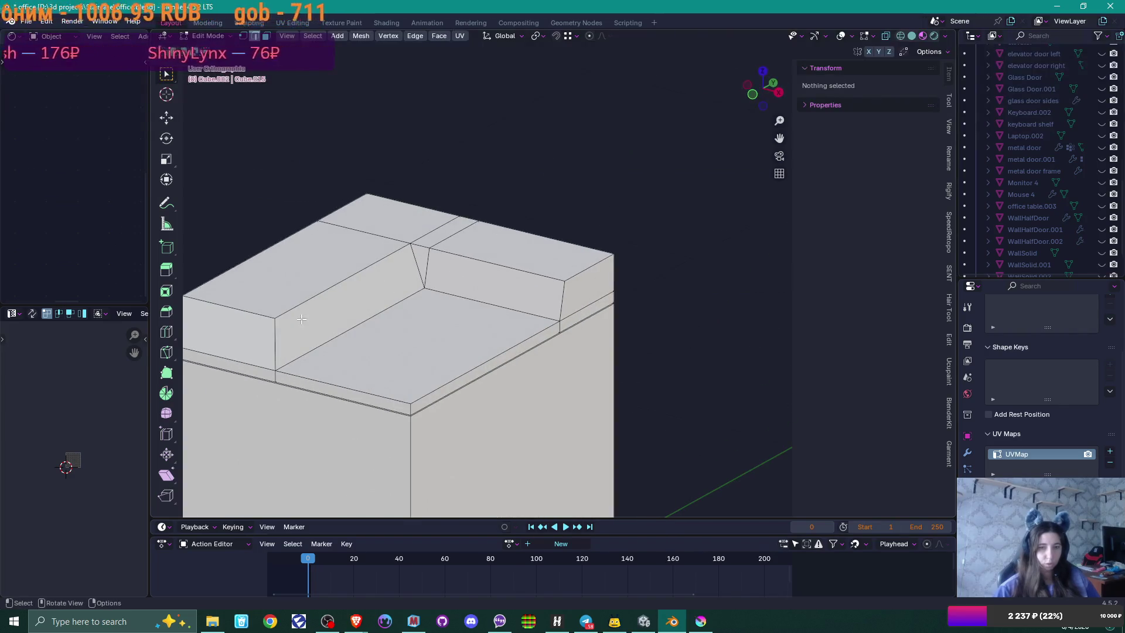
key(3)
click(351, 309)
drag(352, 310, 415, 316)
key(i)
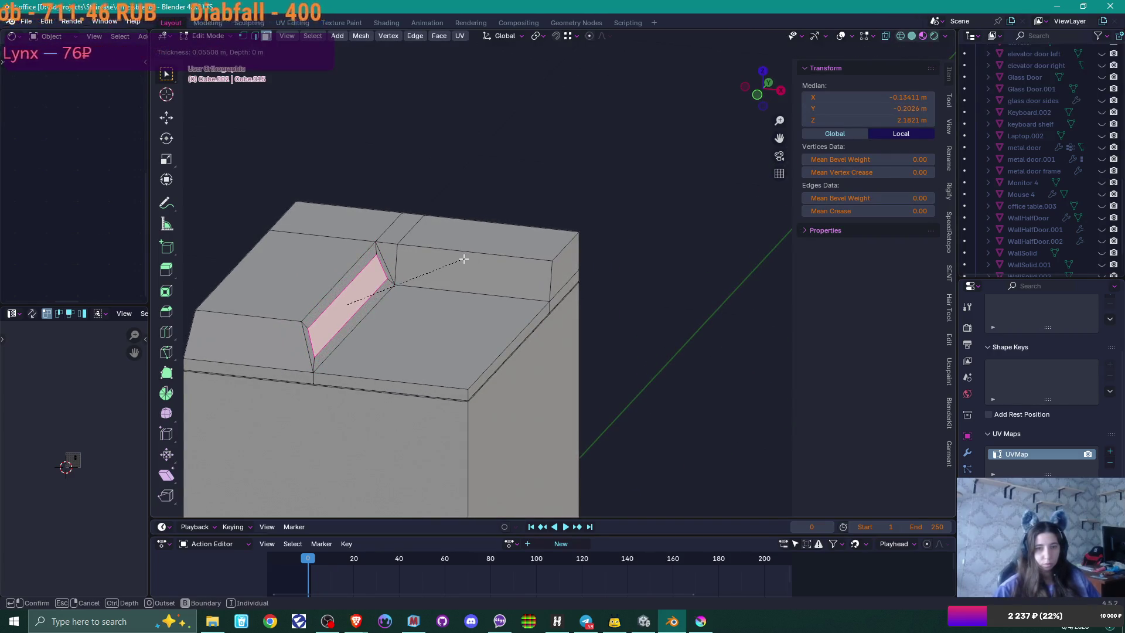
Step: Confirm the inset and push the inset face 0.11101 m inward
click(464, 259)
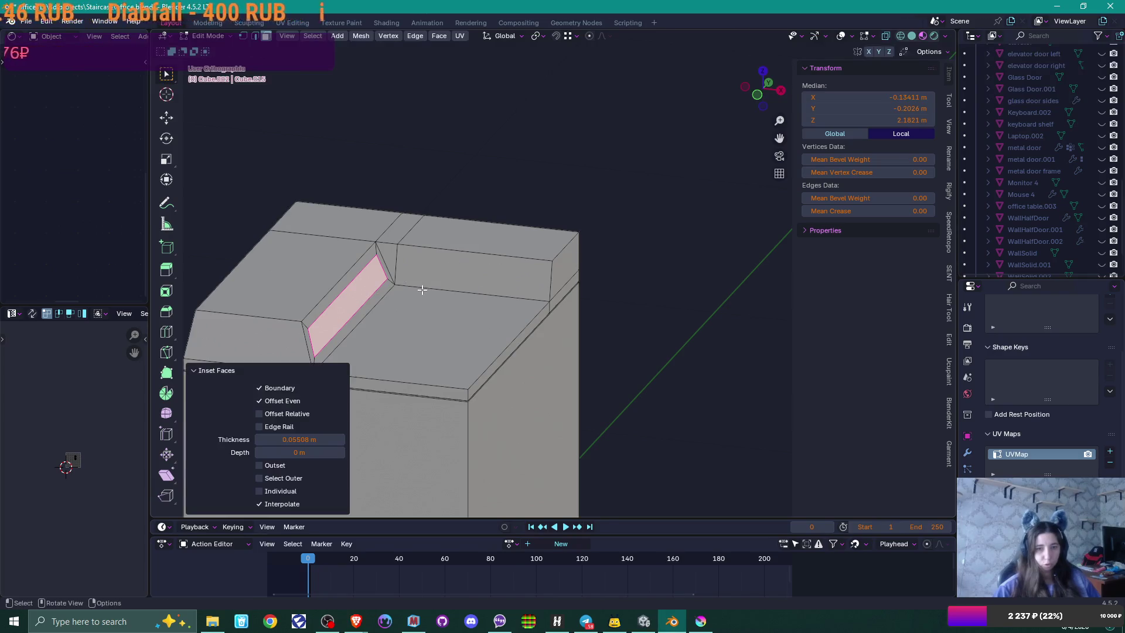
key(KP_1)
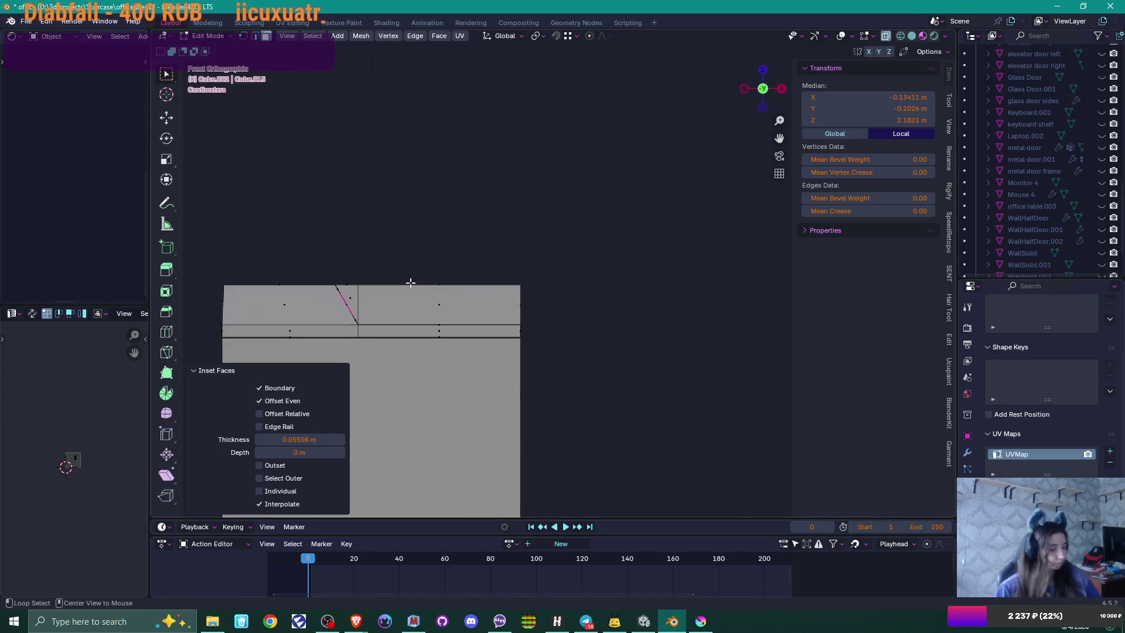
key(g)
key(z)
key(z)
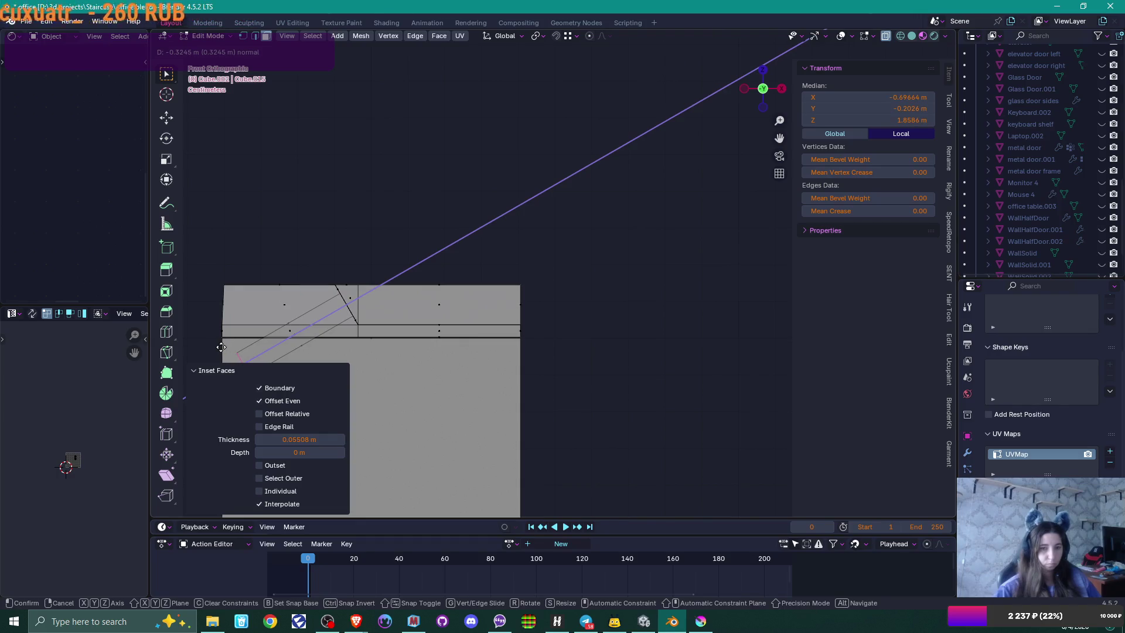
click(226, 346)
Step: Raise the recessed slot face 0.15309 m along Z, then return to Front Orthographic view
key(g)
key(z)
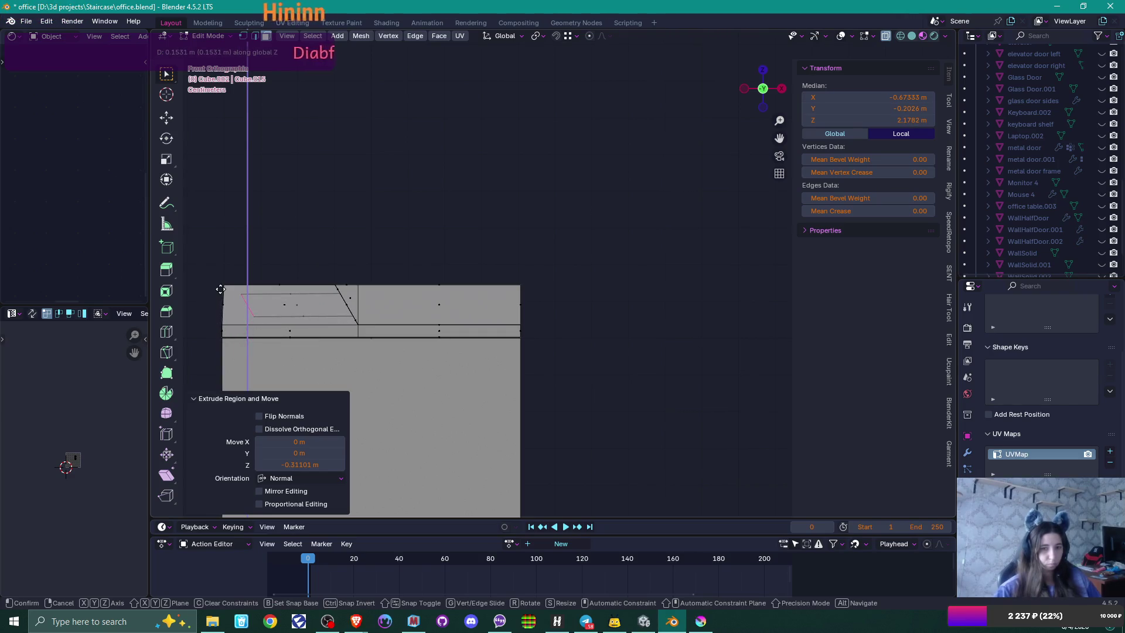
click(221, 289)
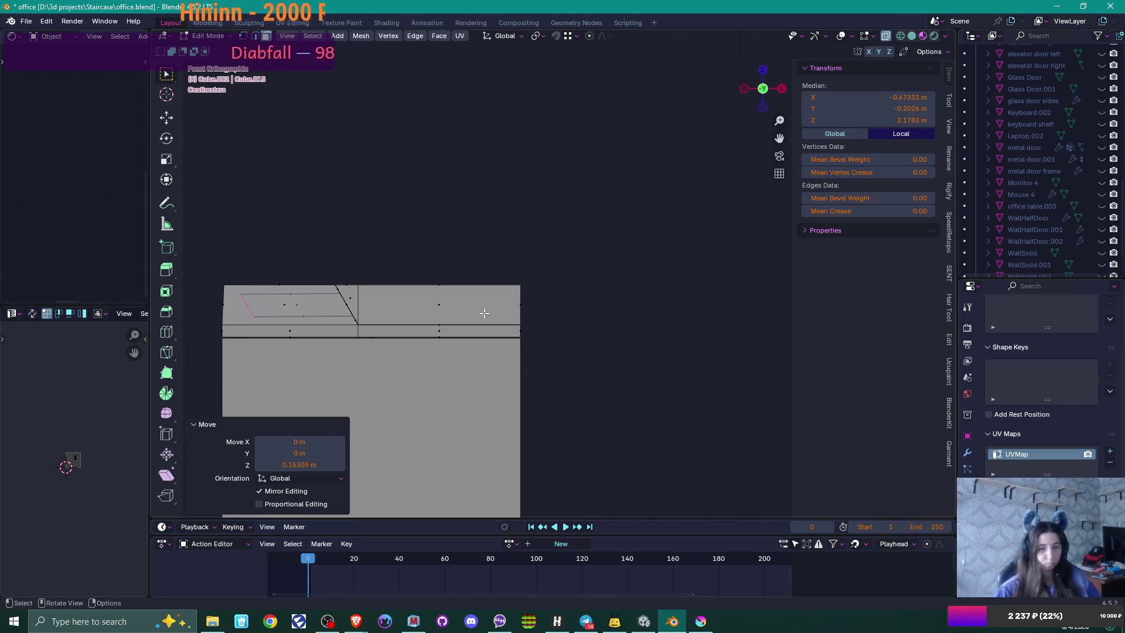
mouse_move(484, 313)
mouse_down()
mouse_move(439, 350)
mouse_move(479, 311)
mouse_move(463, 302)
mouse_move(463, 276)
mouse_move(438, 276)
mouse_move(473, 284)
mouse_up()
key(KP_1)
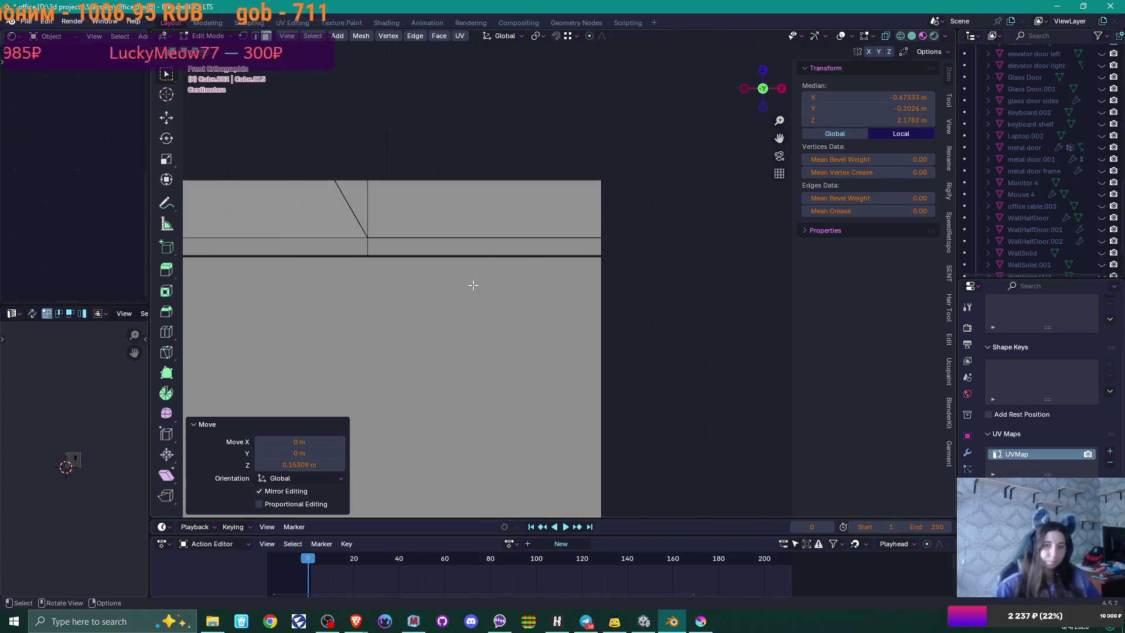
key(shift+a)
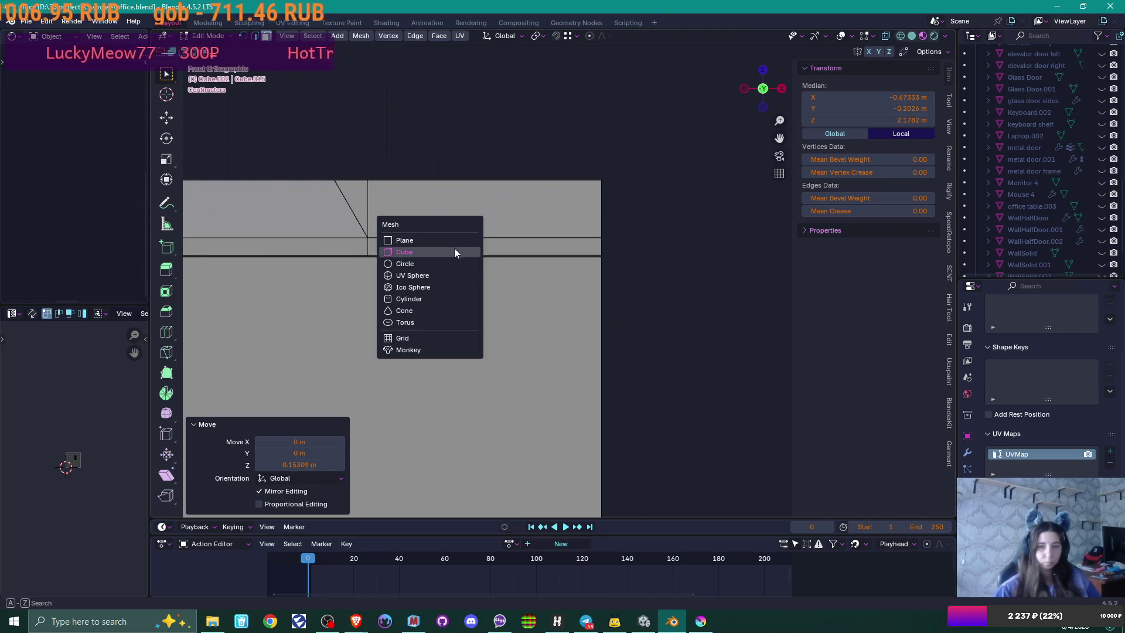
Step: Add a small test cube above the copier top, then delete it
click(455, 248)
scroll(463, 259, down, 5)
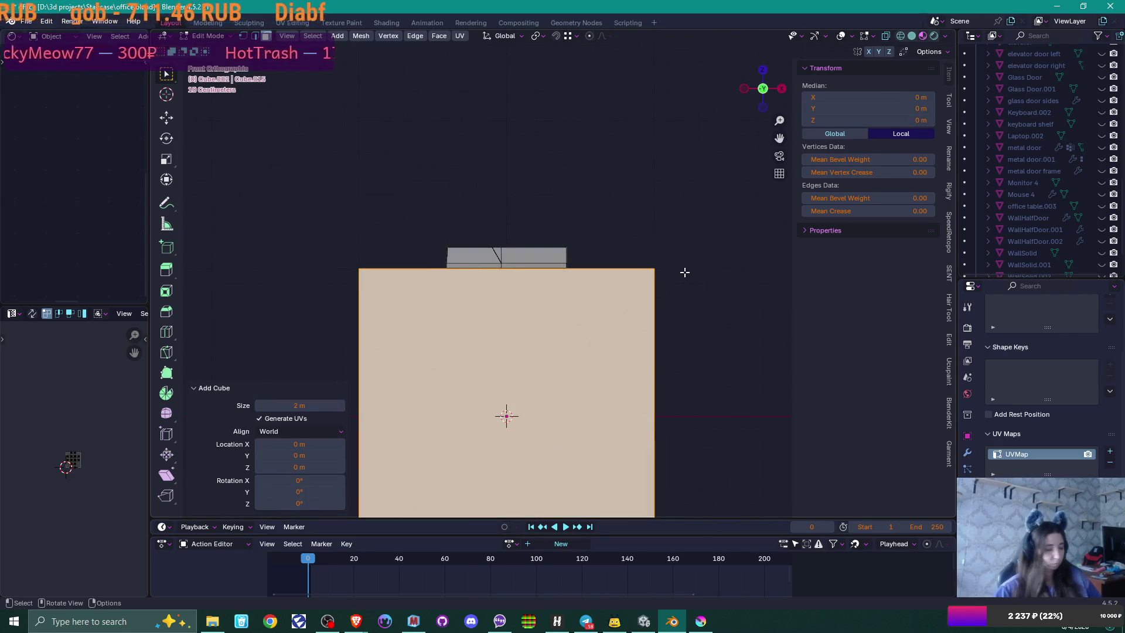
key(s)
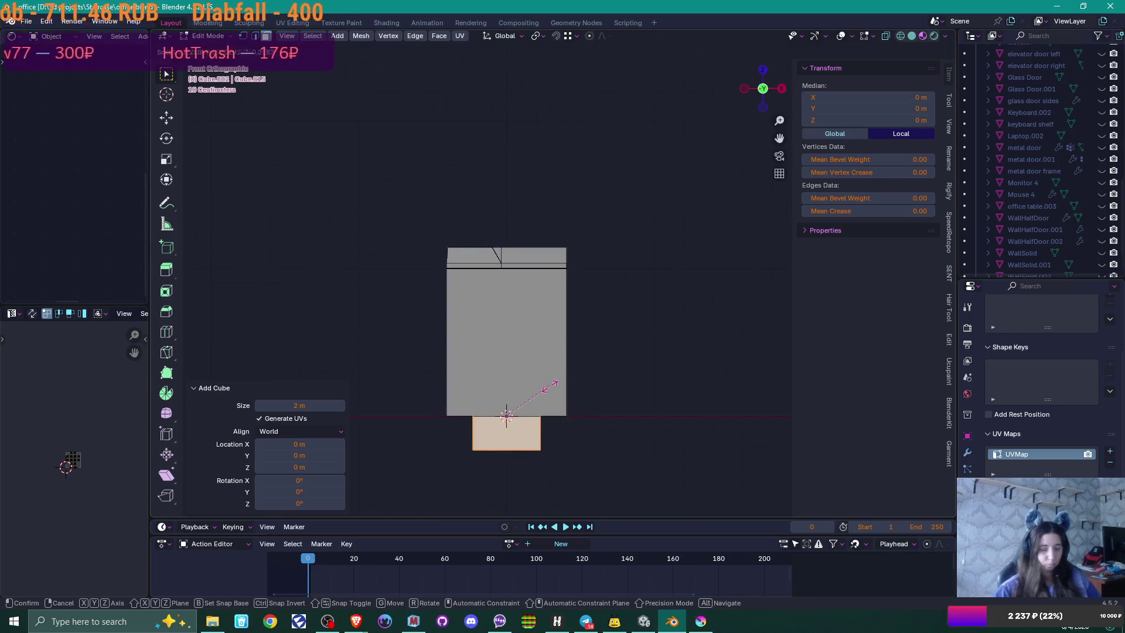
click(550, 386)
key(g)
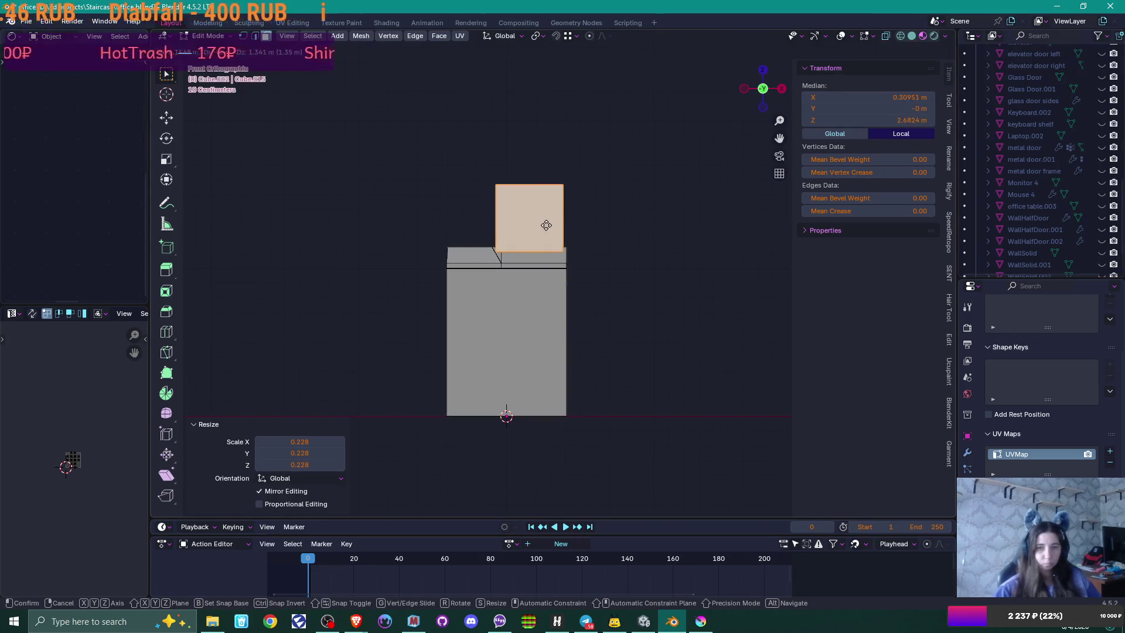
click(554, 257)
scroll(554, 258, up, 3)
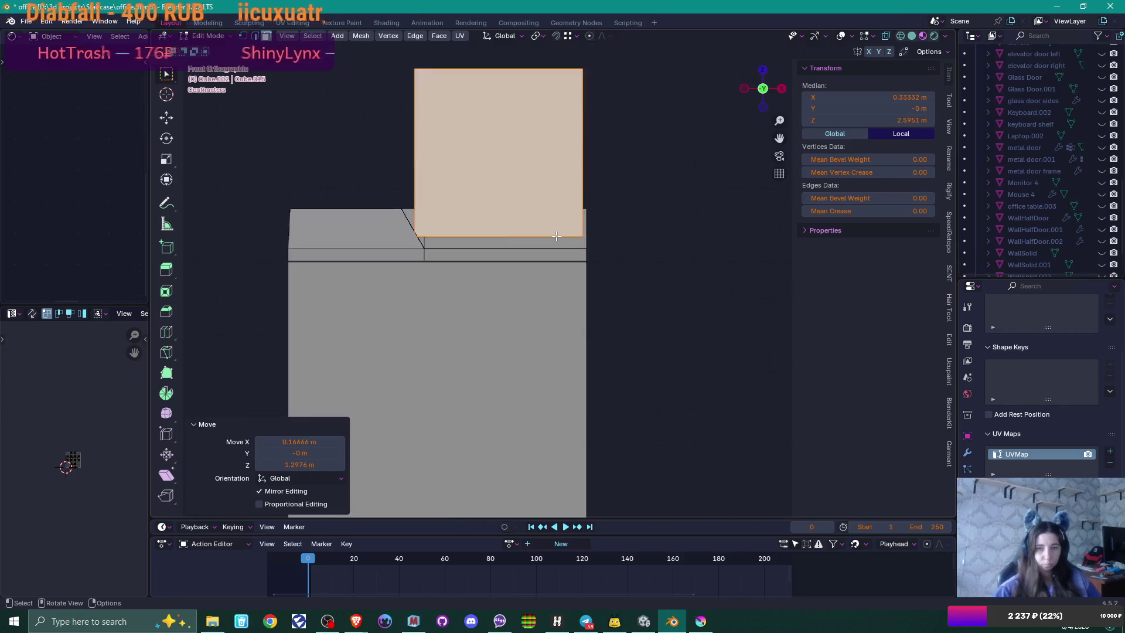
drag(554, 233, 514, 193)
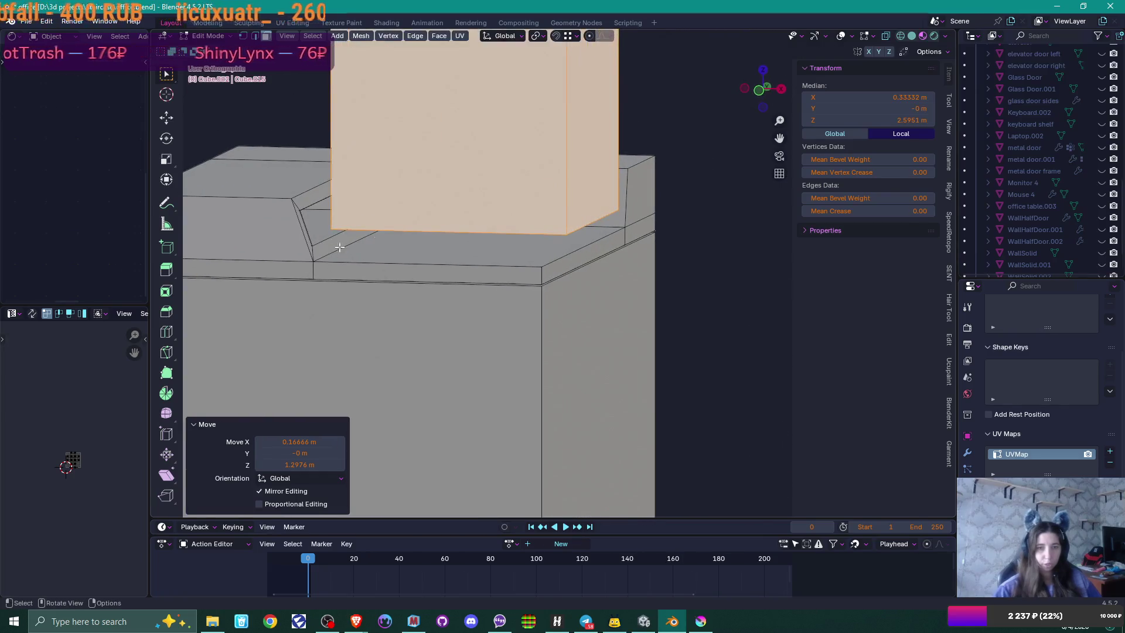
key(x)
click(512, 194)
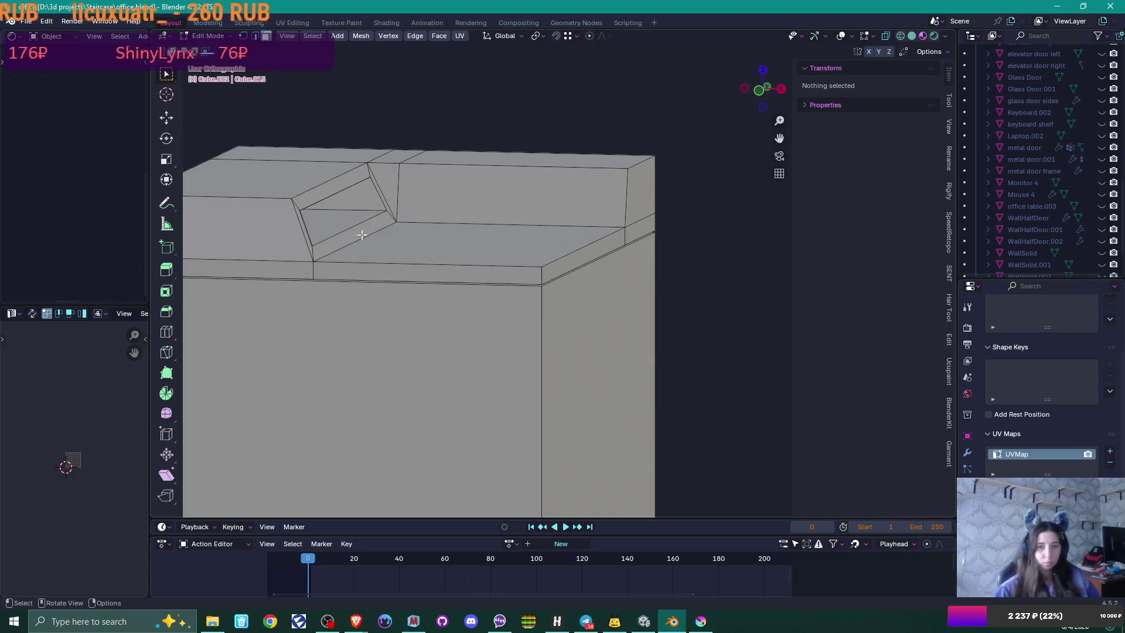
Step: Select the long inner edge of the top recess and inspect it from several views
click(366, 234)
key(KP_8)
key(KP_8)
key(KP_8)
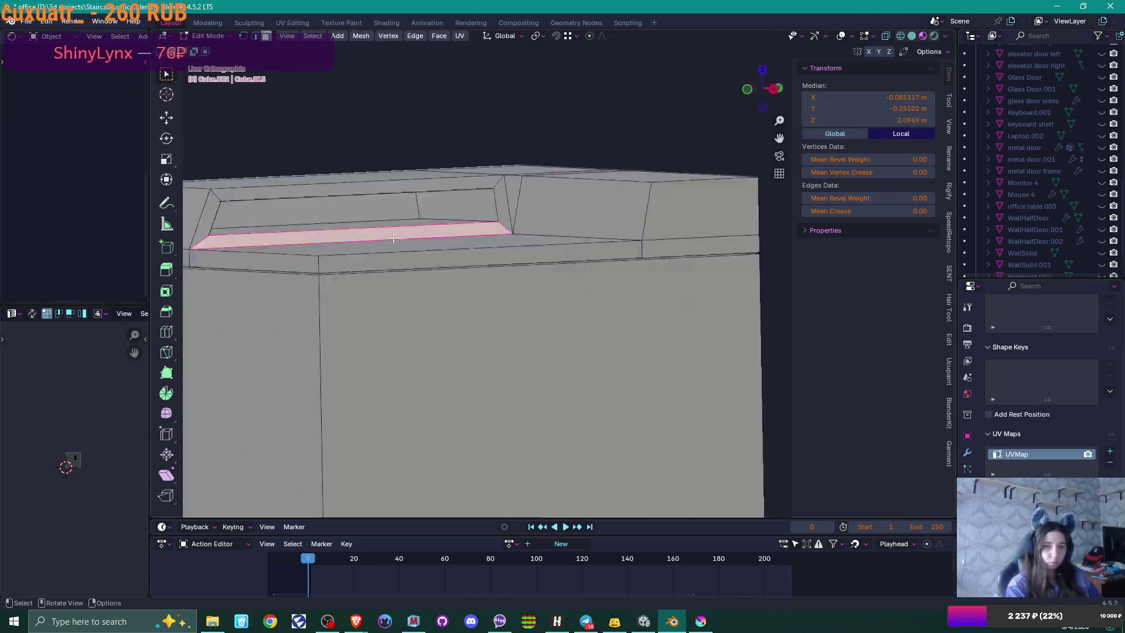
mouse_move(405, 213)
mouse_down()
mouse_move(354, 252)
mouse_move(389, 253)
mouse_up()
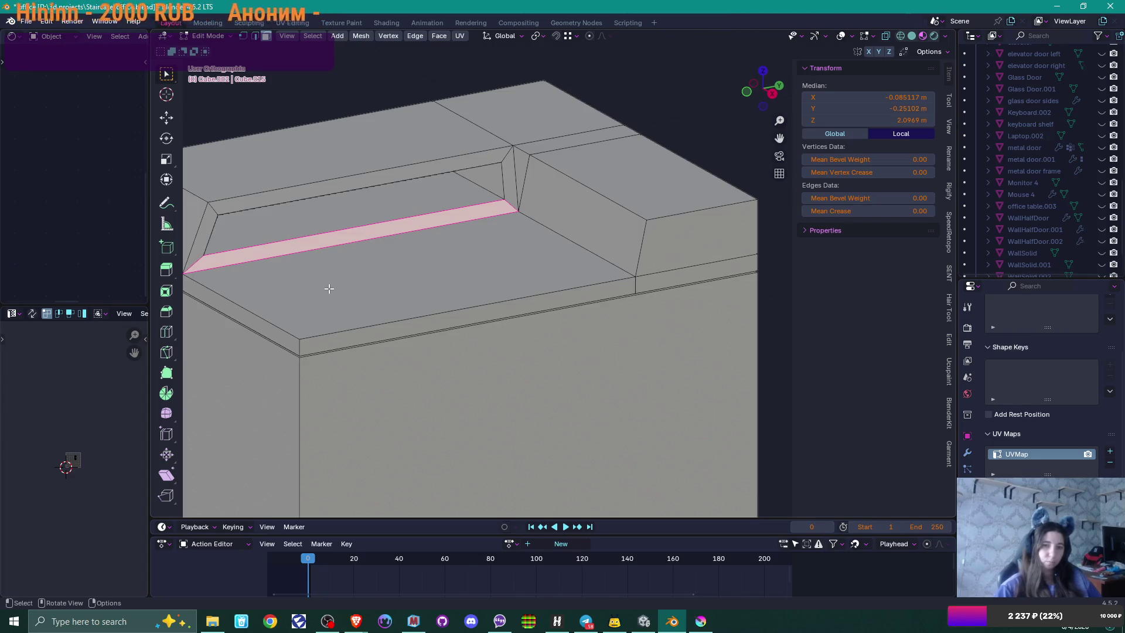
key(KP_1)
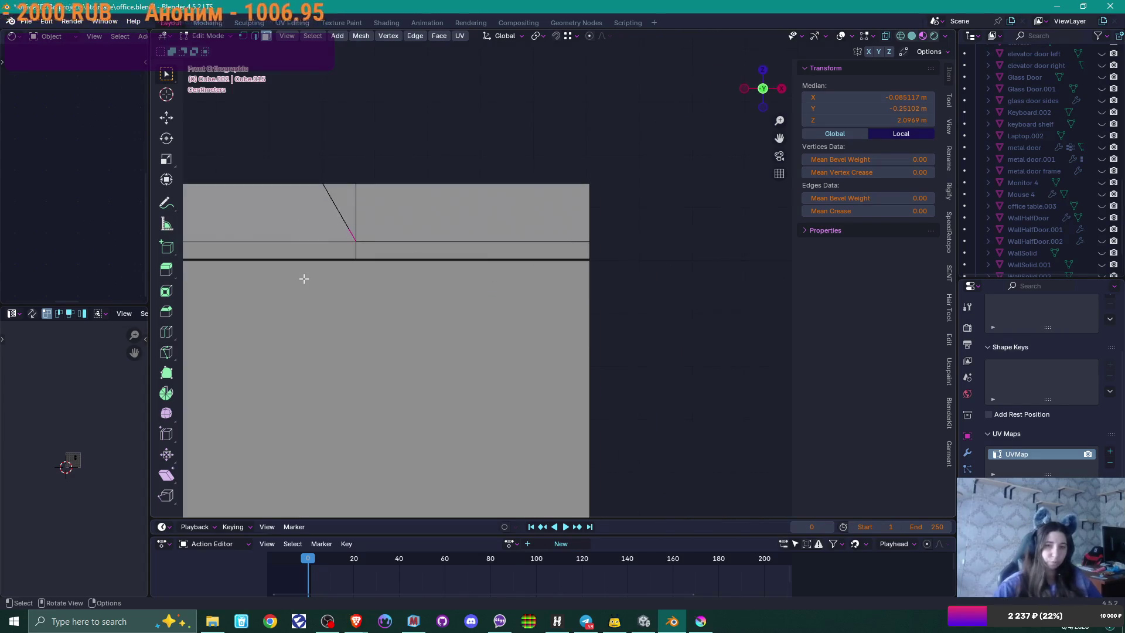
Step: Add a new cube, shrink it, and place it over the copier's top recess
key(alt+a)
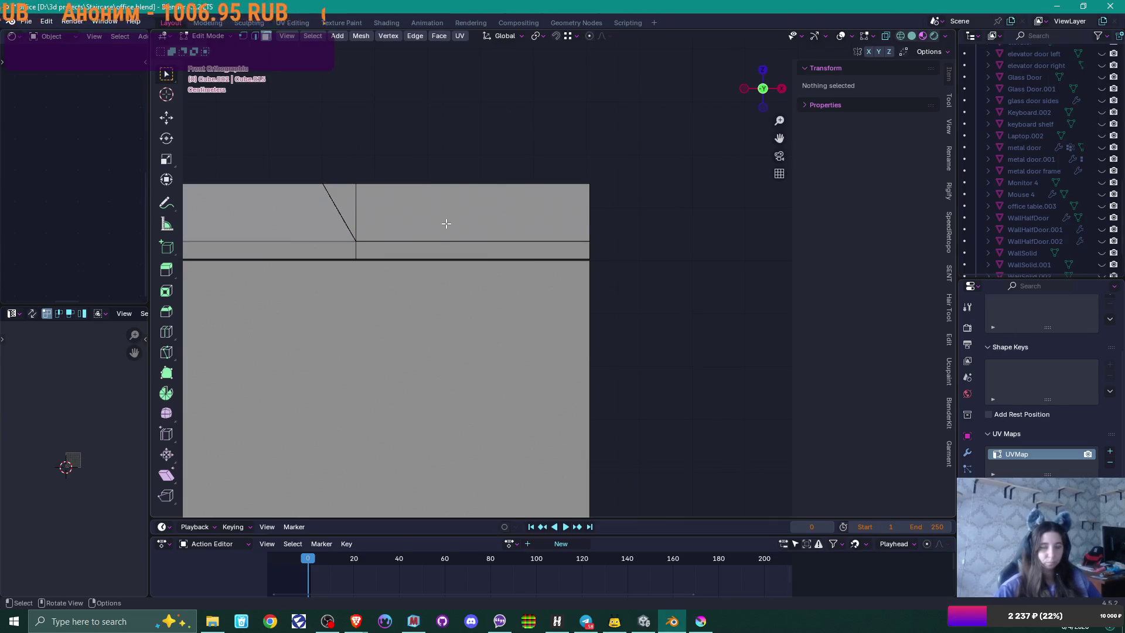
key(shift+a)
click(449, 223)
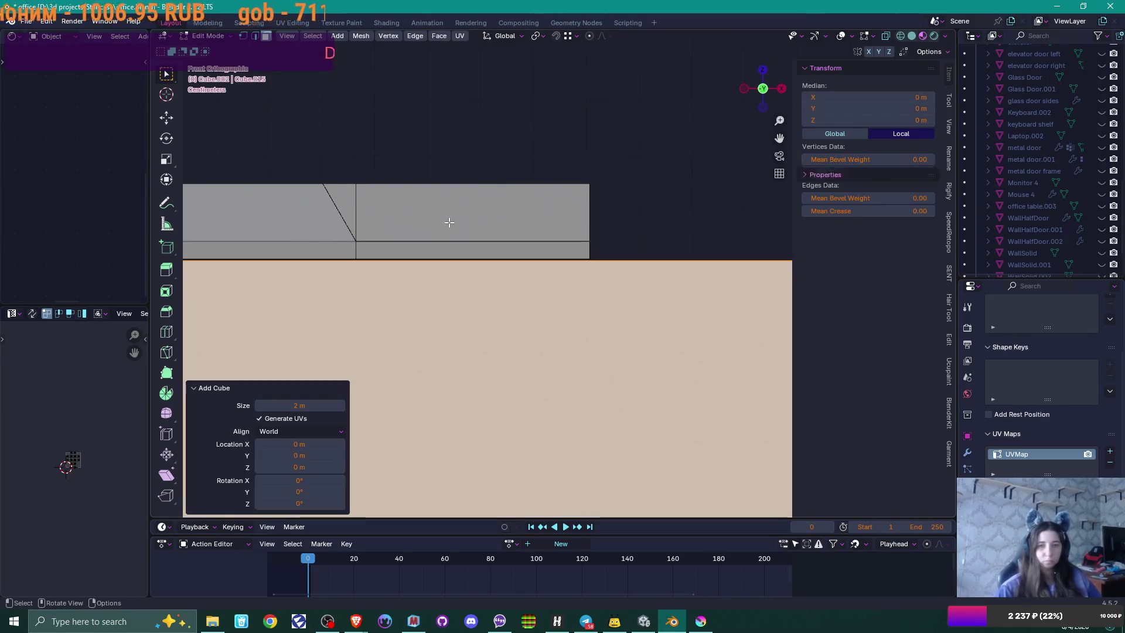
key(s)
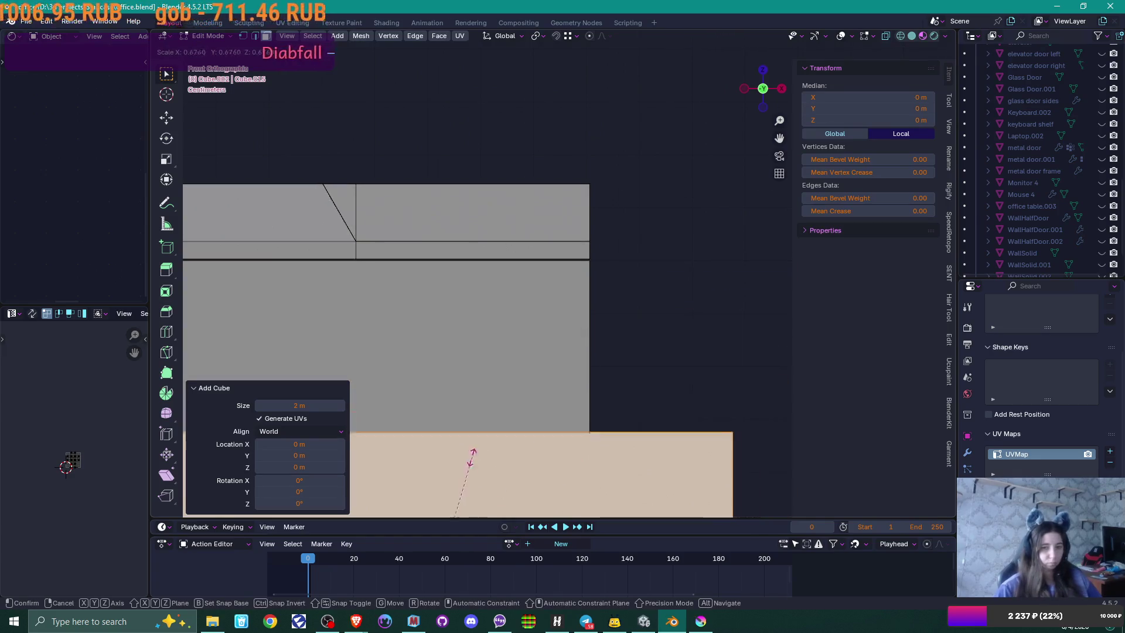
click(472, 445)
key(g)
click(550, 112)
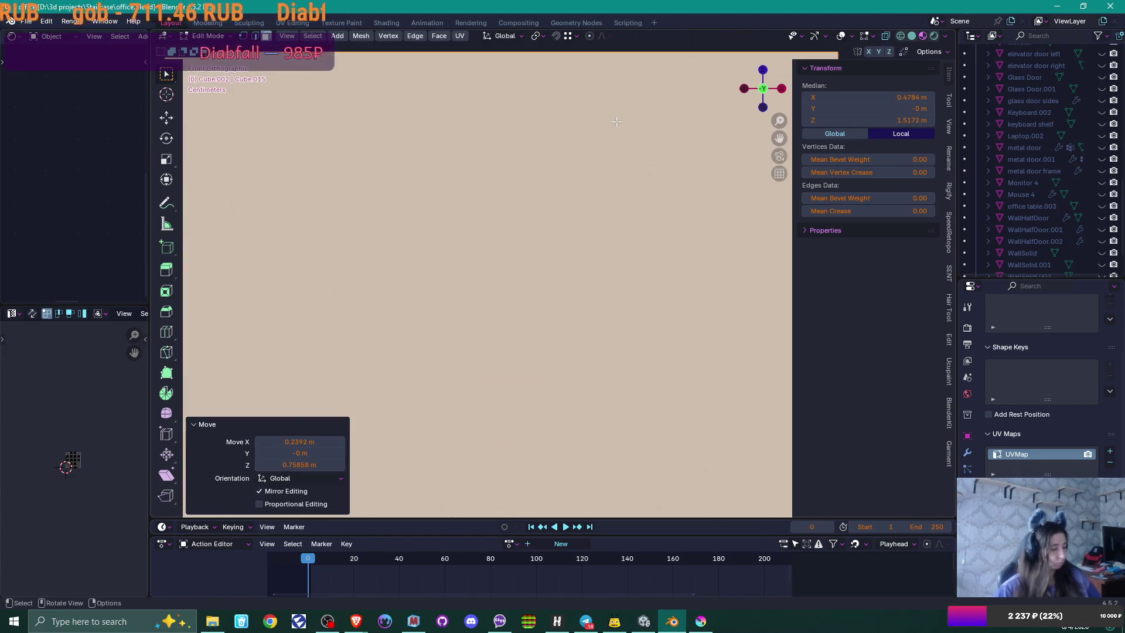
key(s)
click(509, 282)
key(g)
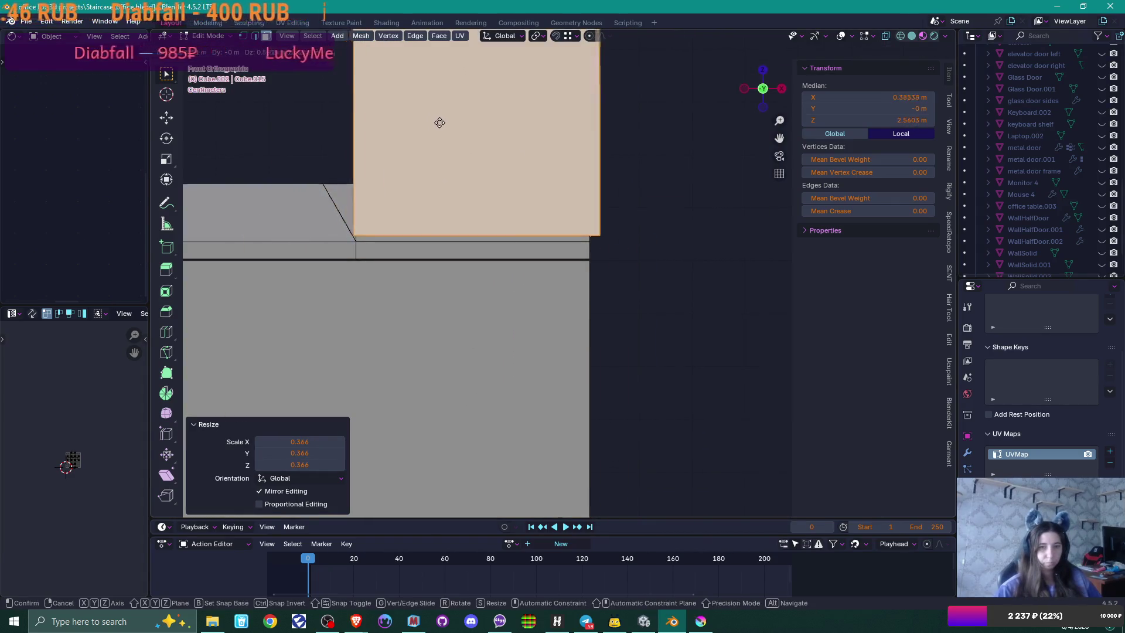
click(441, 124)
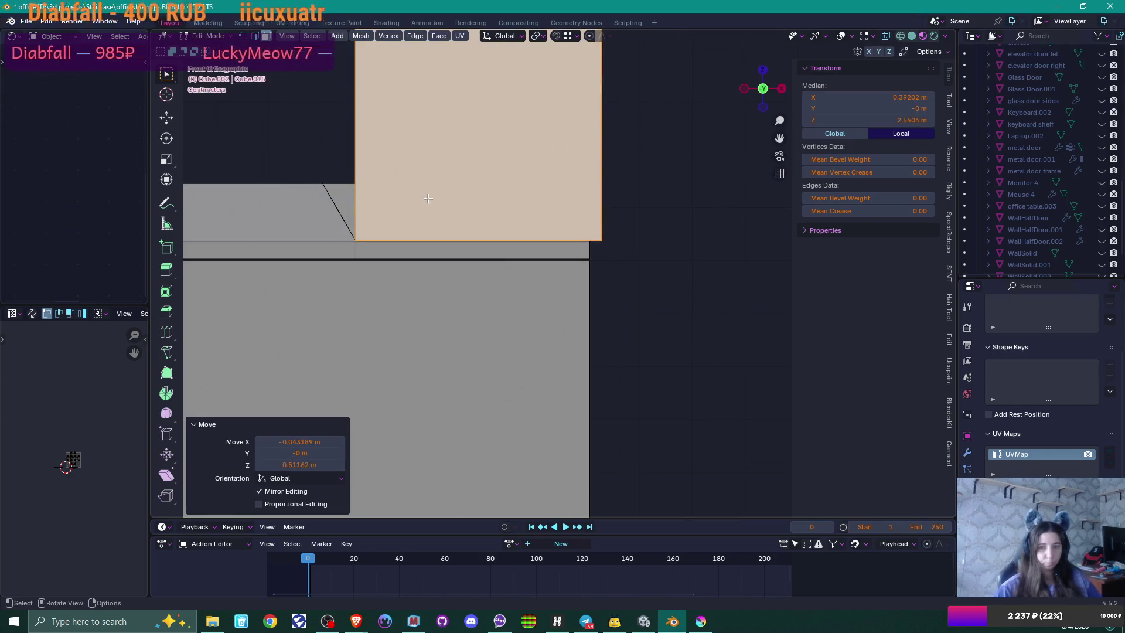
mouse_move(422, 200)
mouse_down()
mouse_move(364, 281)
mouse_move(339, 276)
mouse_move(351, 248)
mouse_move(384, 233)
mouse_up()
Step: Nudge the box along X, shift a face along Y, and stretch it 1.222 in Y
key(g)
key(x)
click(387, 234)
mouse_move(387, 234)
mouse_down()
mouse_move(415, 238)
mouse_move(448, 168)
mouse_move(327, 191)
mouse_move(606, 194)
mouse_up()
key(g)
key(y)
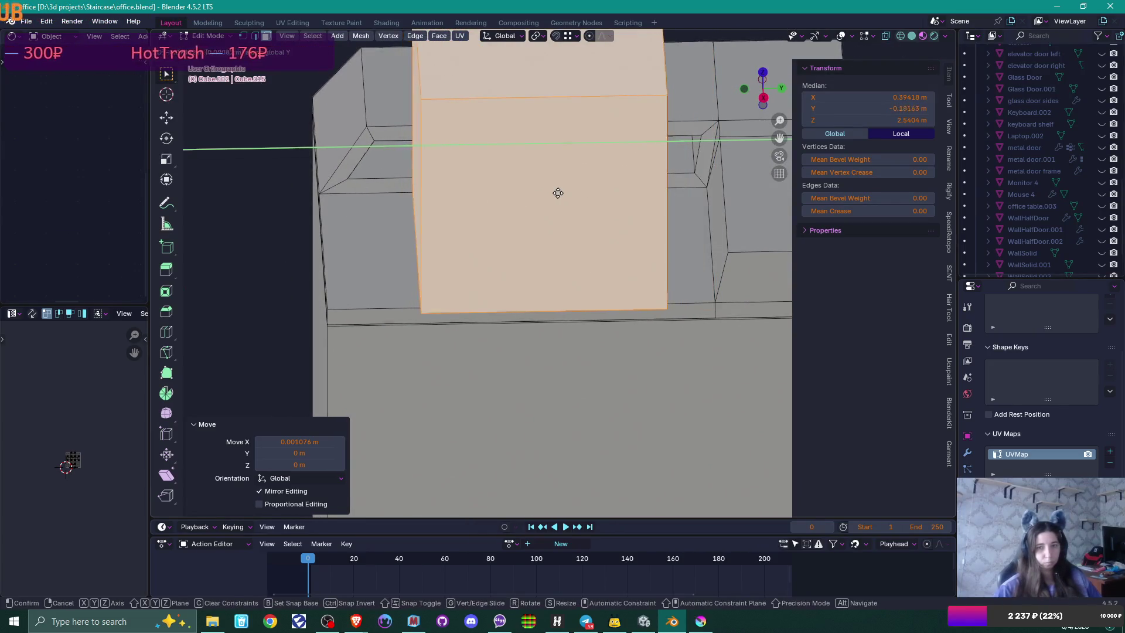
click(561, 192)
drag(561, 192, 562, 202)
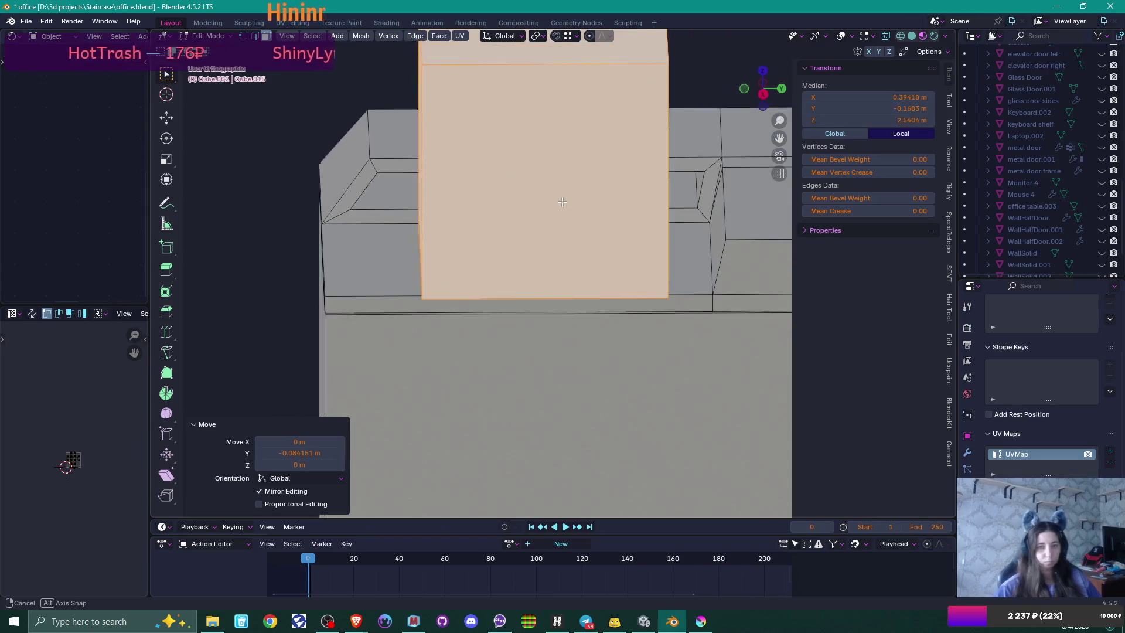
key(s)
key(y)
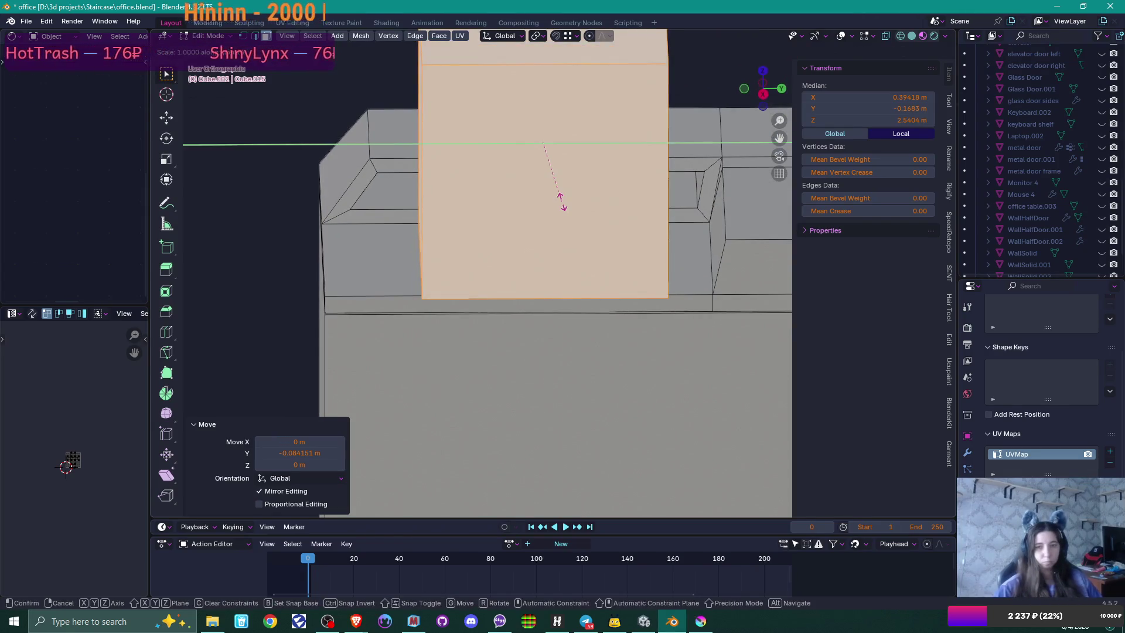
click(587, 205)
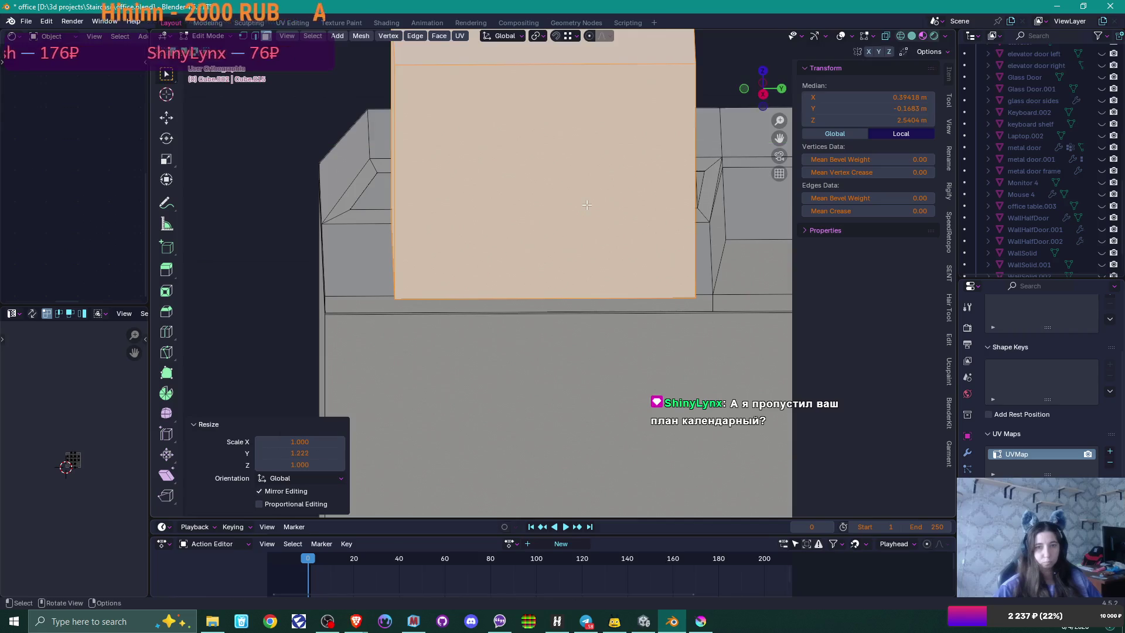
mouse_move(574, 219)
mouse_down()
mouse_move(510, 194)
mouse_move(317, 219)
mouse_move(419, 229)
mouse_move(405, 221)
mouse_up()
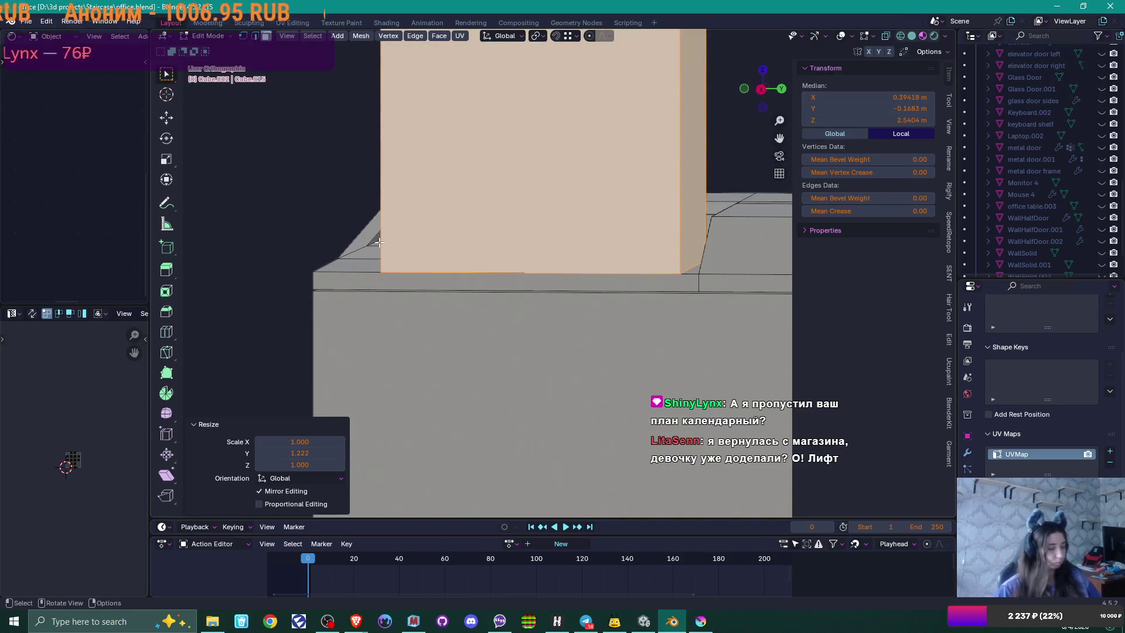
Step: Shift one edge of the box 0.051601 m along Y
key(2)
click(379, 242)
mouse_move(379, 242)
mouse_down()
mouse_move(414, 256)
mouse_move(388, 235)
mouse_move(544, 256)
mouse_move(532, 256)
mouse_up()
key(g)
key(y)
click(395, 228)
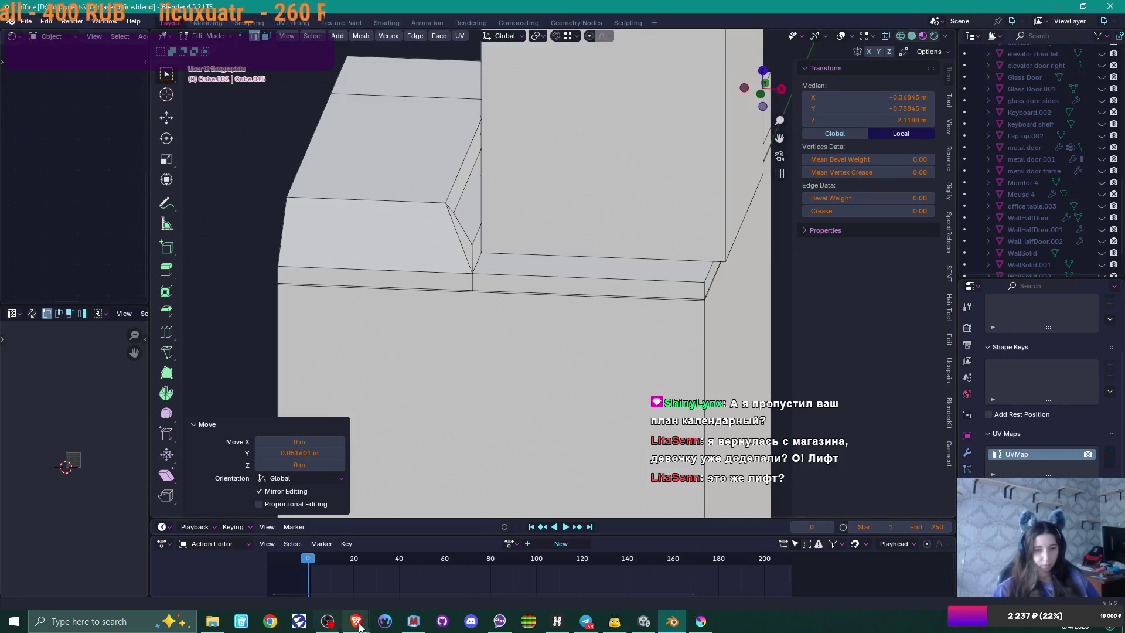
Step: Review the '4 months horror' Miro board in Brave, then switch to Unity's office scene
mouse_move(356, 621)
click(396, 573)
click(53, 11)
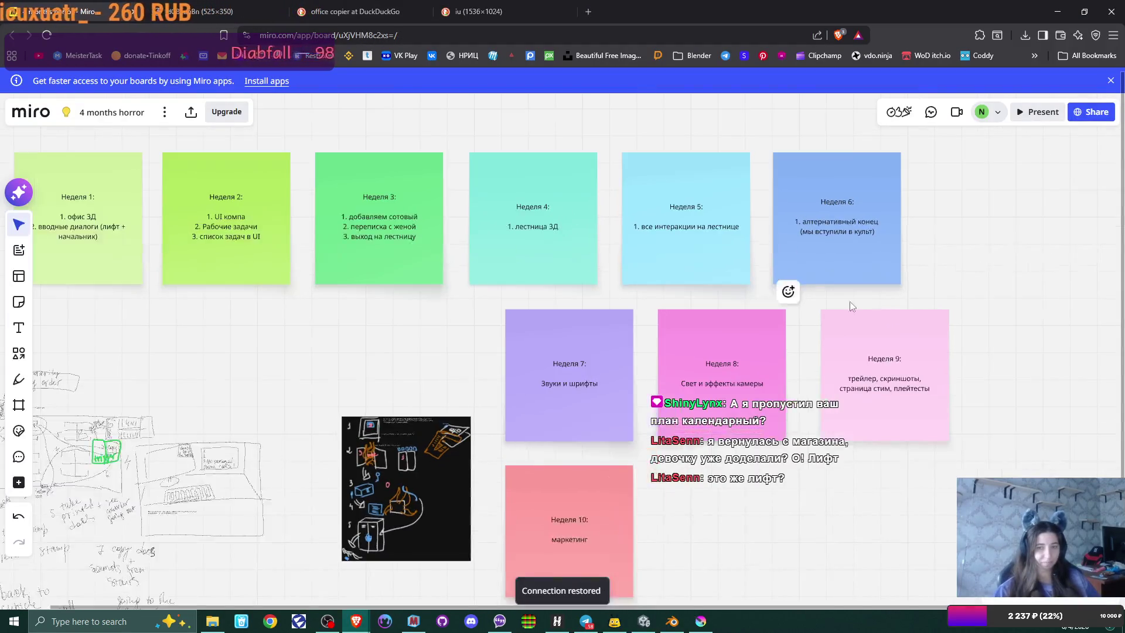
scroll(439, 310, up, 2)
drag(483, 301, 490, 302)
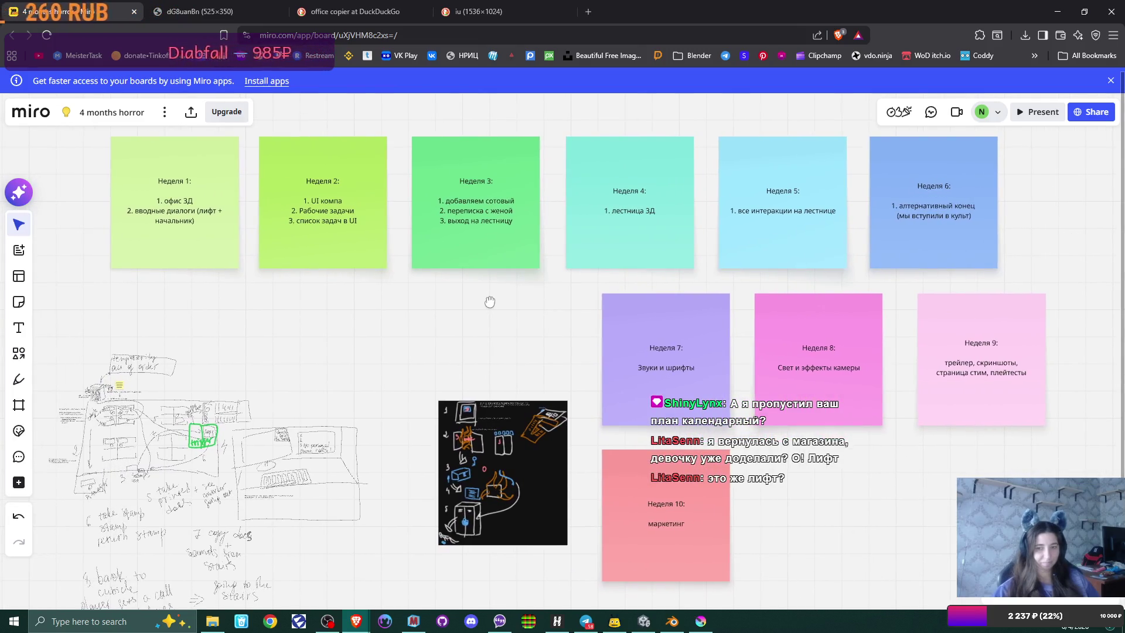
scroll(492, 309, up, 1)
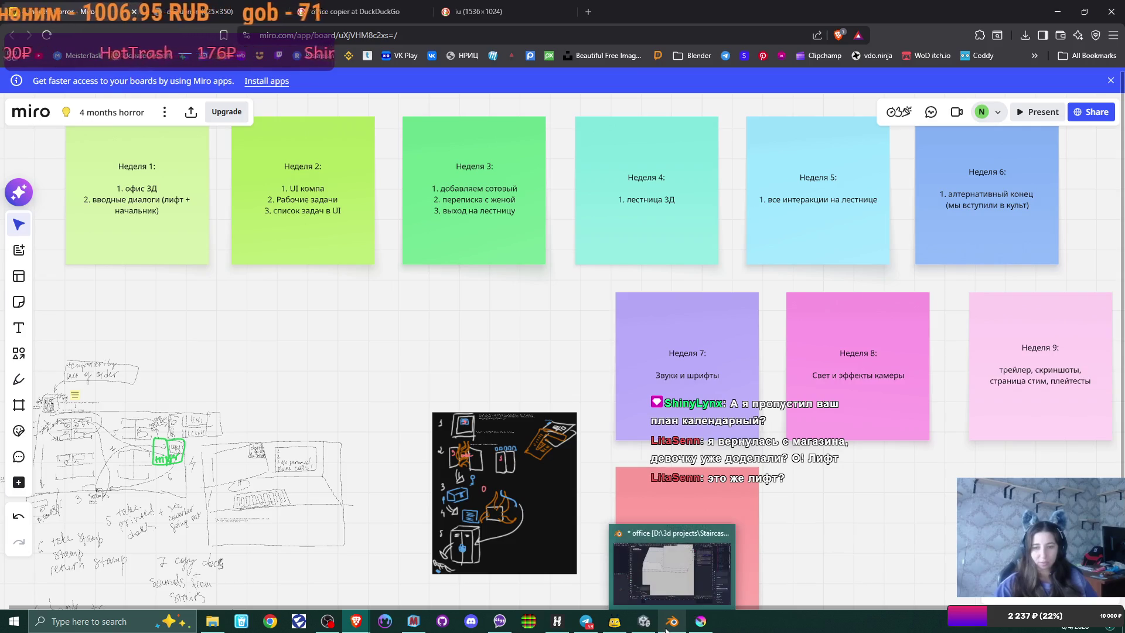
click(644, 621)
mouse_move(631, 284)
mouse_down()
mouse_move(736, 276)
mouse_move(620, 289)
mouse_move(743, 284)
mouse_move(472, 282)
mouse_move(610, 283)
mouse_move(623, 261)
mouse_move(570, 325)
mouse_move(626, 341)
mouse_move(753, 432)
mouse_move(537, 307)
mouse_move(754, 316)
mouse_move(597, 327)
mouse_move(610, 36)
mouse_up()
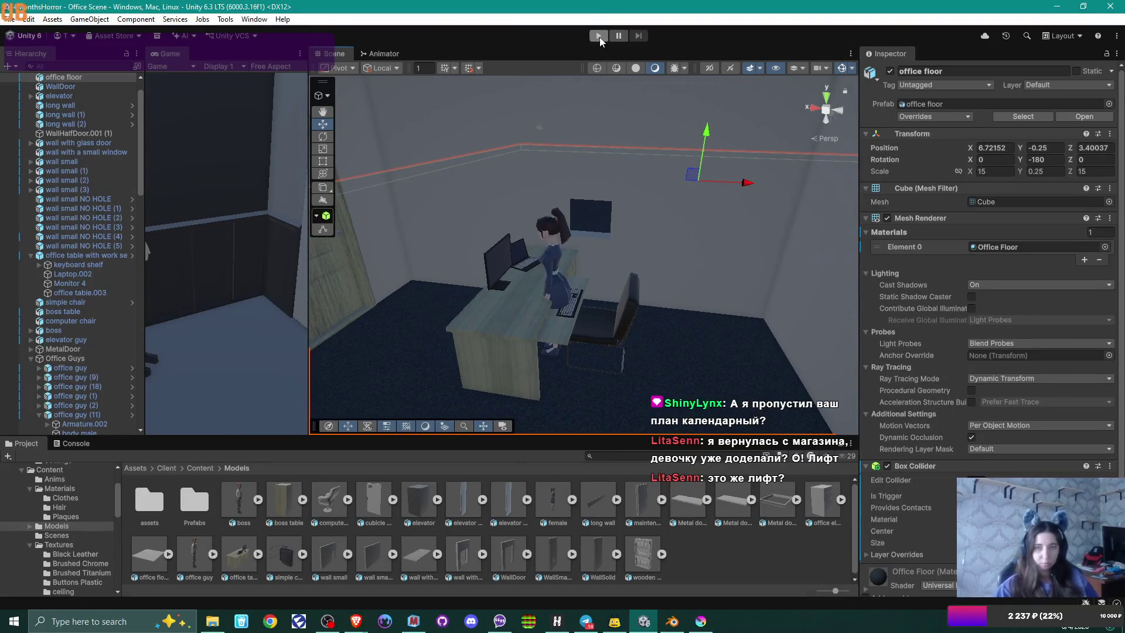
Step: Play and stop the Unity office scene, then bring up the ceiling texture in Krita
click(599, 36)
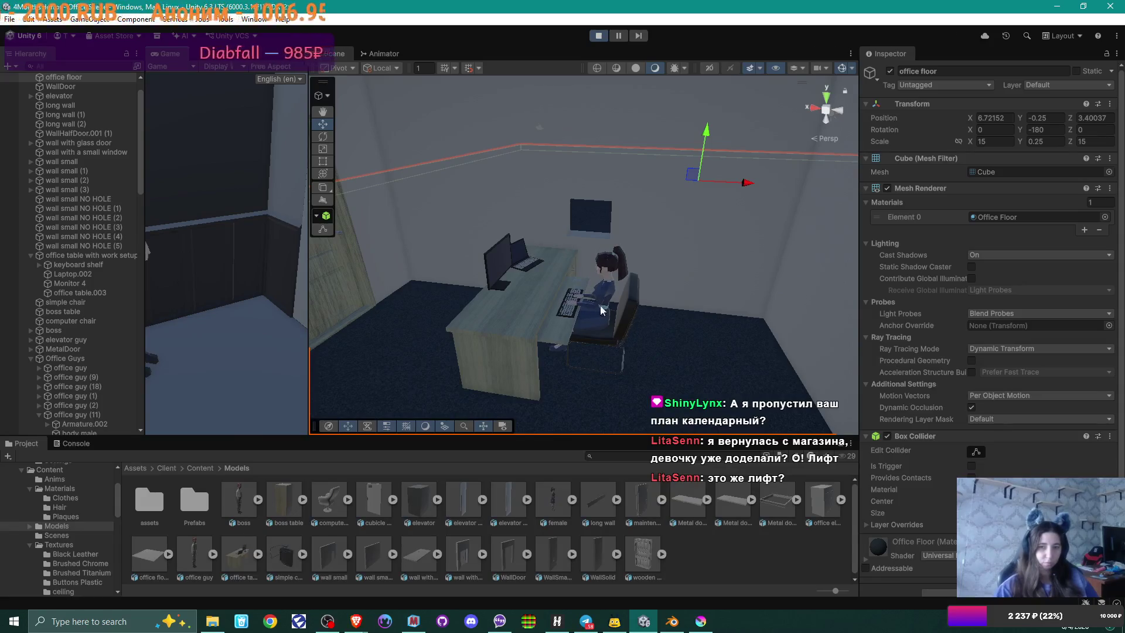
click(605, 37)
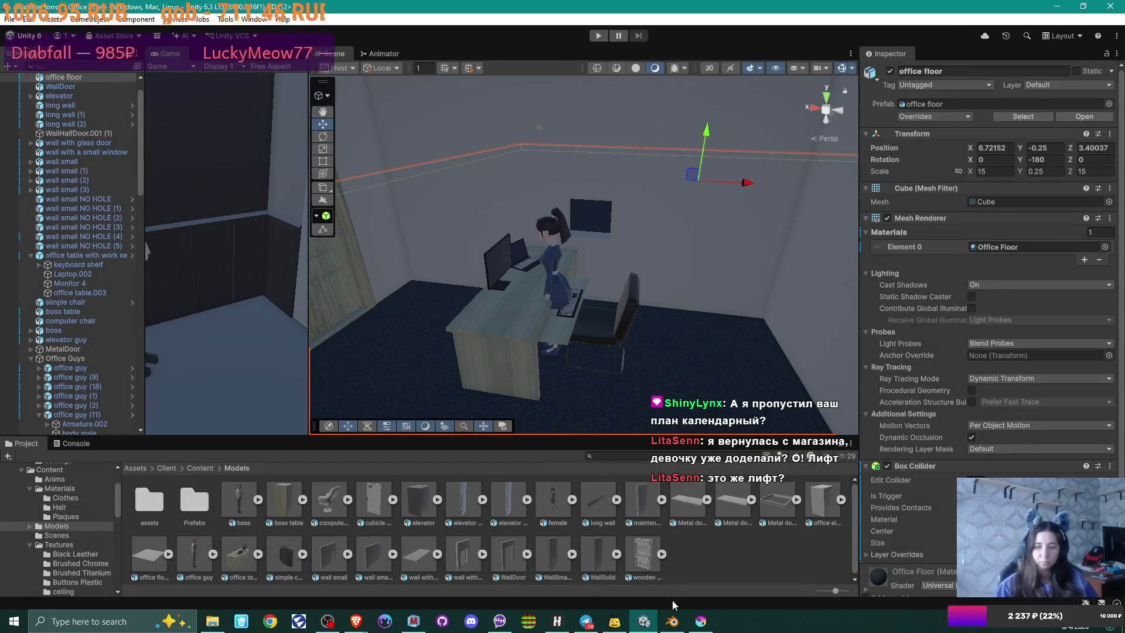
click(701, 622)
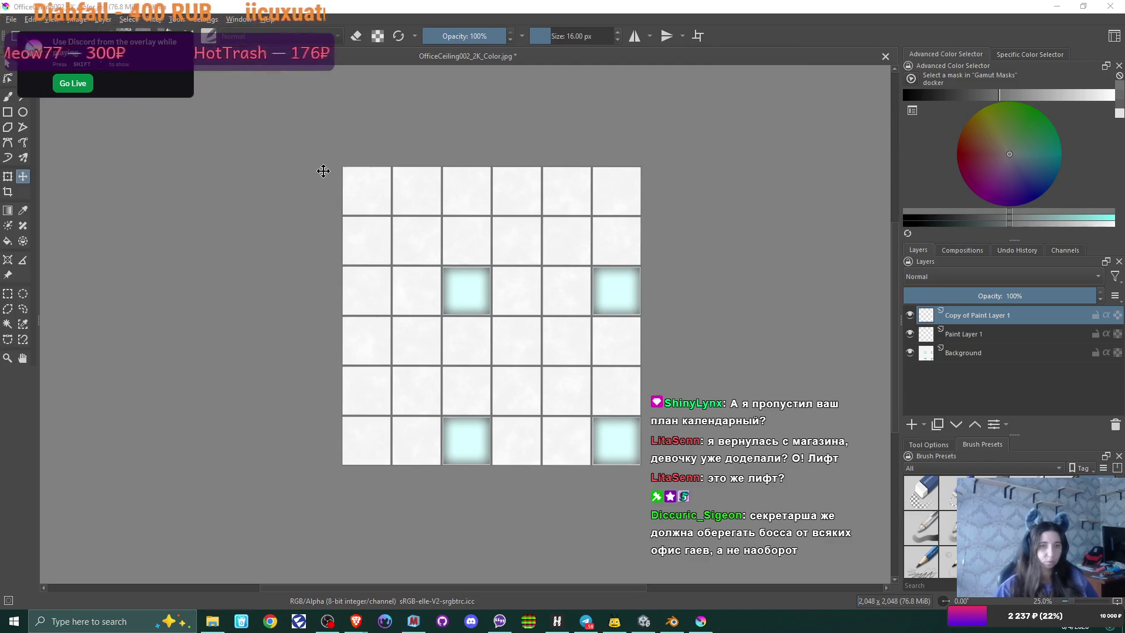
Step: Cancel the JPEG export and close Krita without saving OfficeCeiling002_2K_Color.jpg
click(463, 6)
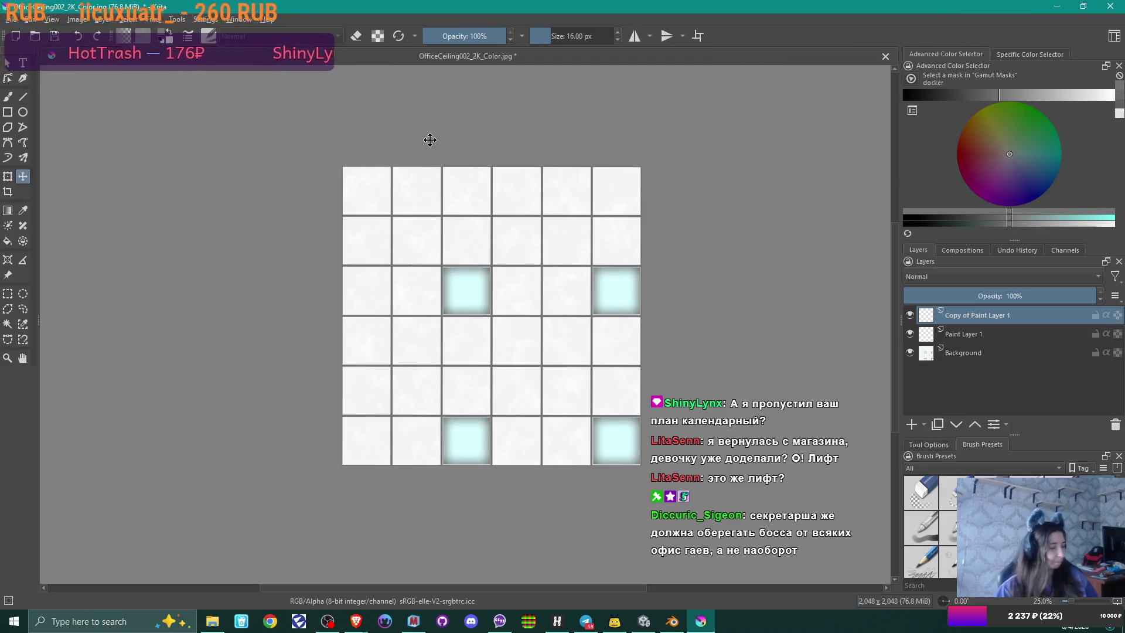
key(ctrl+s)
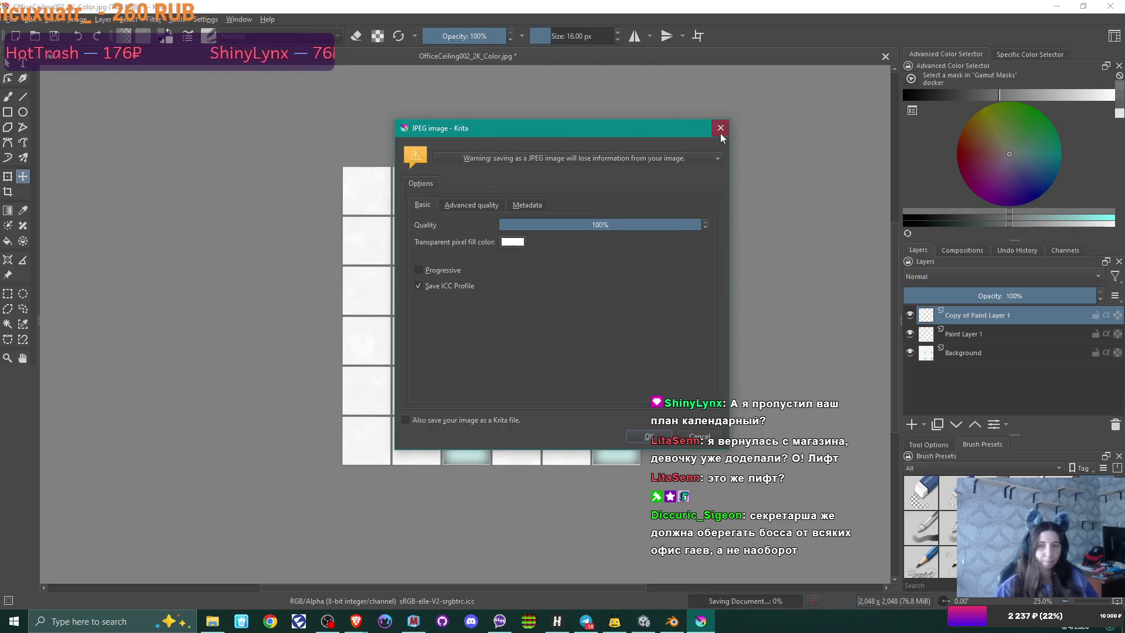
click(721, 128)
click(13, 20)
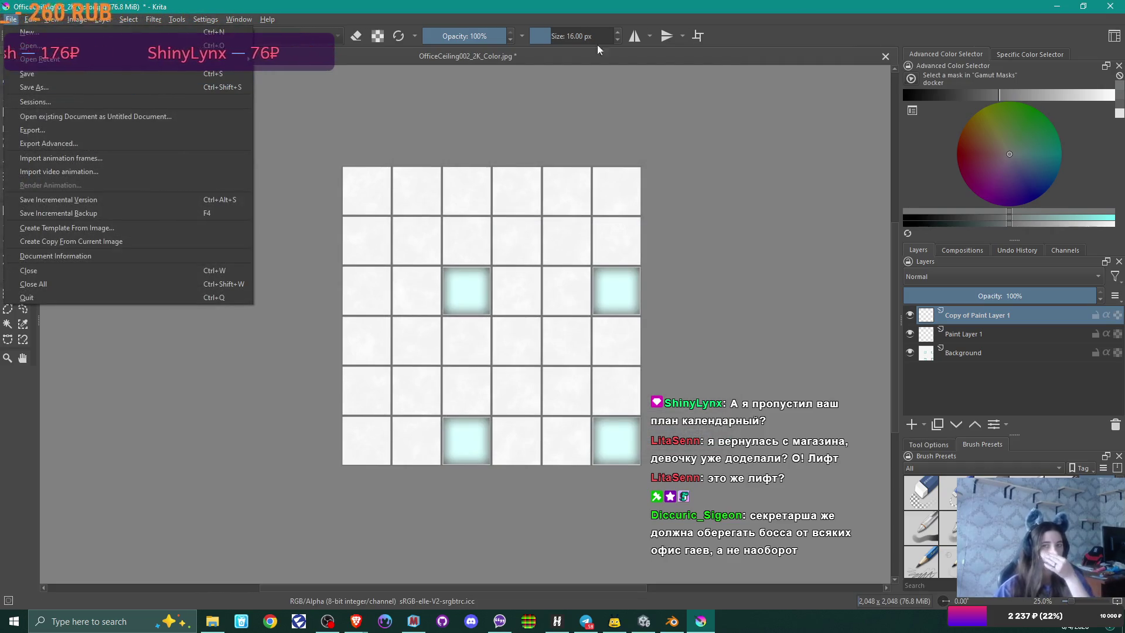
click(1115, 8)
click(1115, 8)
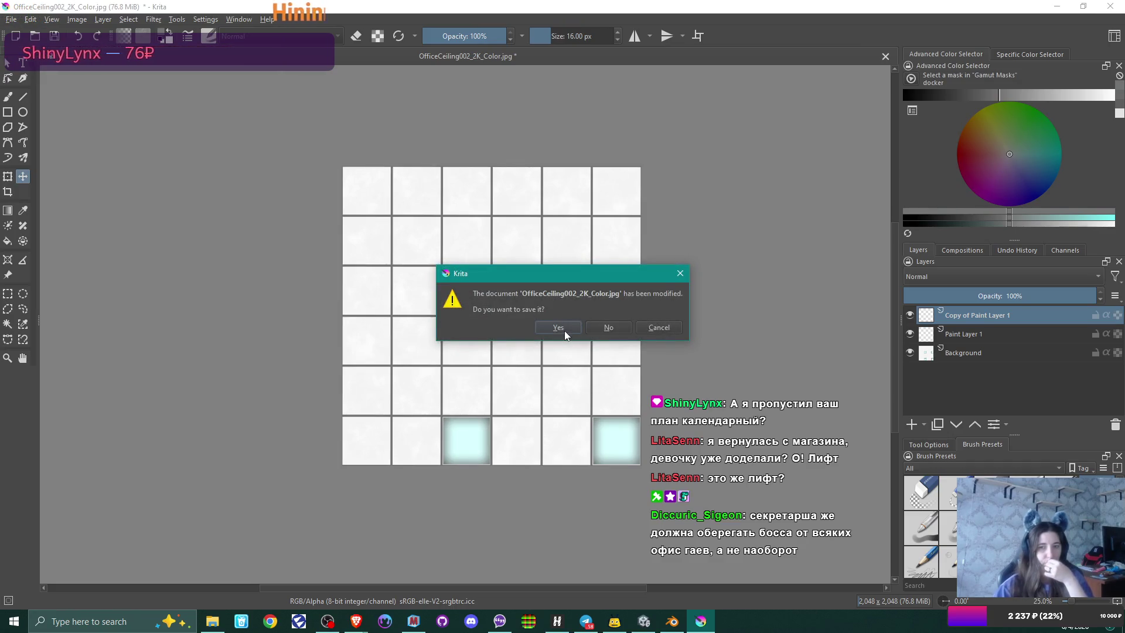
click(605, 328)
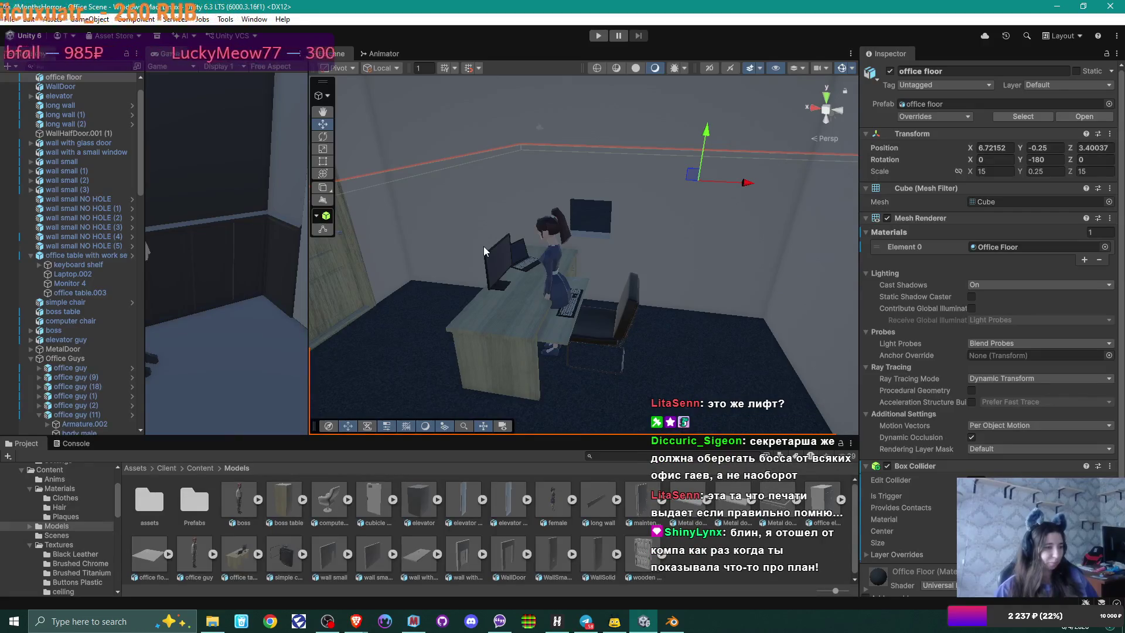
Step: Bring the Brave window showing the '4 months horror' Miro board to the front
mouse_move(356, 622)
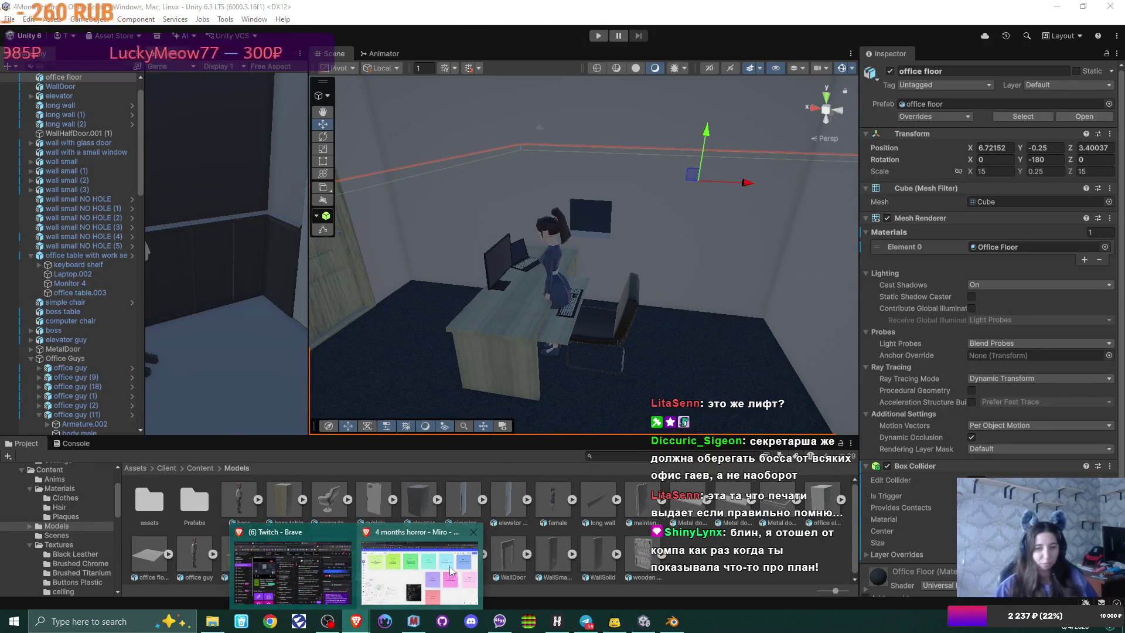
click(412, 580)
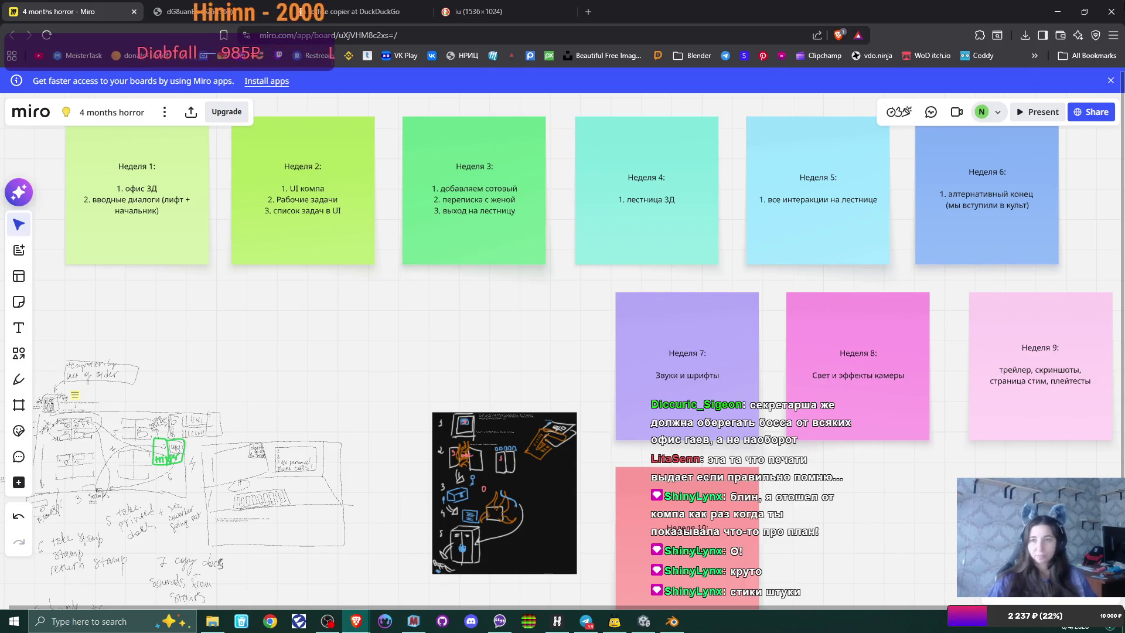
Step: Minimize the browser to reveal the Unity office scene
click(1061, 7)
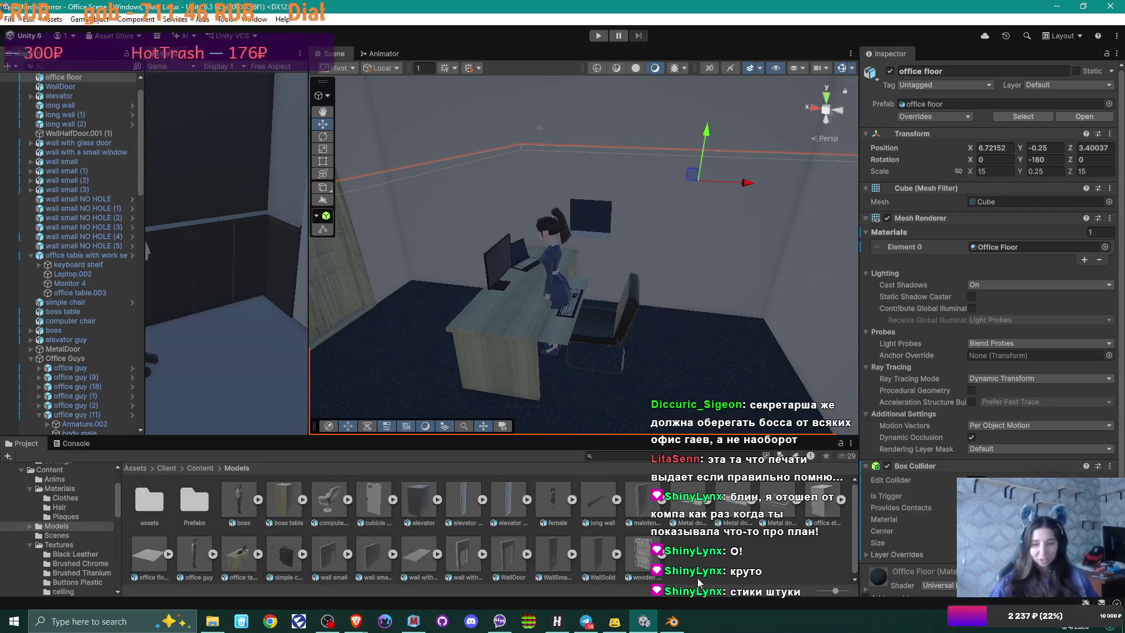
mouse_move(689, 622)
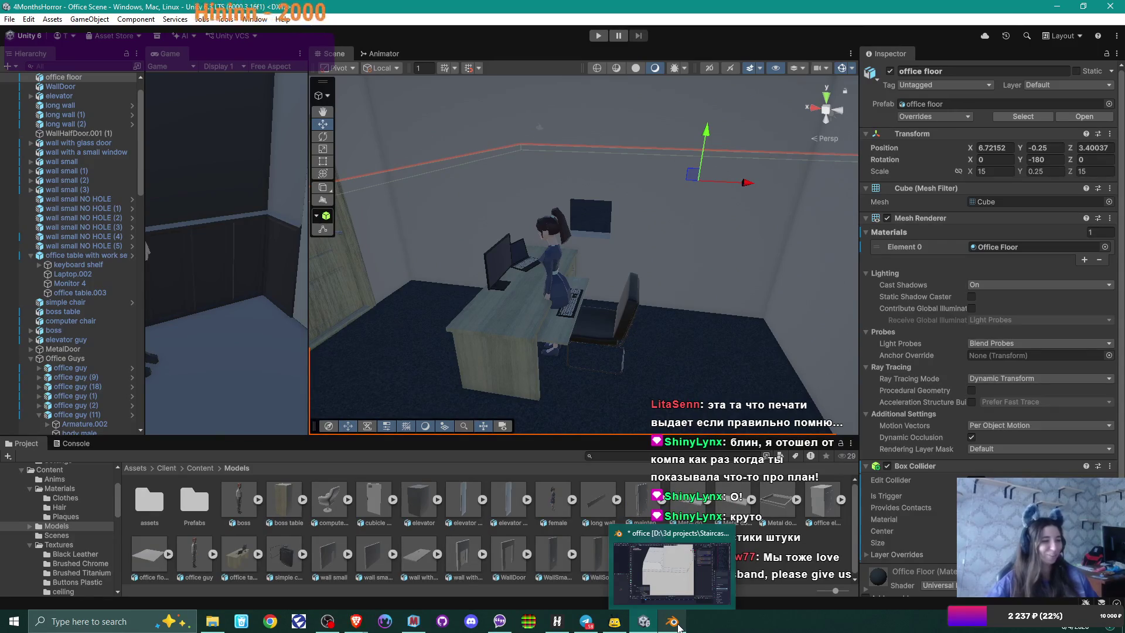
Step: In Blender X-ray front view, lower the tall upper block's top vertices along Z to step height
click(678, 626)
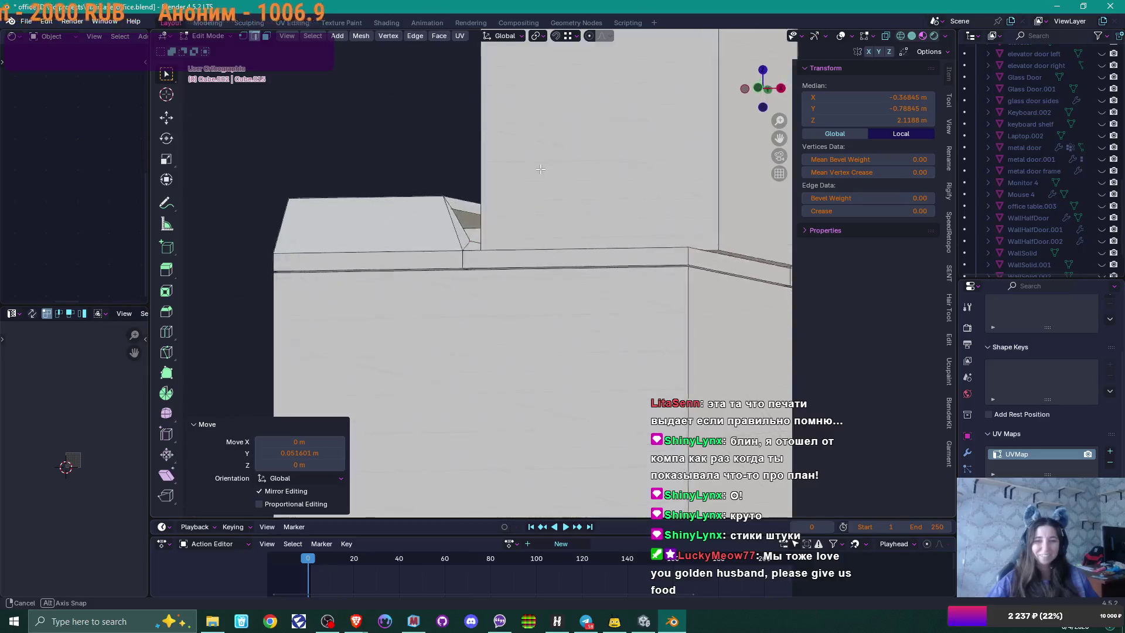
key(KP_1)
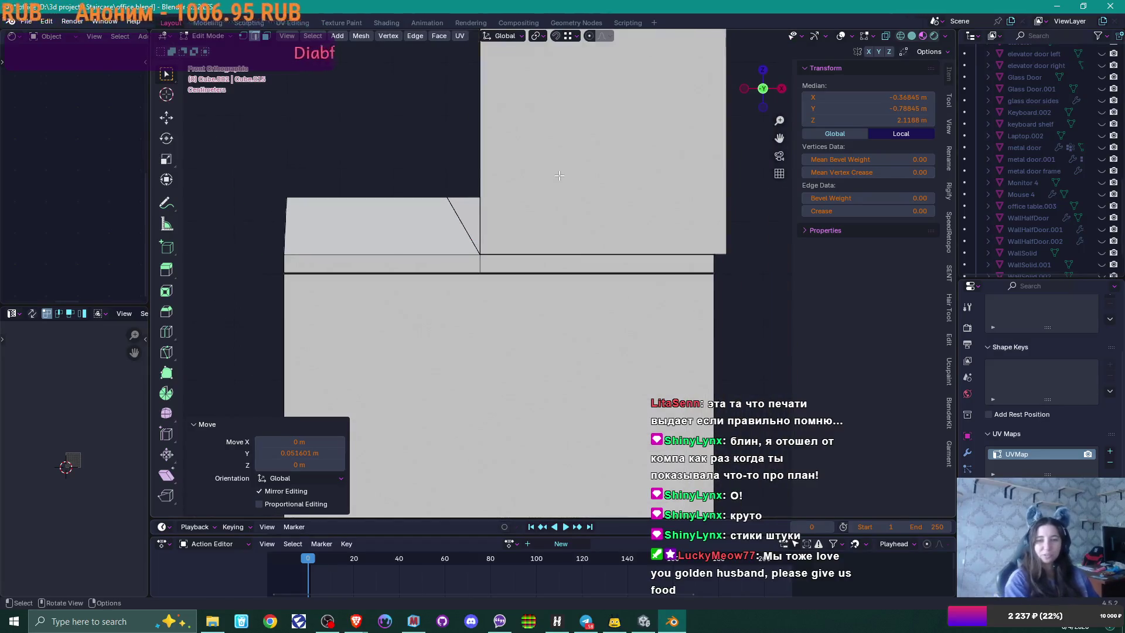
drag(574, 173, 545, 211)
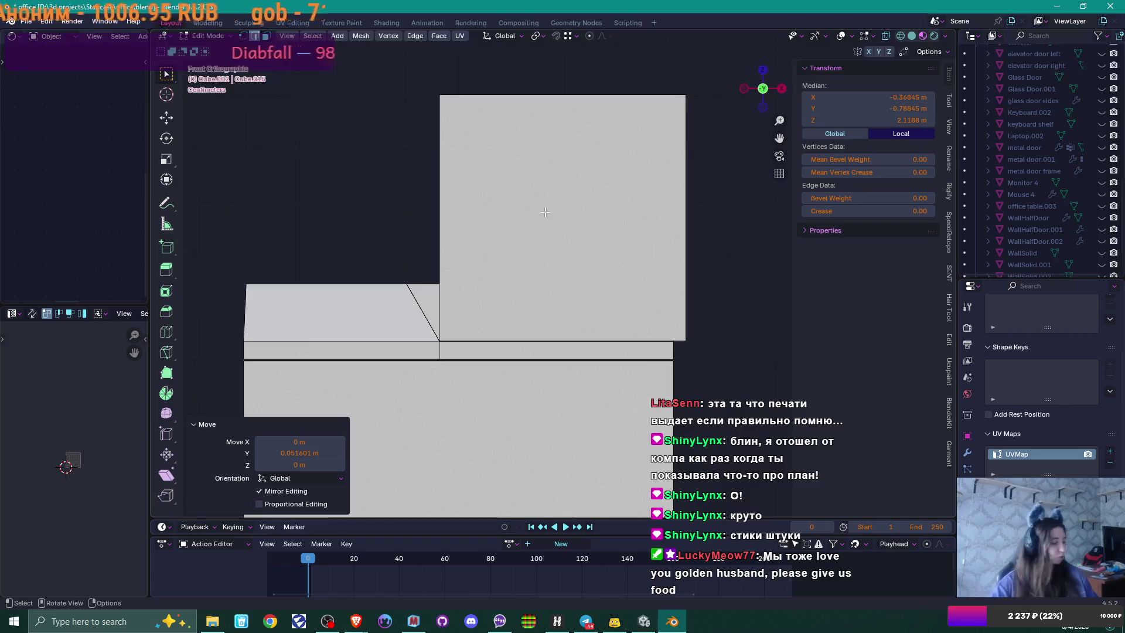
click(546, 211)
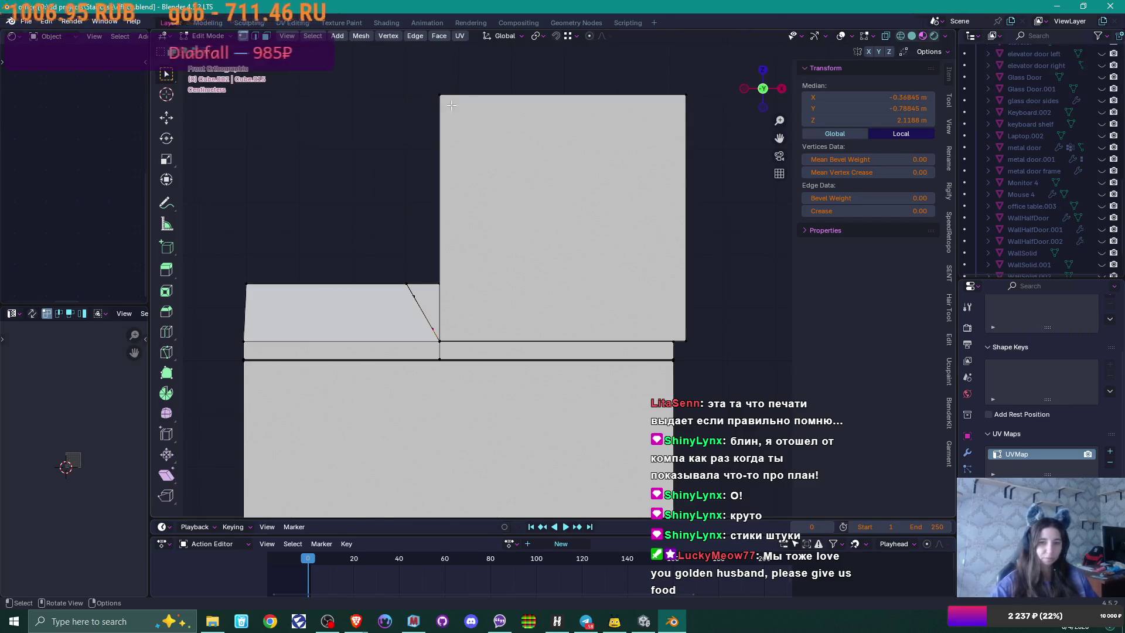
key(alt+z)
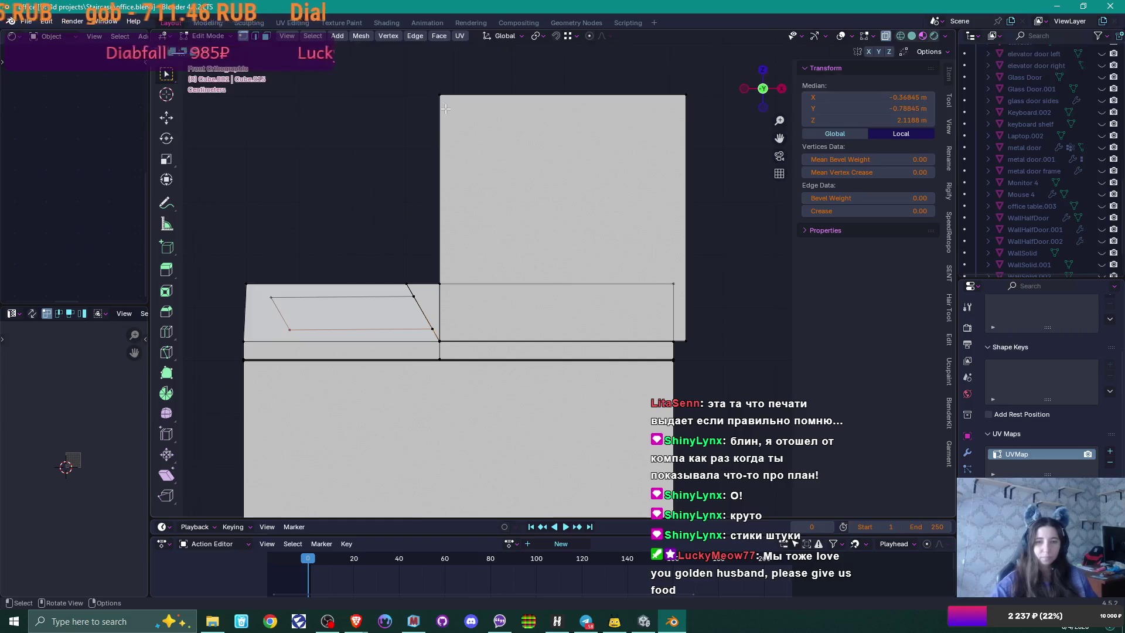
drag(399, 62, 703, 145)
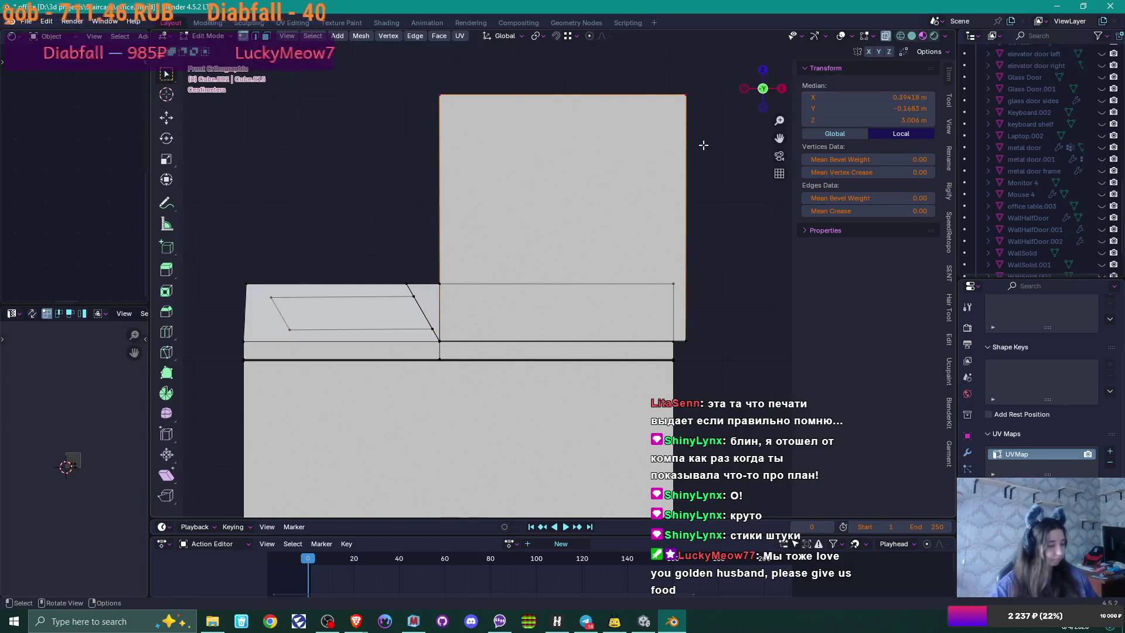
key(g)
key(z)
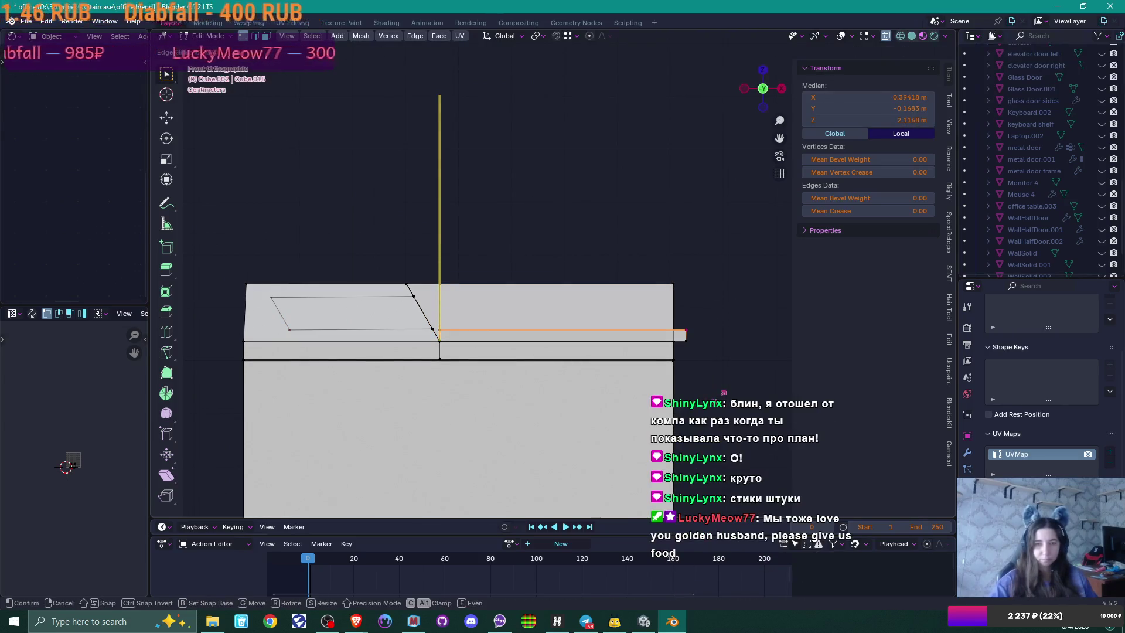
click(720, 384)
Step: Shift the short front-corner edge slightly along X
scroll(716, 289, up, 1)
drag(716, 289, 695, 309)
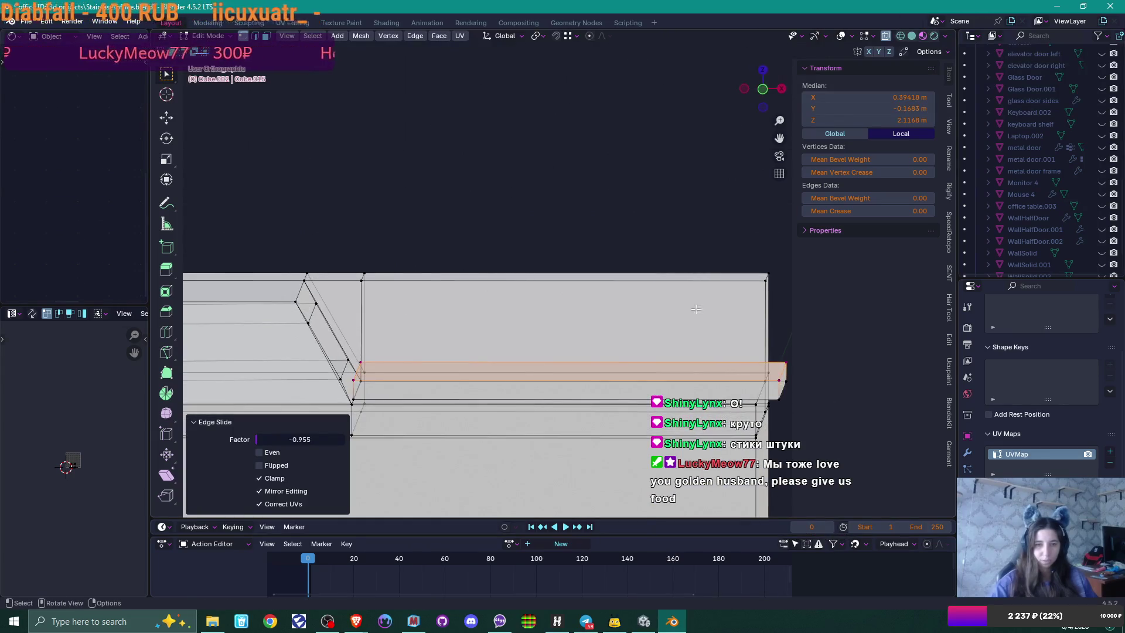
click(354, 372)
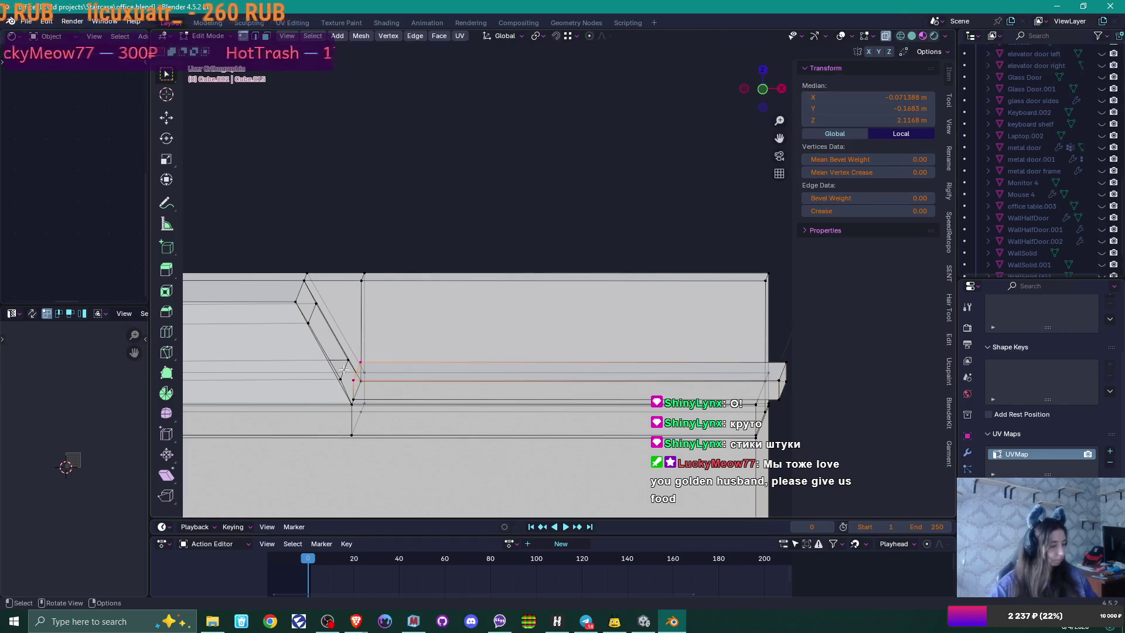
key(g)
key(x)
click(341, 370)
Step: Select three more vertices and move them to form the sloped tray
scroll(420, 379, up, 3)
scroll(420, 380, down, 3)
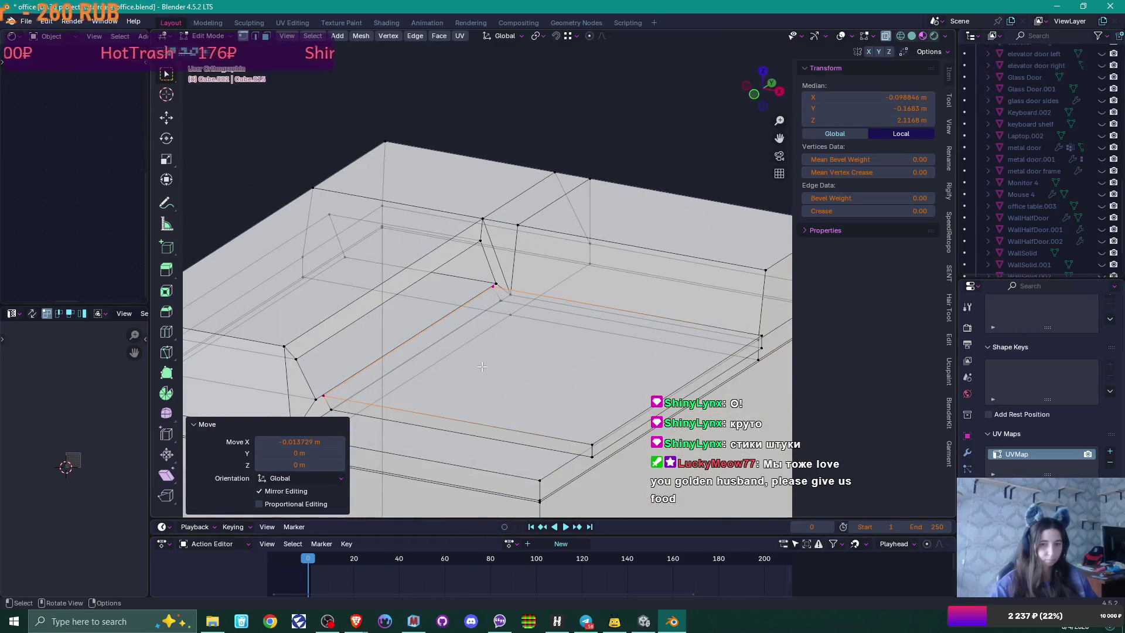
shift+click(592, 456)
shift+click(762, 336)
shift+click(763, 346)
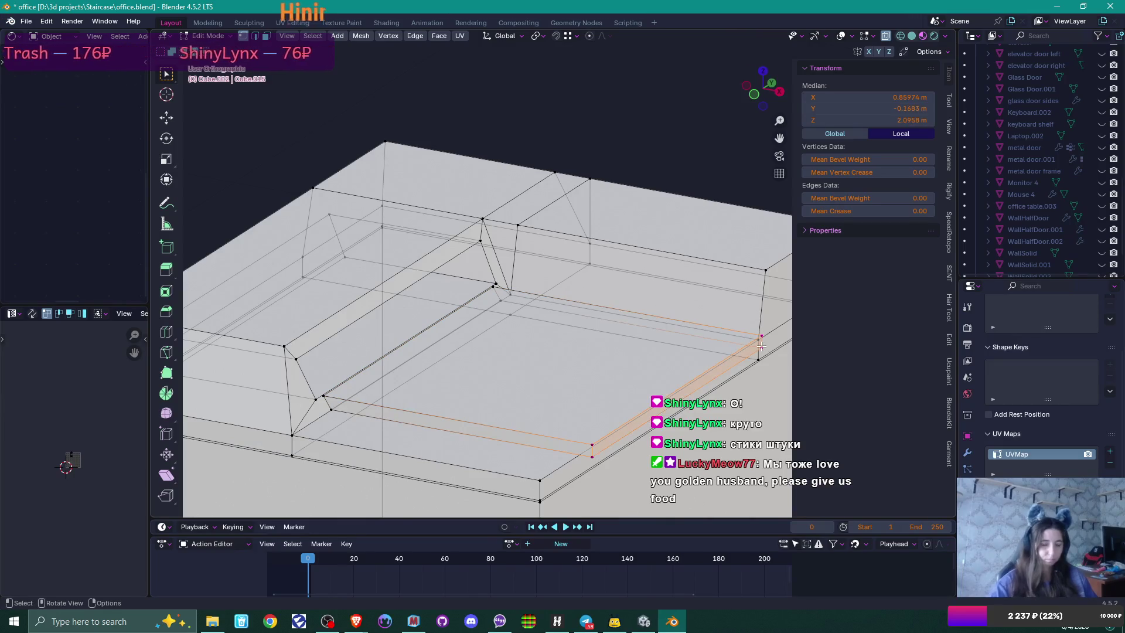
key(KP_1)
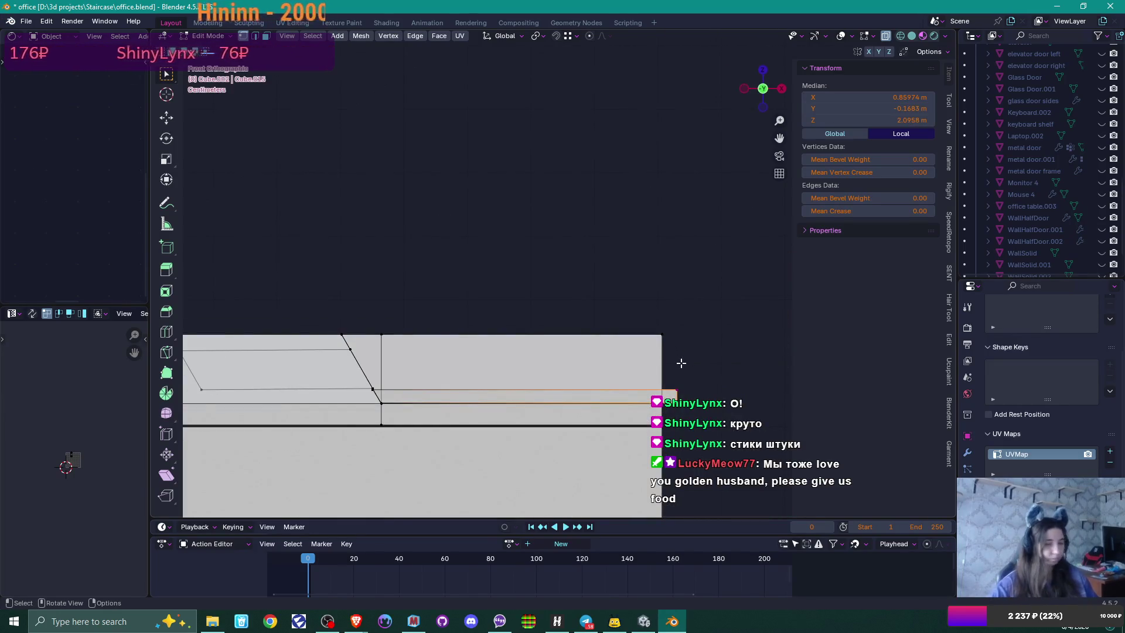
key(g)
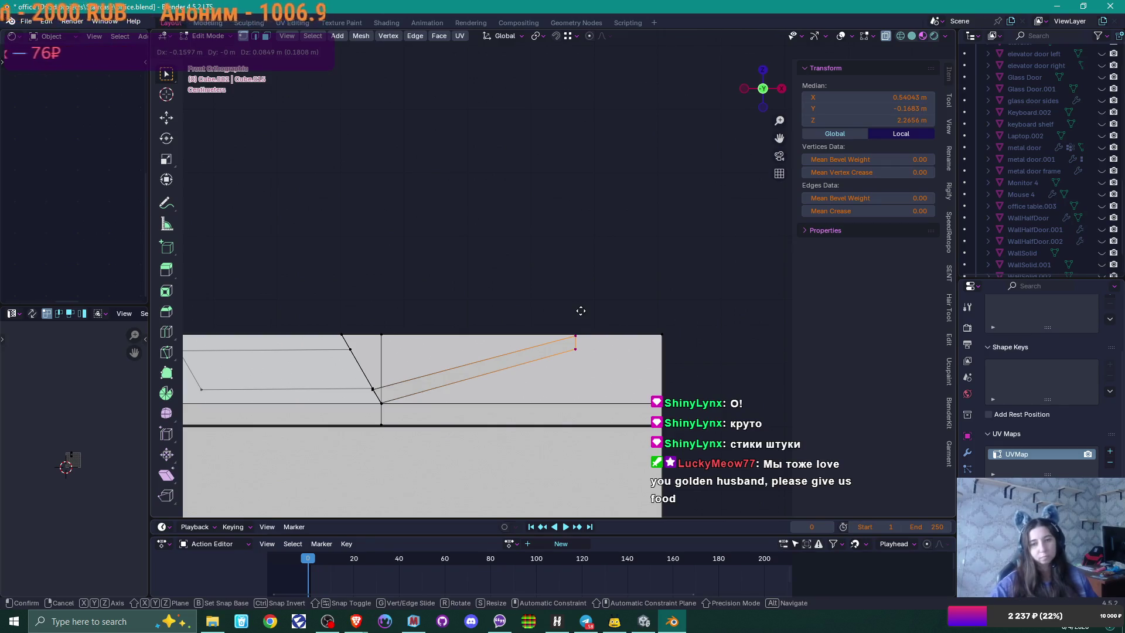
click(572, 303)
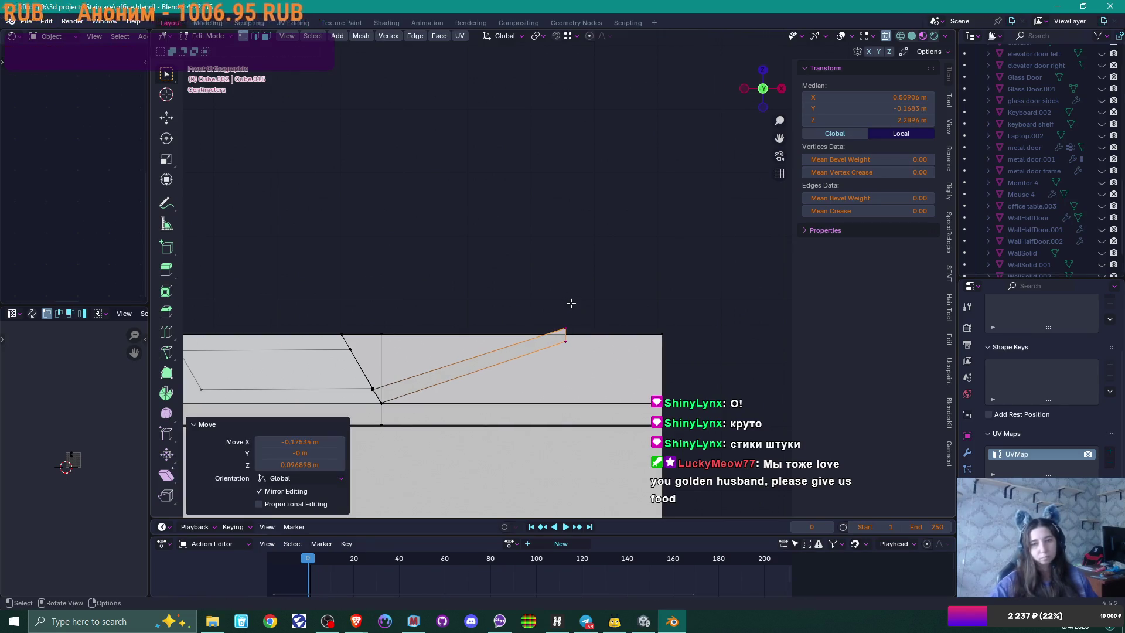
mouse_move(600, 311)
mouse_down()
mouse_move(606, 340)
mouse_move(550, 319)
mouse_up()
Step: Lower the tray edge slightly along Z, nudge it, and return to Object Mode
key(Tab)
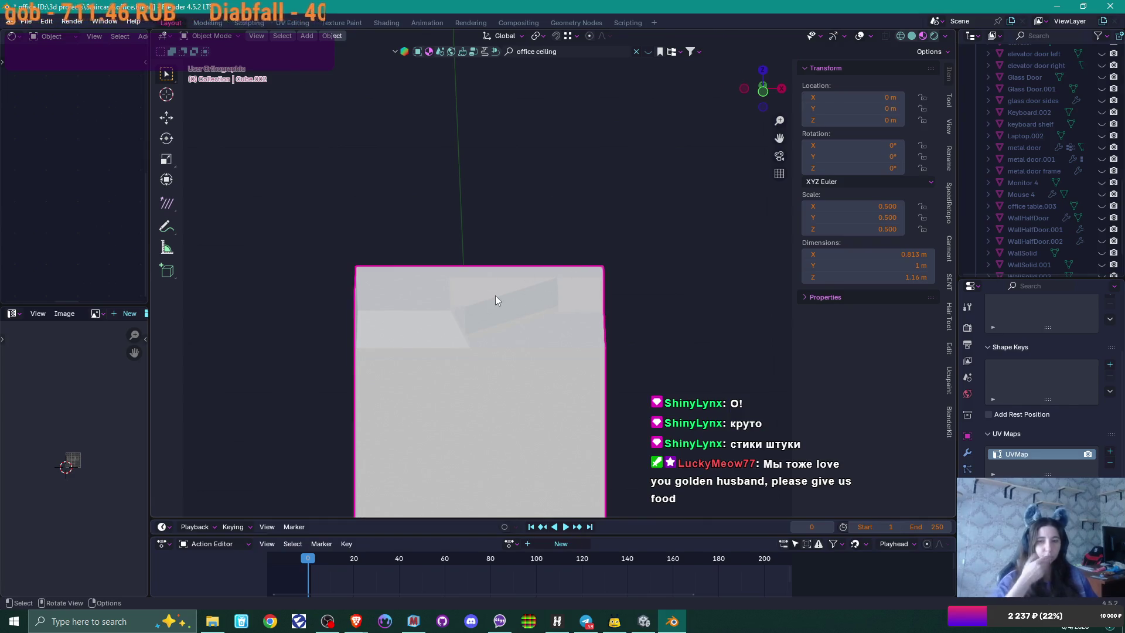
key(KP_1)
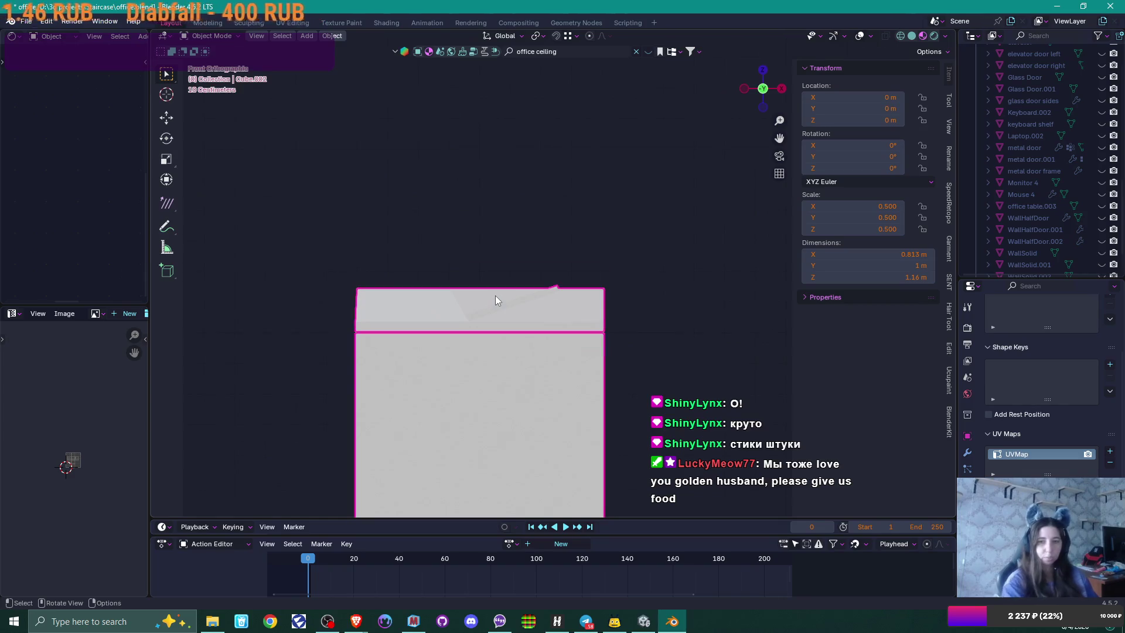
scroll(499, 298, up, 4)
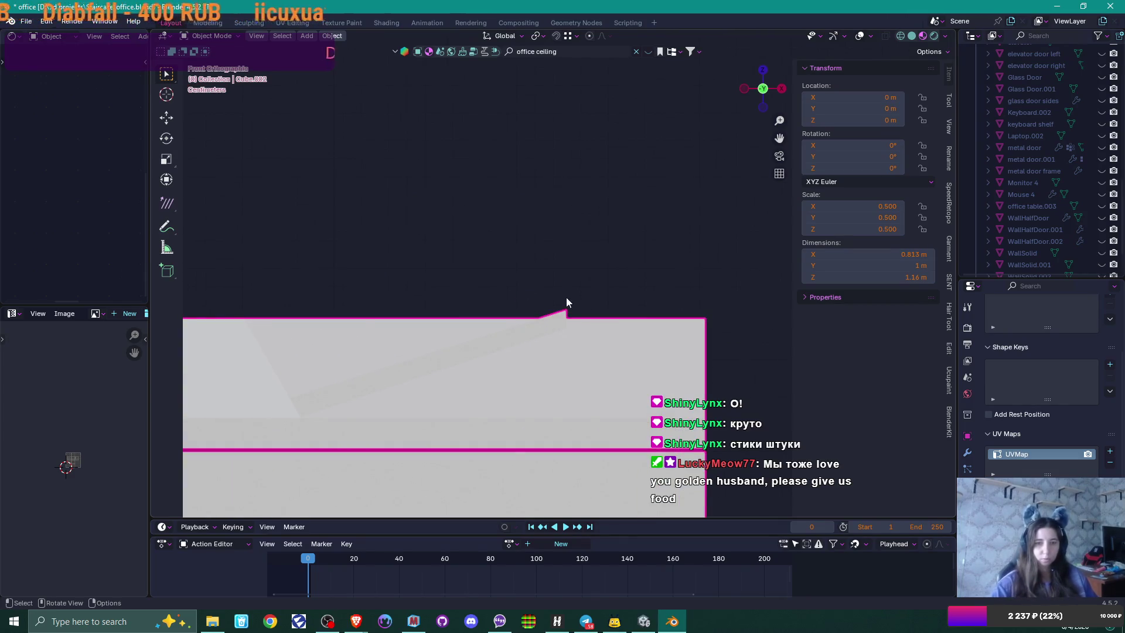
key(Tab)
key(g)
key(z)
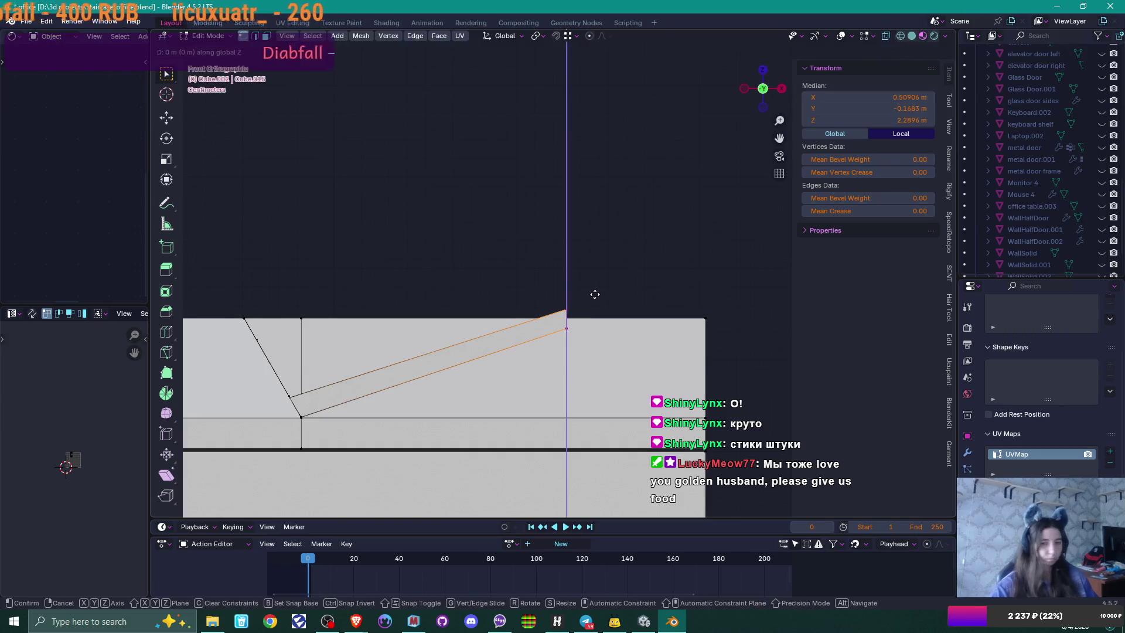
click(595, 307)
key(g)
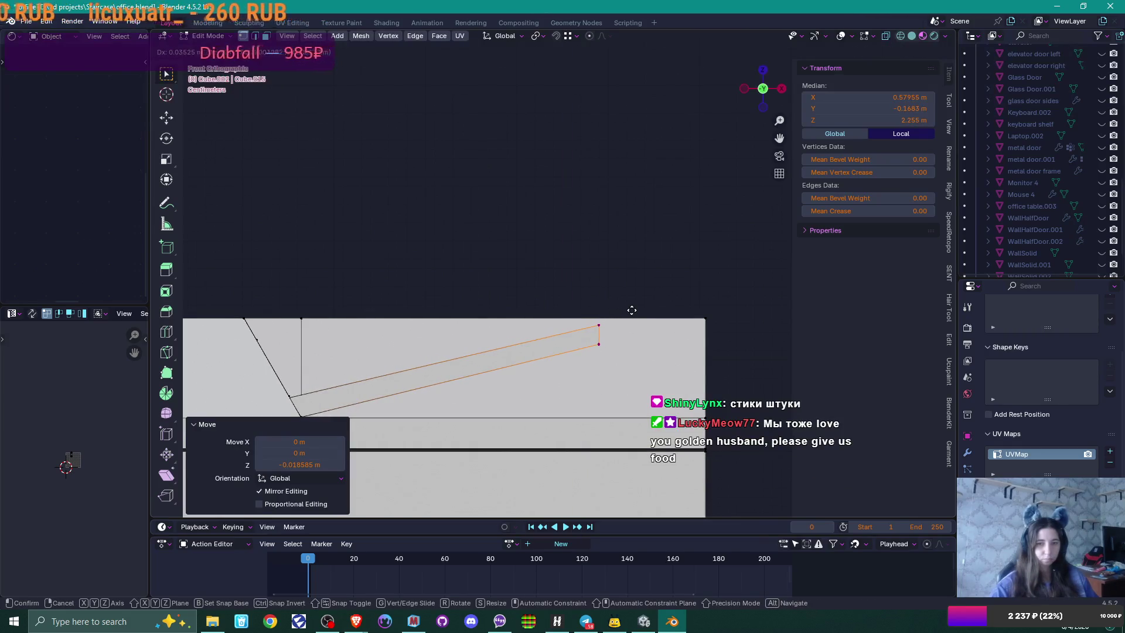
click(647, 305)
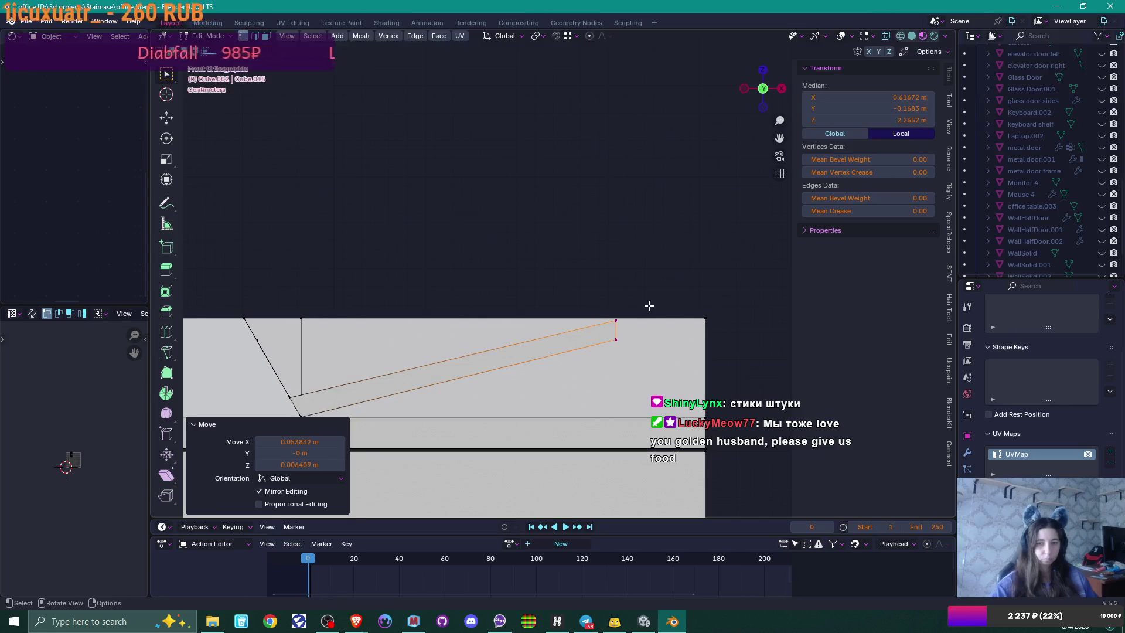
key(Tab)
mouse_move(646, 306)
mouse_down()
mouse_move(606, 352)
mouse_move(519, 352)
mouse_move(483, 335)
mouse_move(578, 327)
mouse_move(645, 272)
mouse_move(558, 325)
mouse_move(552, 309)
mouse_up()
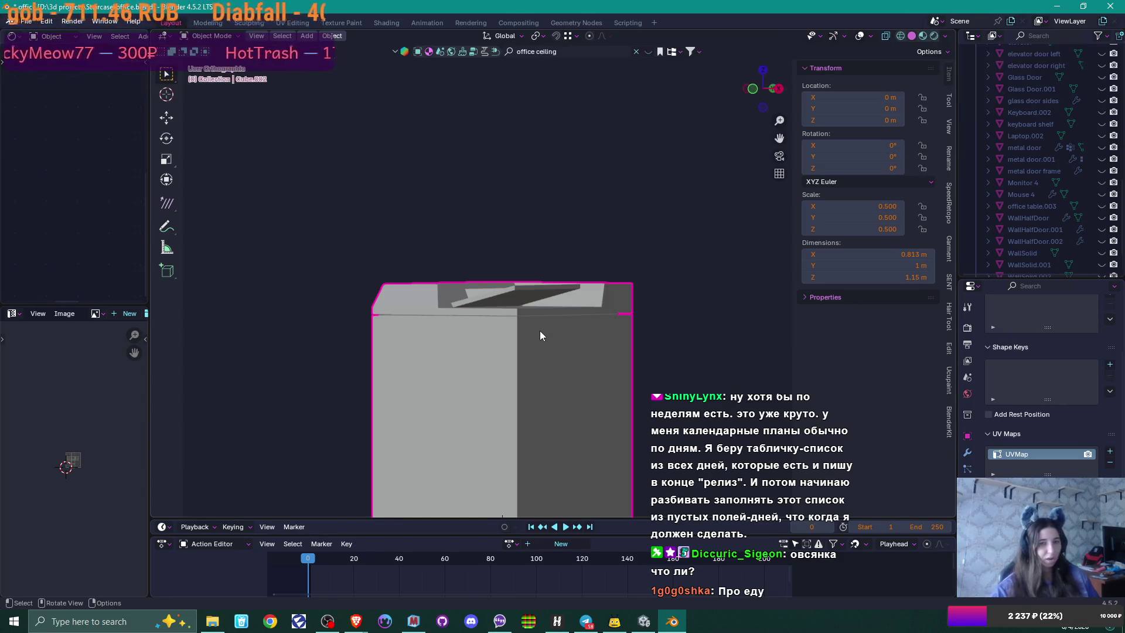
Step: View the copier body from above, front and oblique angles, then bring up the Miro board in Brave
drag(517, 320, 552, 335)
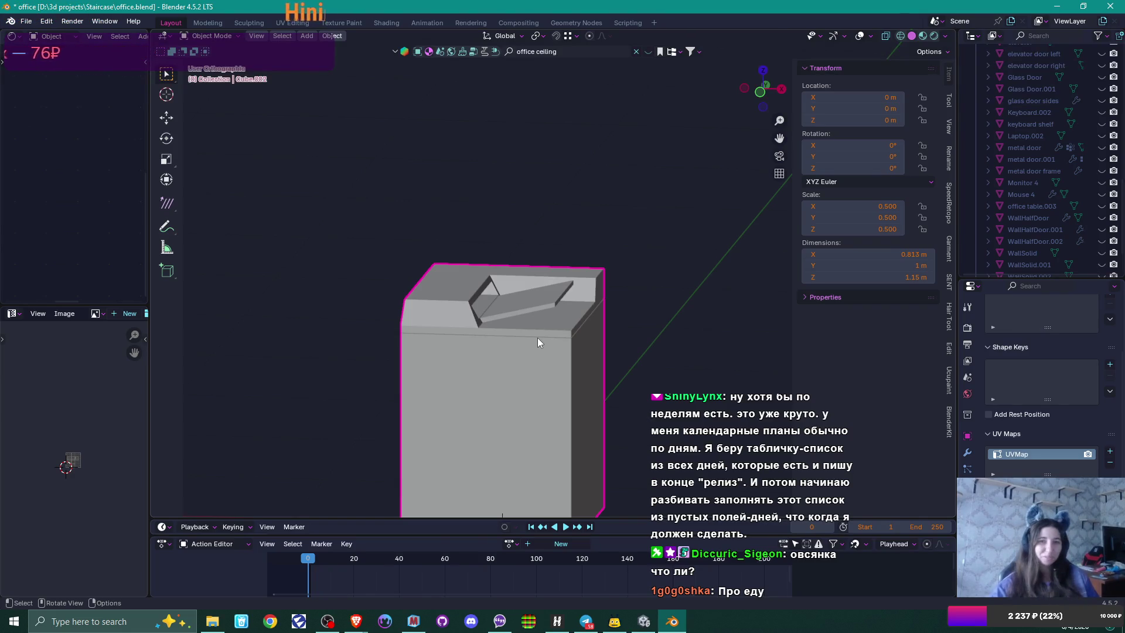
mouse_move(536, 340)
mouse_down()
mouse_move(552, 329)
mouse_move(488, 329)
mouse_move(562, 342)
mouse_move(476, 363)
mouse_up()
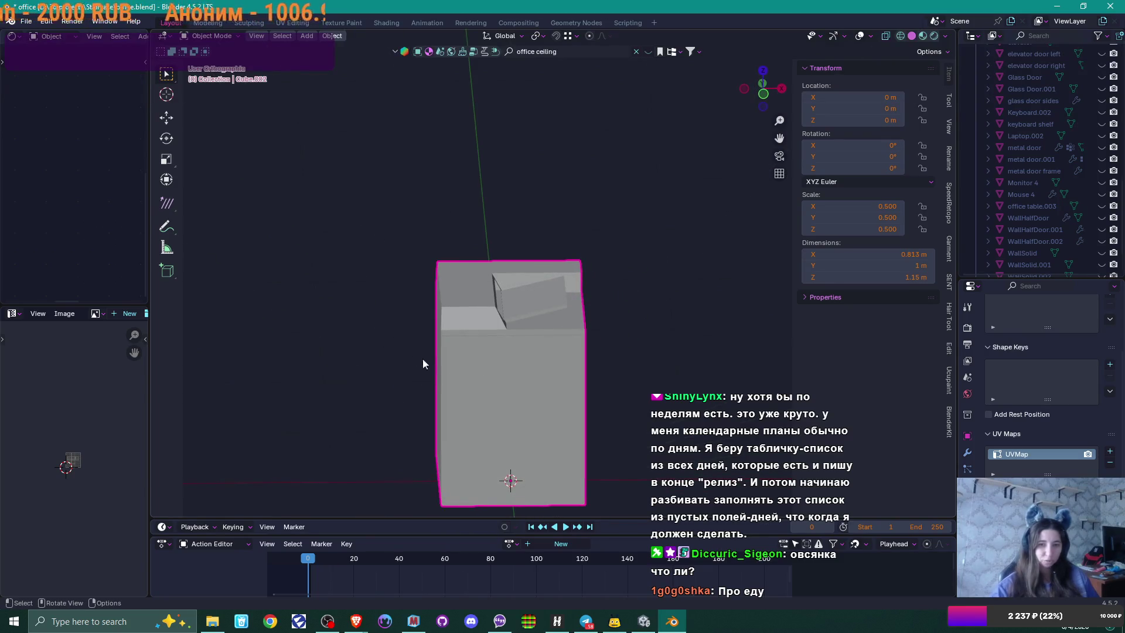
scroll(484, 368, up, 1)
mouse_move(484, 368)
mouse_down()
mouse_move(467, 381)
mouse_move(505, 367)
mouse_up()
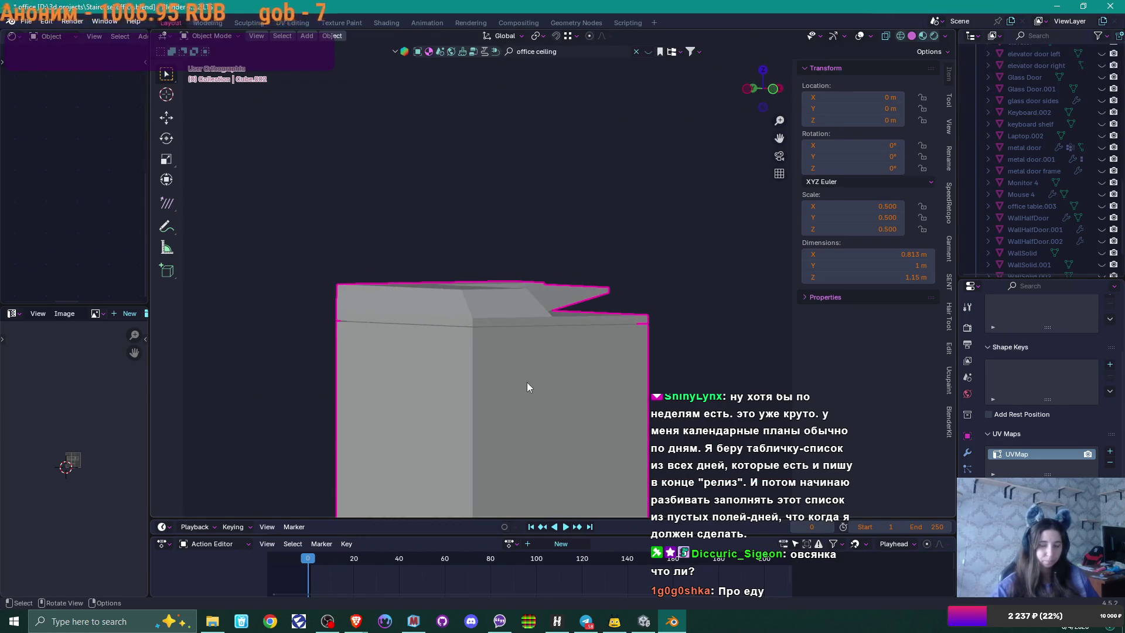
mouse_move(356, 621)
click(366, 577)
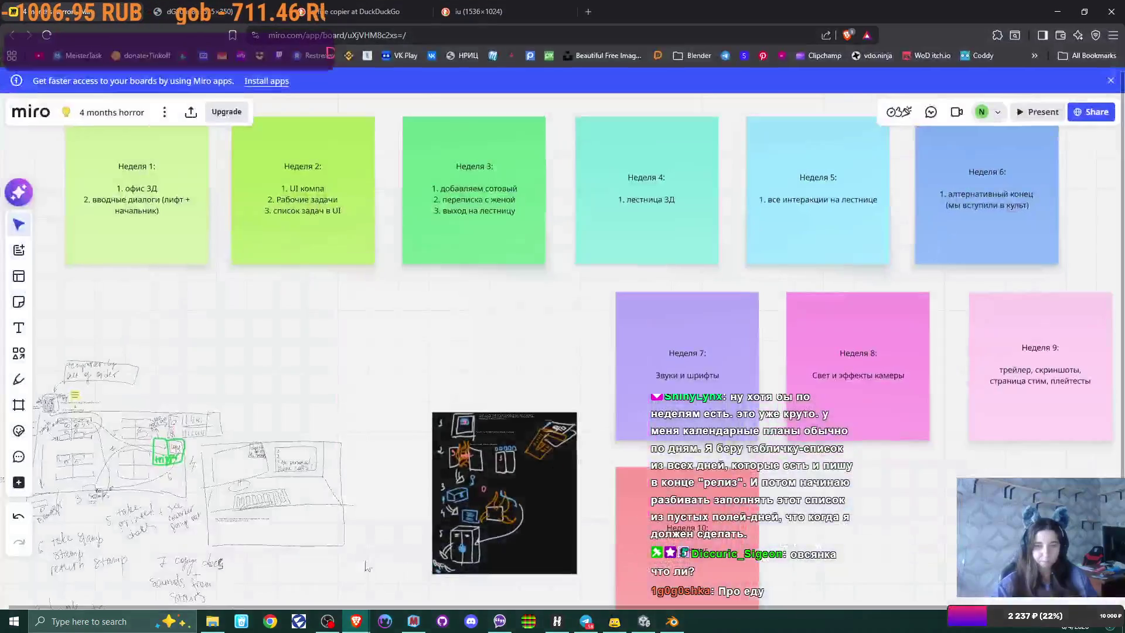
Step: Switch to the browser tab with the office copier reference photo
click(512, 3)
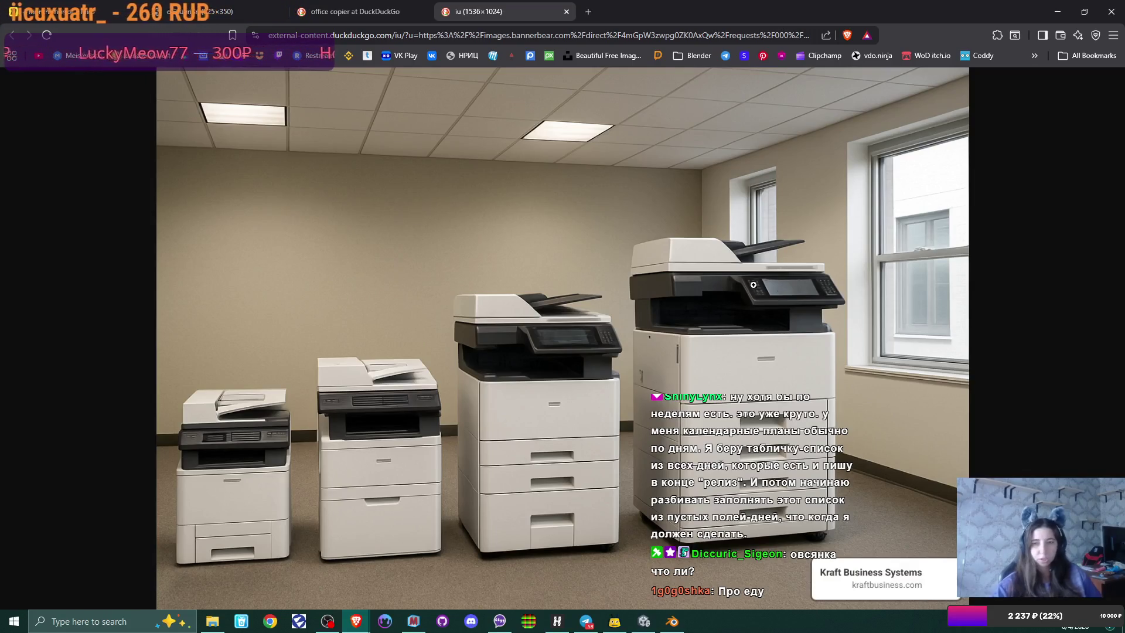
Step: Return to Blender, tilt to a top view of the copier, and enter Edit Mode
key(alt+Tab)
mouse_move(568, 372)
mouse_down()
mouse_move(559, 385)
mouse_move(557, 288)
mouse_move(463, 304)
mouse_move(556, 319)
mouse_move(556, 224)
mouse_up()
key(Tab)
scroll(510, 131, down, 2)
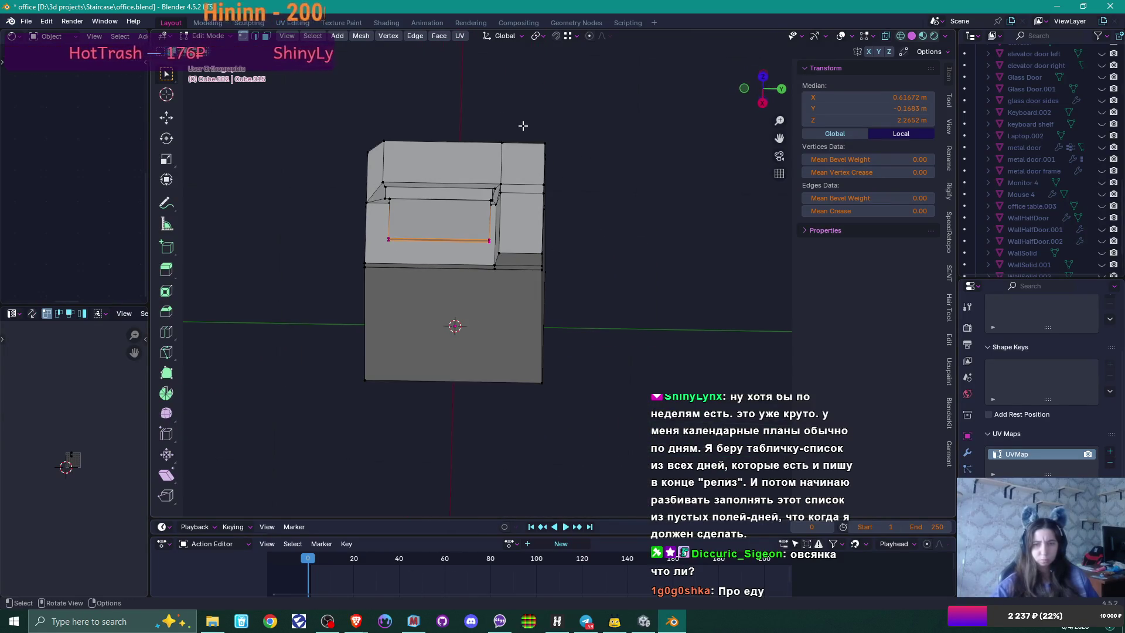
Step: Move the copier's right-side edge loop inward along the Y axis
alt+click(544, 222)
key(g)
key(y)
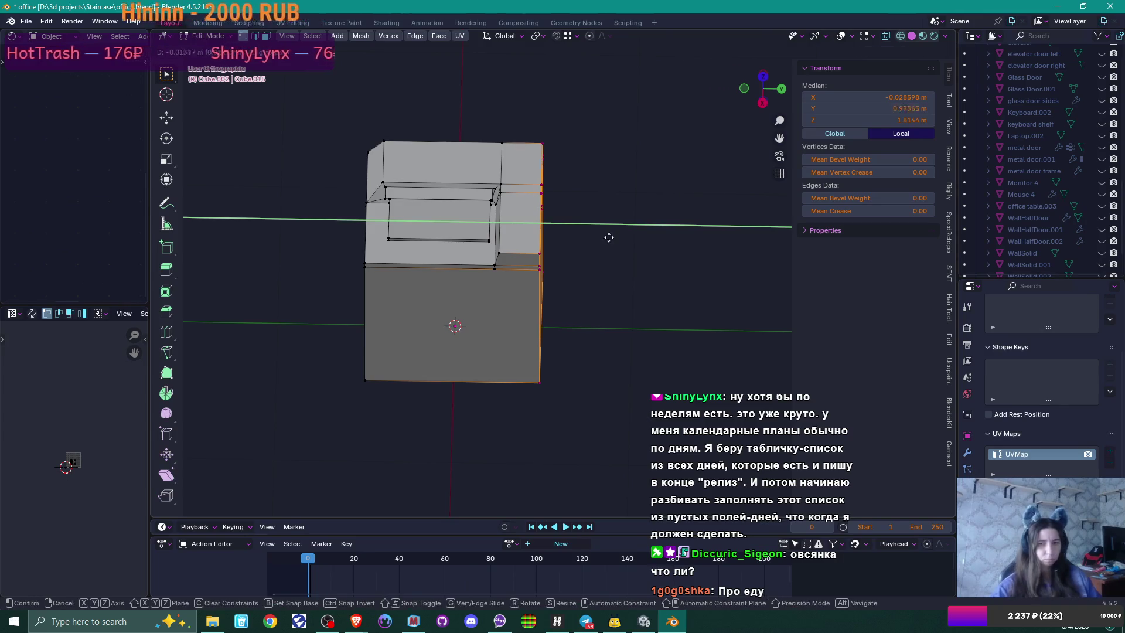
click(593, 240)
Step: Add two horizontal loop cuts around the copier body, one above the other
drag(431, 313, 523, 261)
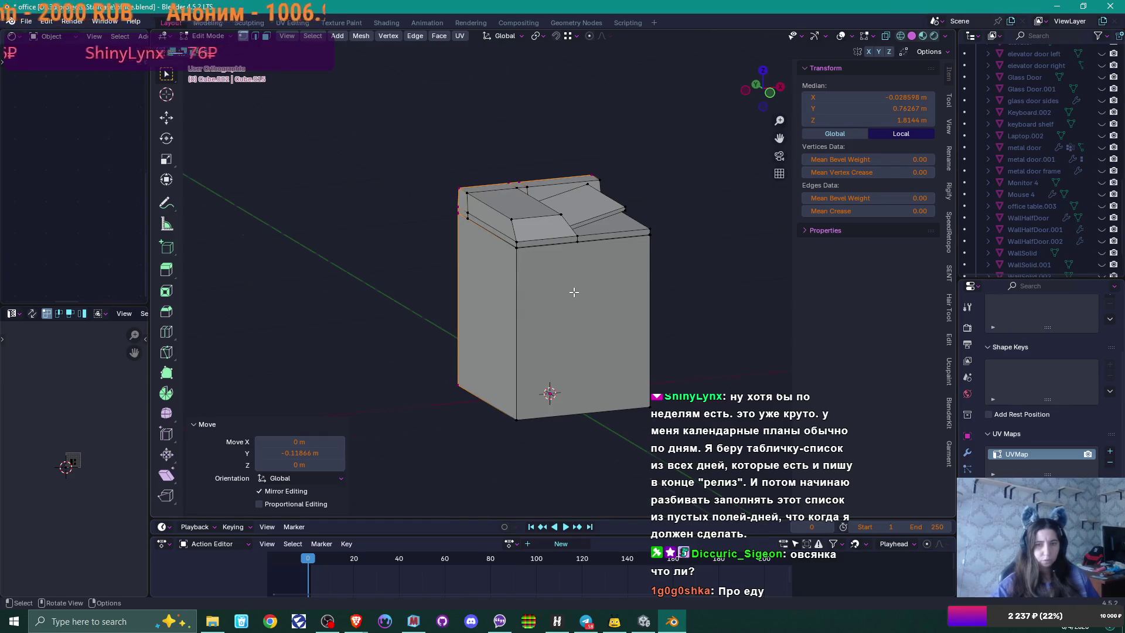
scroll(574, 292, up, 2)
drag(592, 322, 576, 323)
key(ctrl+r)
click(637, 335)
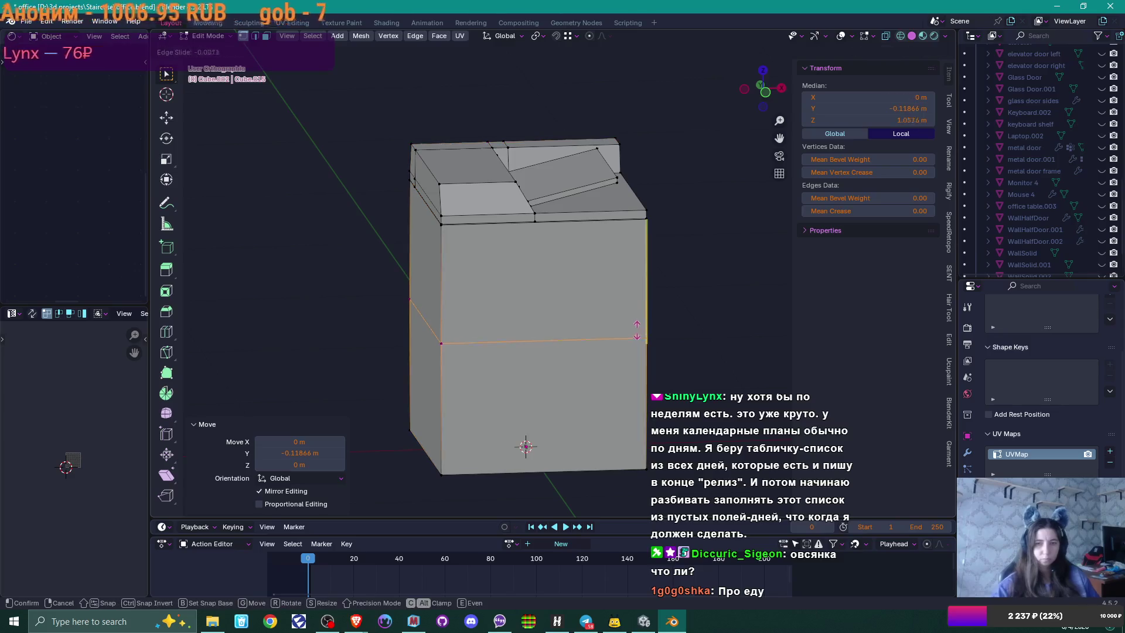
click(648, 274)
drag(618, 278, 622, 257)
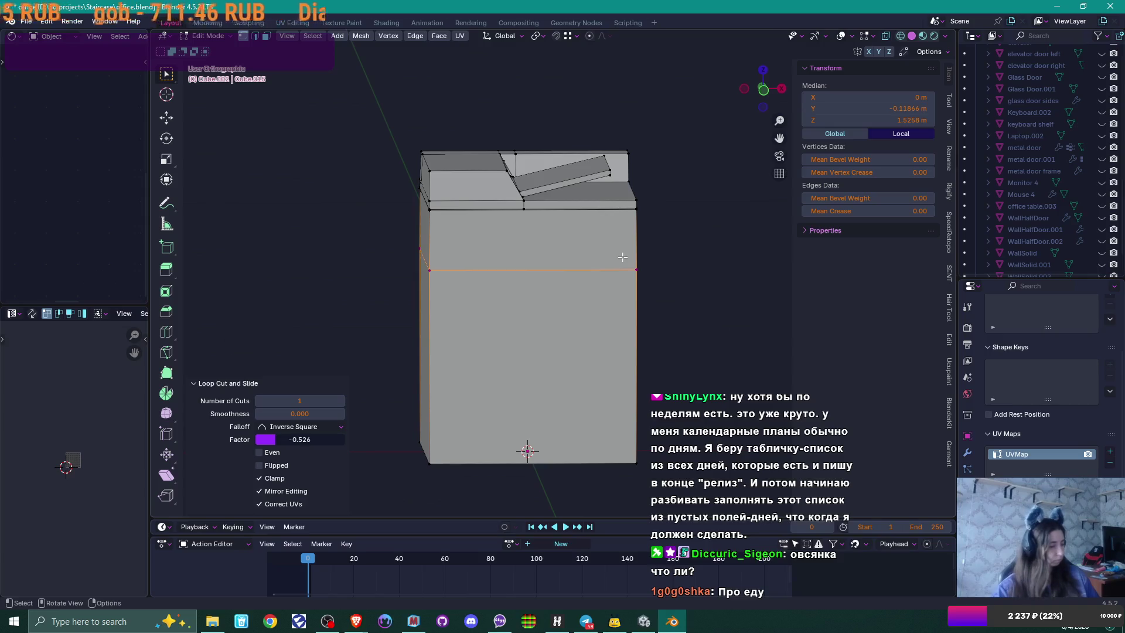
key(ctrl+r)
click(625, 244)
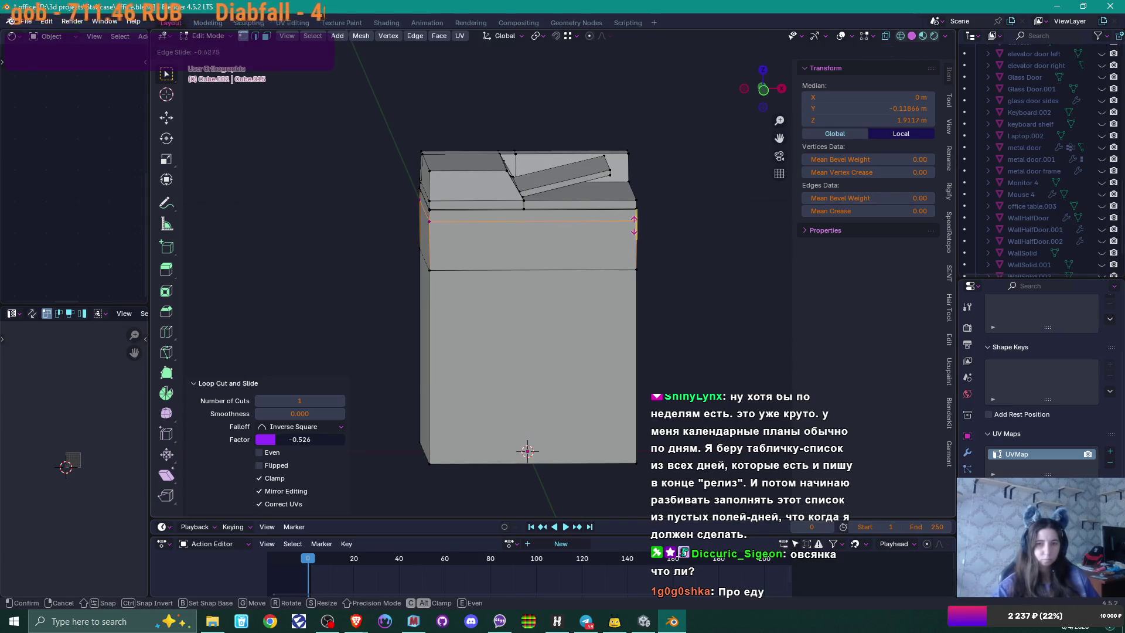
click(634, 229)
Step: Add a vertical loop cut on the front and slide it left to factor 0.475
drag(551, 273, 535, 256)
key(ctrl+r)
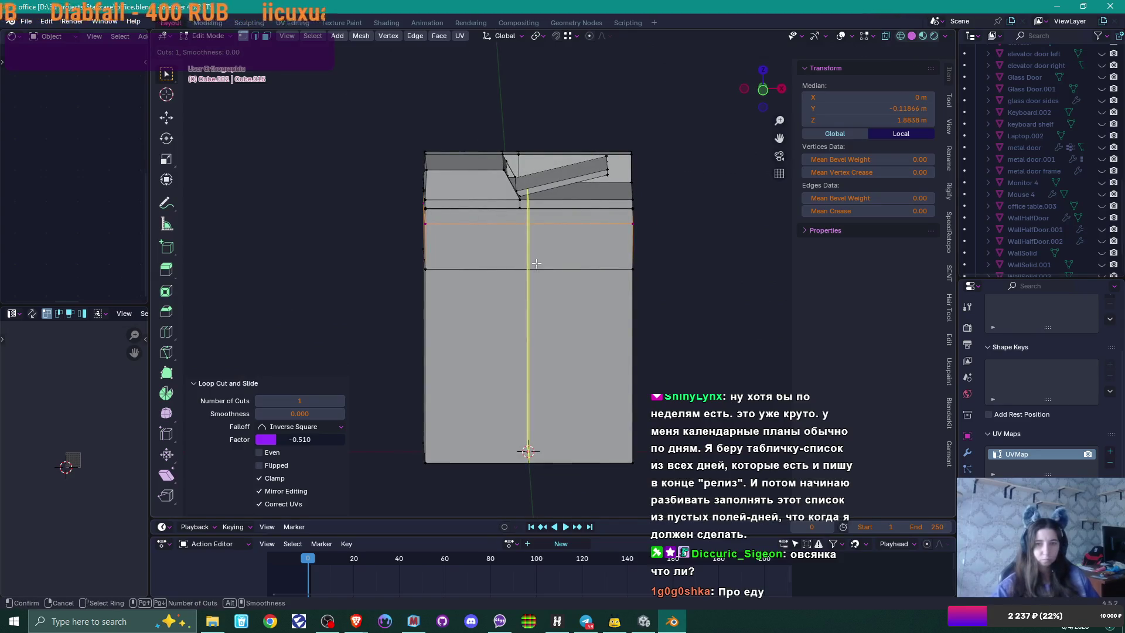
click(537, 266)
click(532, 266)
mouse_move(532, 267)
mouse_down()
mouse_move(521, 304)
mouse_move(446, 279)
mouse_up()
key(g)
key(g)
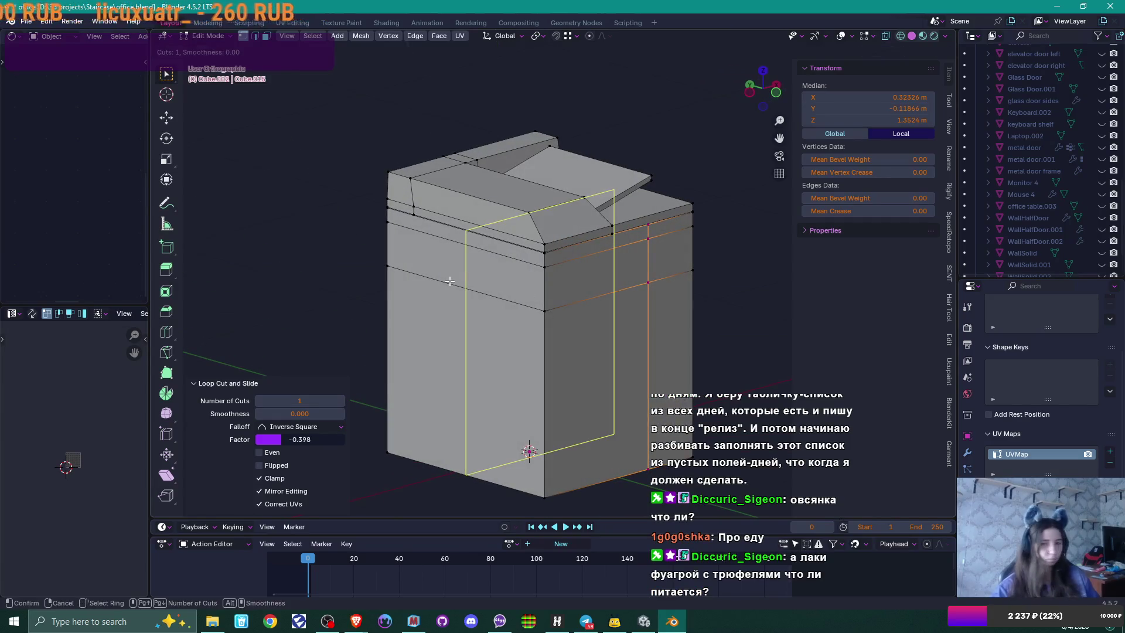
click(633, 293)
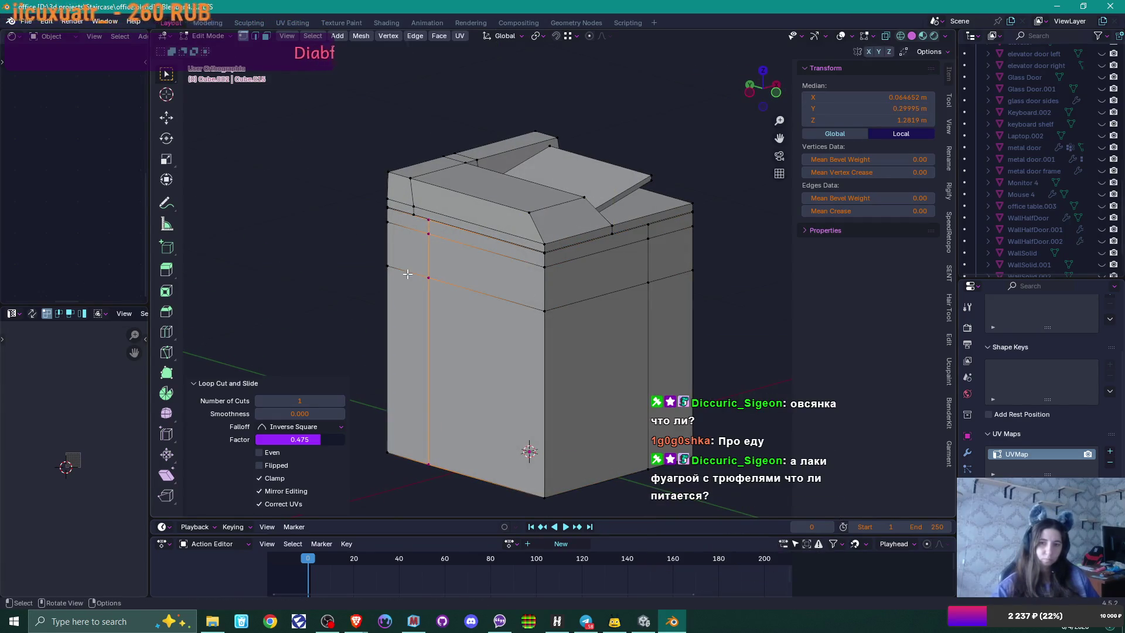
Step: Delete two neighbouring front faces to open the cavity in the copier's front
key(3)
click(463, 273)
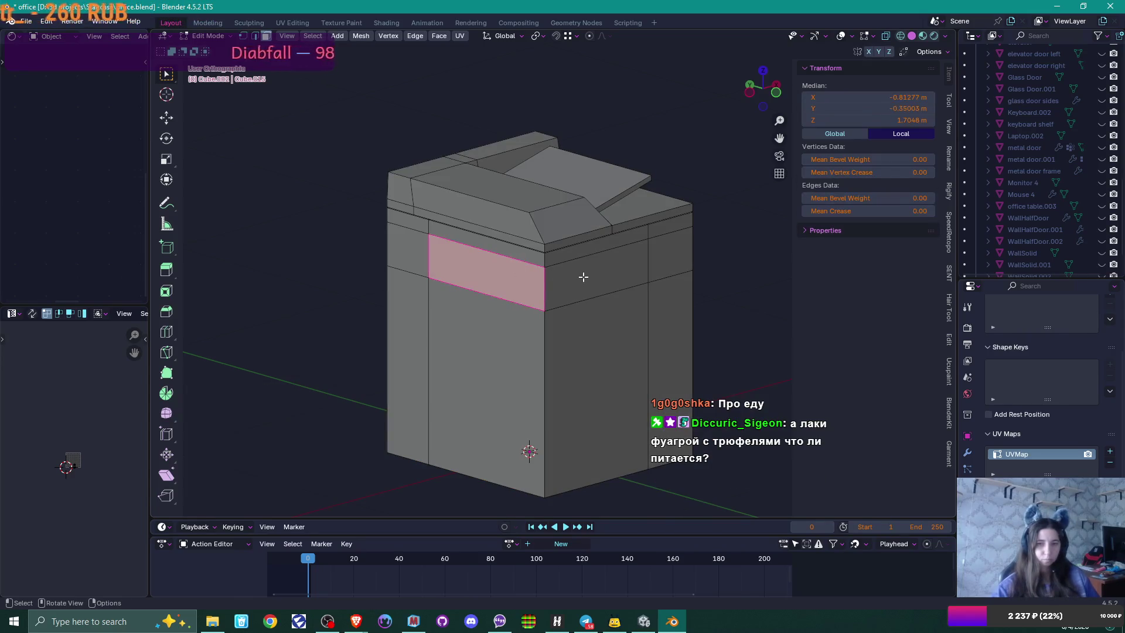
shift+click(590, 280)
key(x)
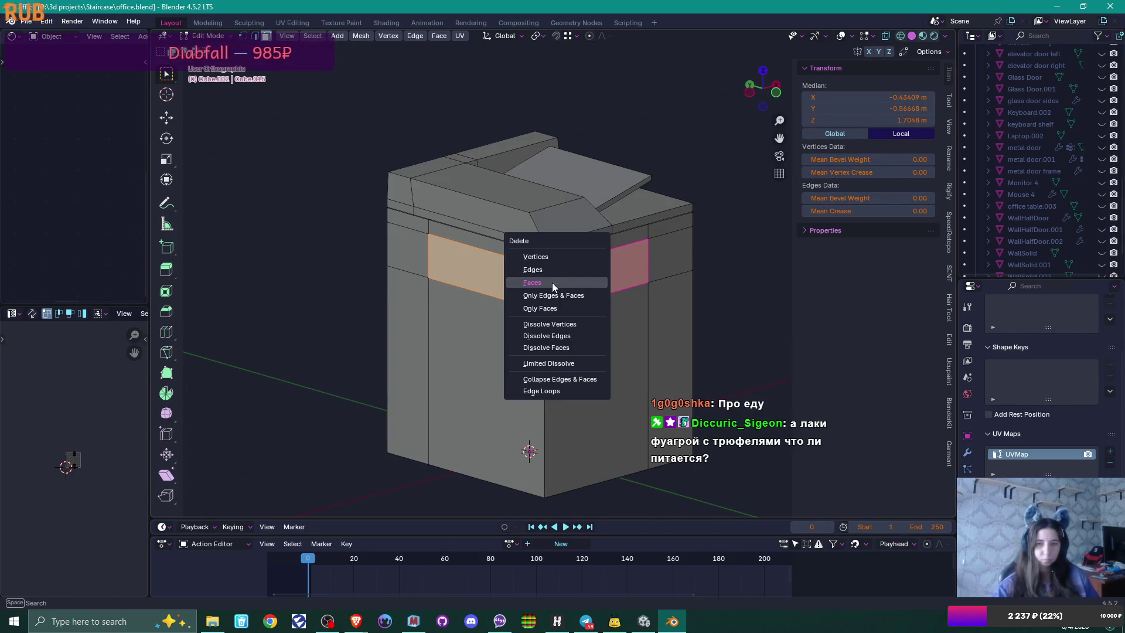
click(586, 282)
mouse_move(589, 302)
mouse_down()
mouse_move(565, 283)
mouse_move(572, 276)
mouse_move(576, 293)
mouse_up()
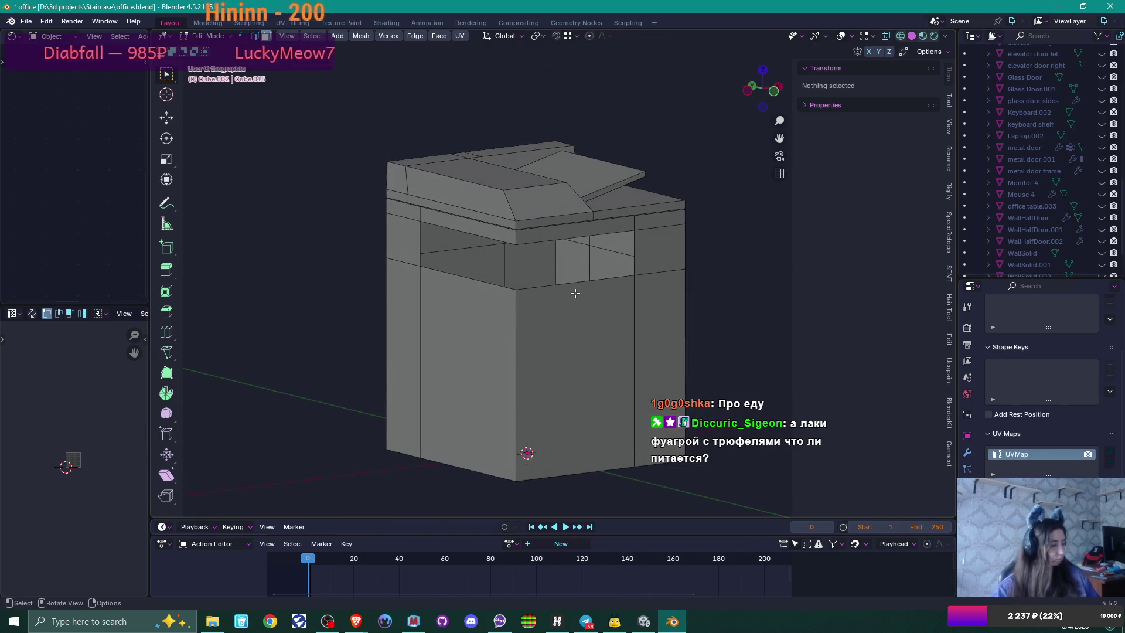
Step: Extrude a corner vertex back along Y and fill a face across four opening vertices
key(1)
click(634, 274)
drag(573, 299, 538, 340)
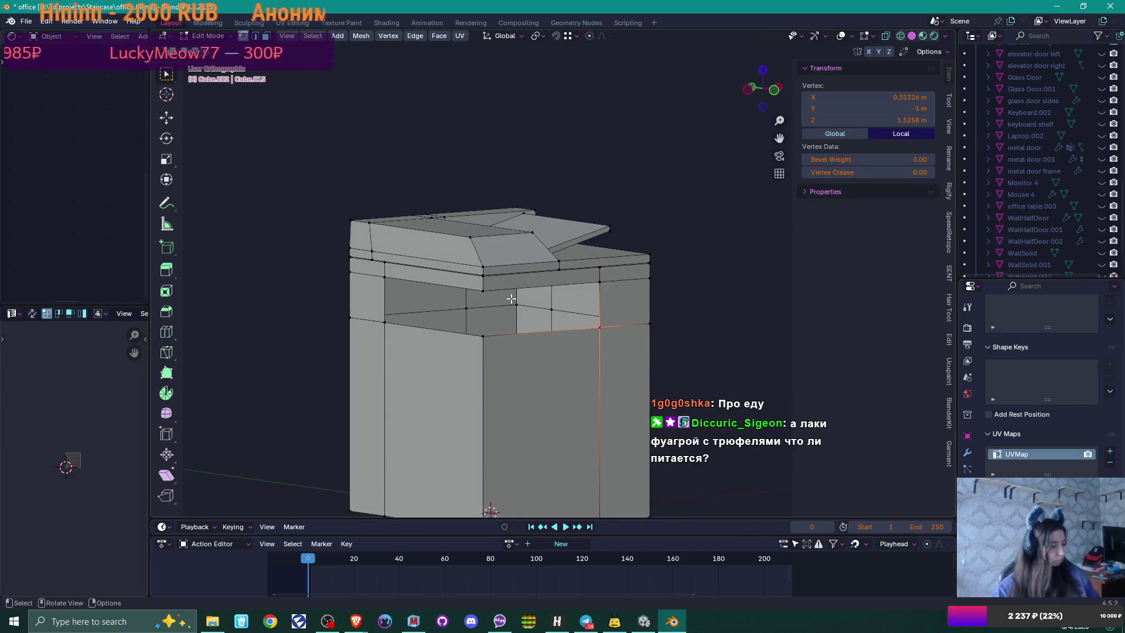
key(g)
key(y)
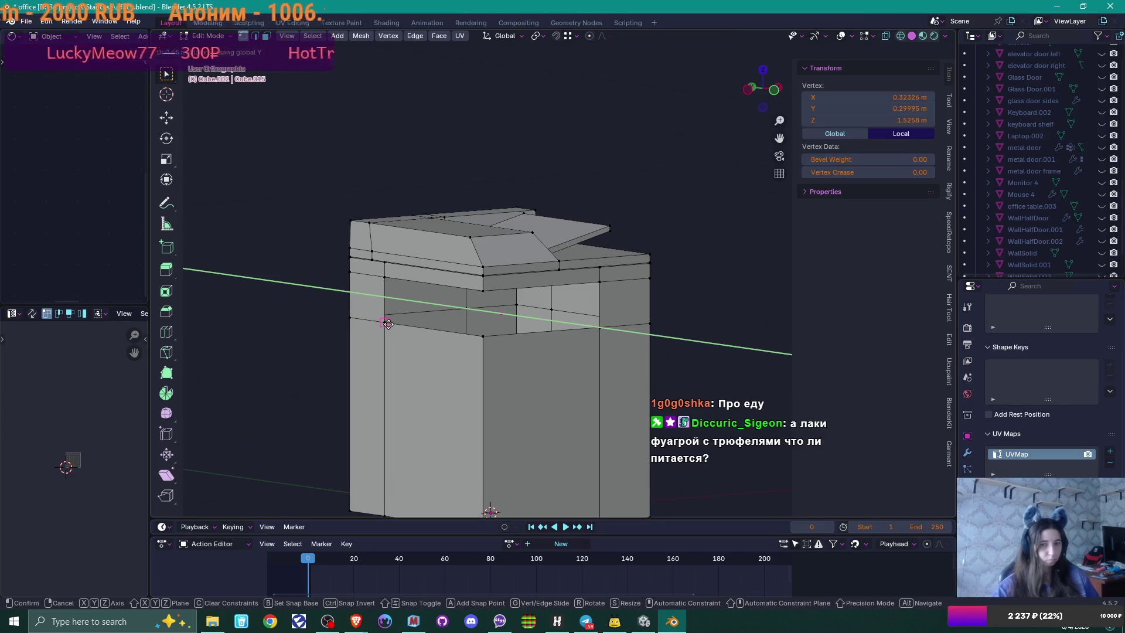
click(388, 324)
drag(455, 326, 449, 332)
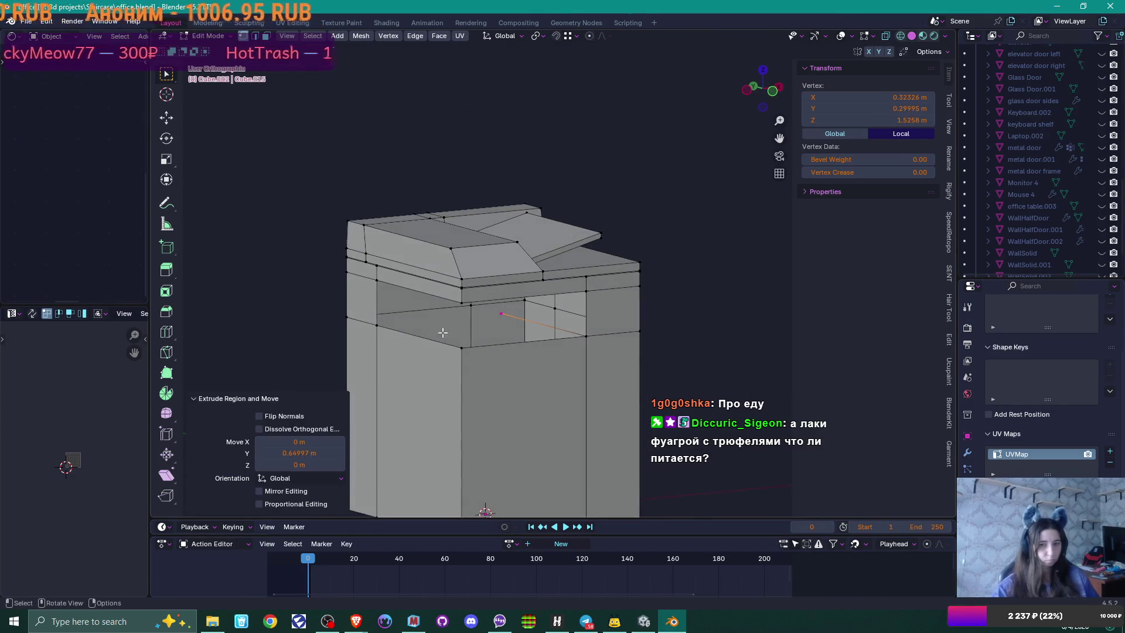
shift+click(383, 329)
shift+click(466, 346)
shift+click(598, 339)
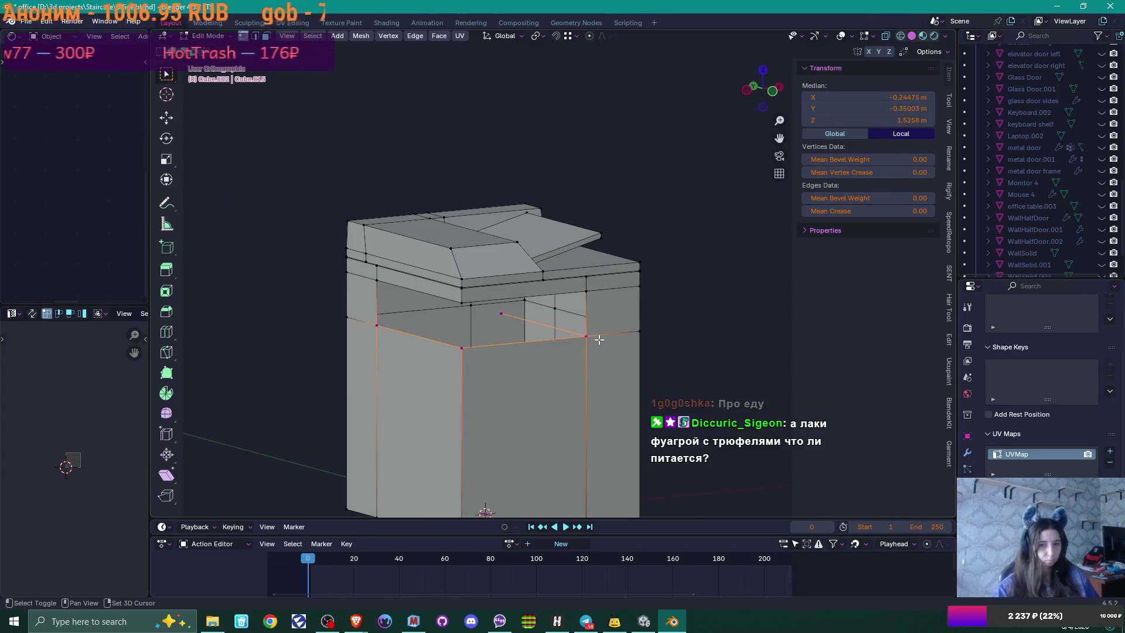
key(f)
Step: Extrude a cavity vertex upward along Z and fill a quad between the vertices
click(503, 312)
drag(502, 313, 459, 284)
key(e)
key(z)
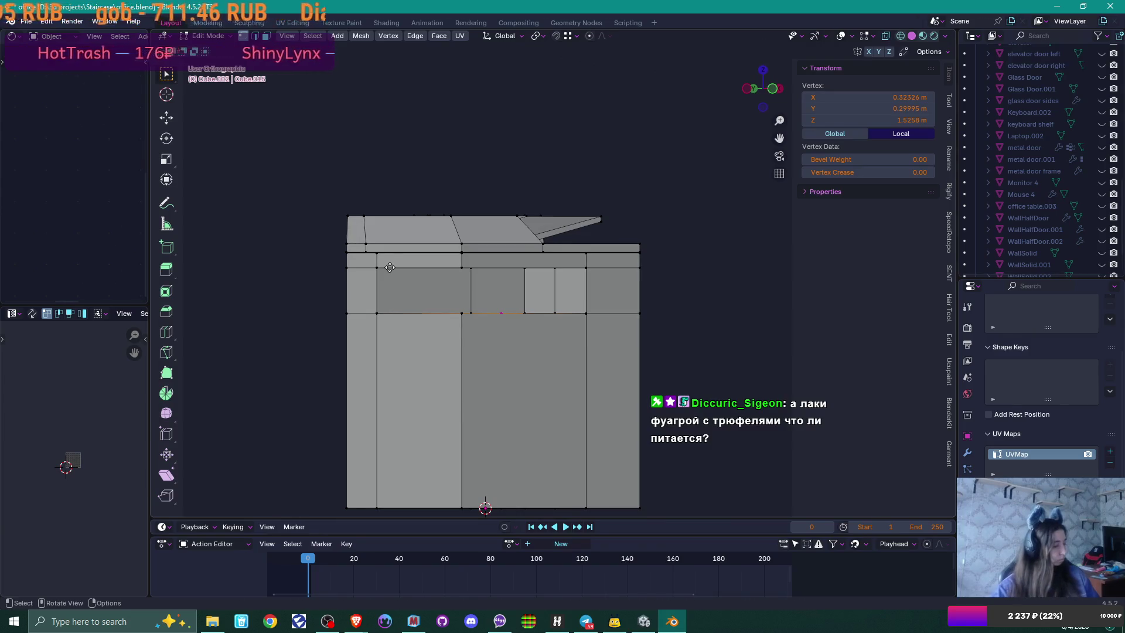
click(375, 268)
mouse_move(375, 268)
mouse_down()
mouse_move(580, 294)
mouse_move(517, 296)
mouse_move(496, 319)
mouse_up()
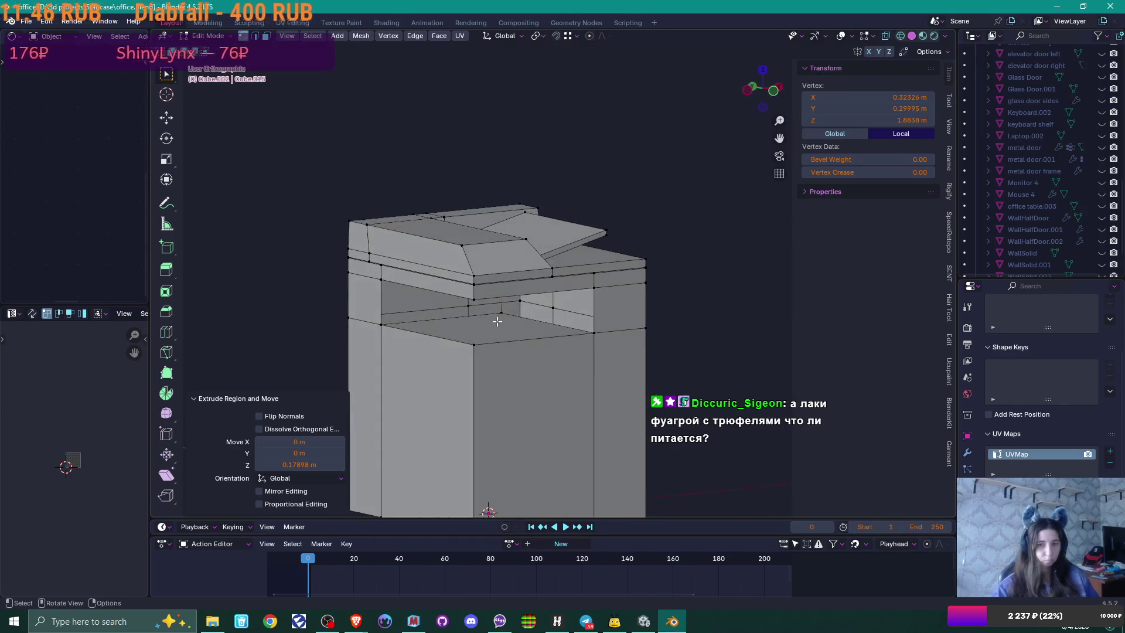
shift+click(586, 332)
shift+click(595, 288)
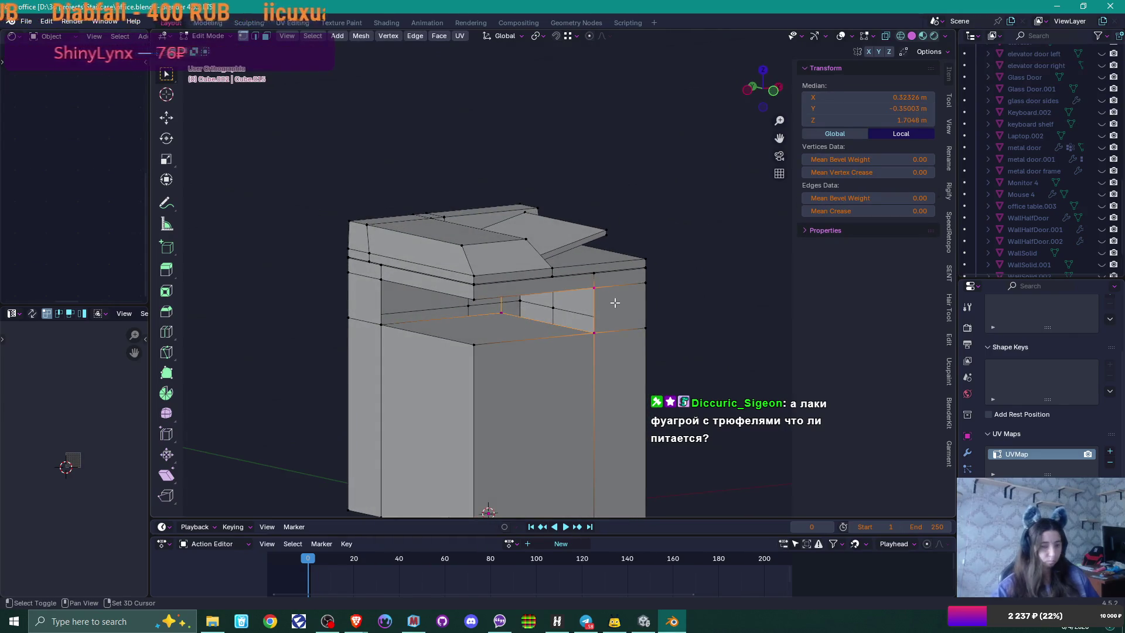
key(f)
Step: Fill another wall face between vertices at the cavity's left edge
drag(543, 315, 524, 293)
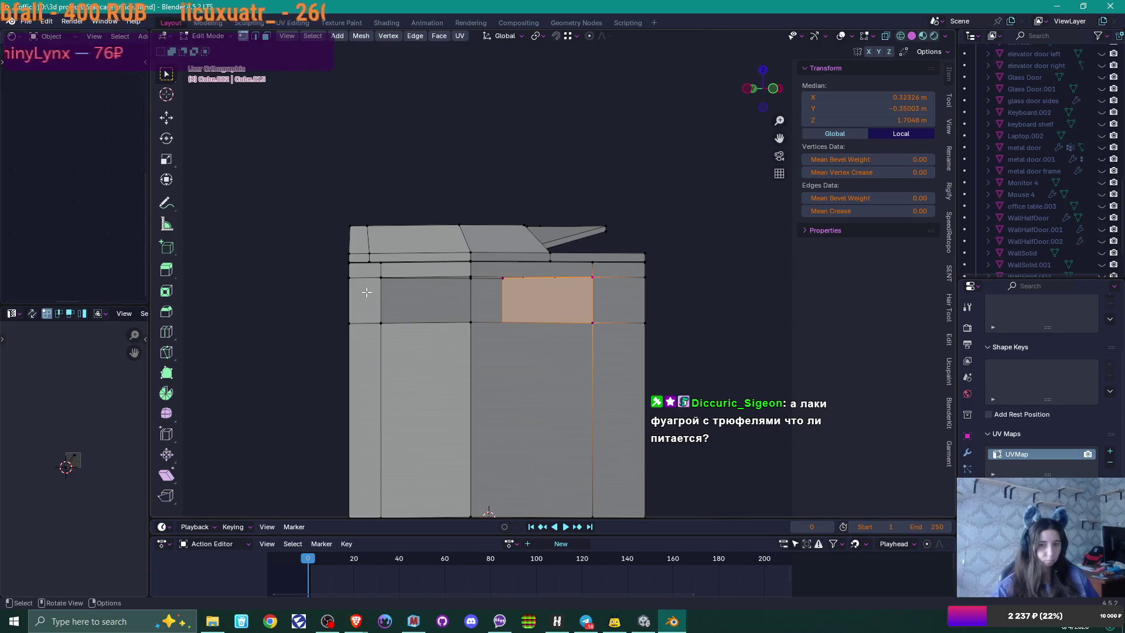
shift+click(382, 321)
shift+click(380, 284)
key(f)
mouse_move(381, 285)
mouse_down()
mouse_move(455, 323)
mouse_move(498, 286)
mouse_move(499, 318)
mouse_move(520, 322)
mouse_move(528, 306)
mouse_up()
key(ctrl+z)
shift+click(499, 318)
key(f)
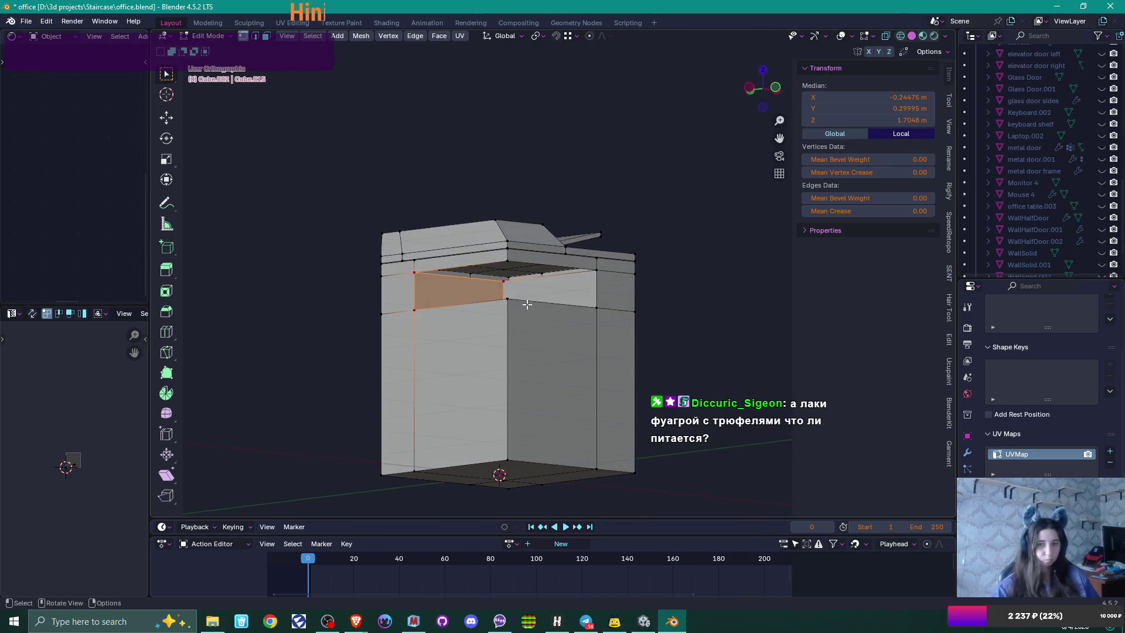
click(502, 284)
shift+click(414, 273)
shift+click(508, 261)
shift+click(598, 270)
key(f)
mouse_move(623, 287)
mouse_down()
mouse_move(592, 307)
mouse_move(661, 331)
mouse_up()
click(662, 331)
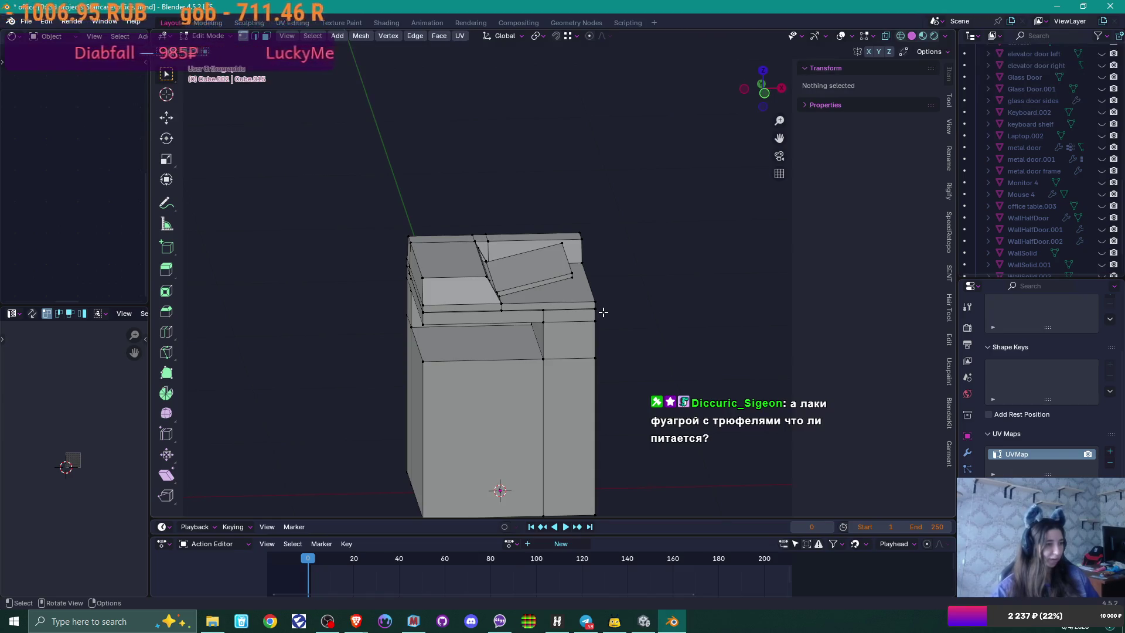
mouse_move(548, 334)
mouse_down()
mouse_move(570, 334)
mouse_move(527, 367)
mouse_move(534, 304)
mouse_move(543, 307)
mouse_move(520, 334)
mouse_up()
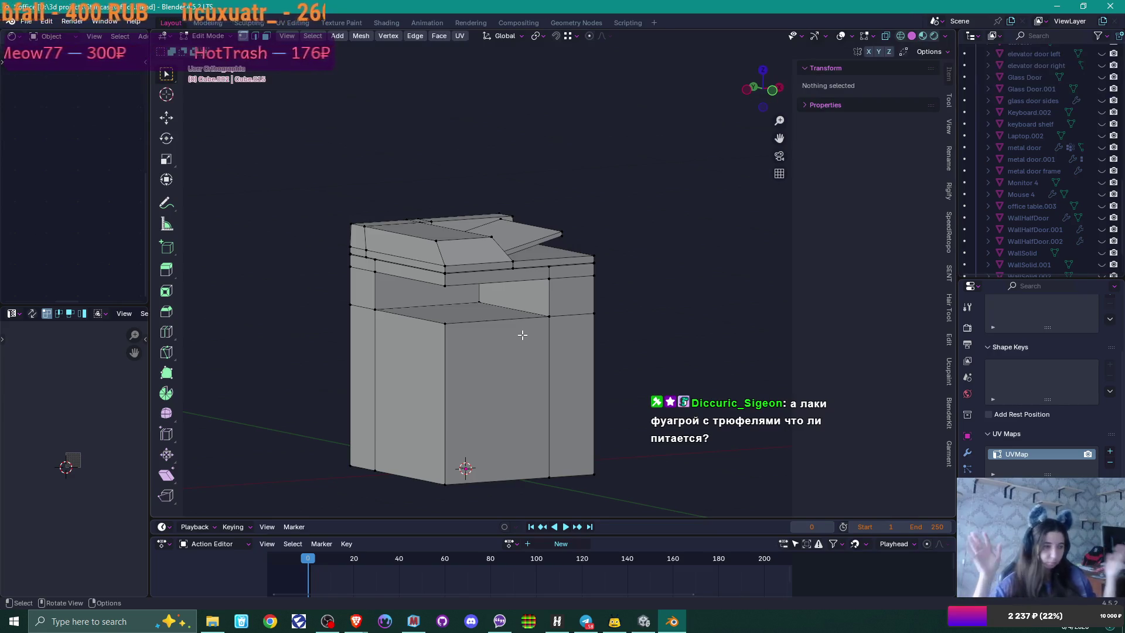
drag(630, 264, 610, 283)
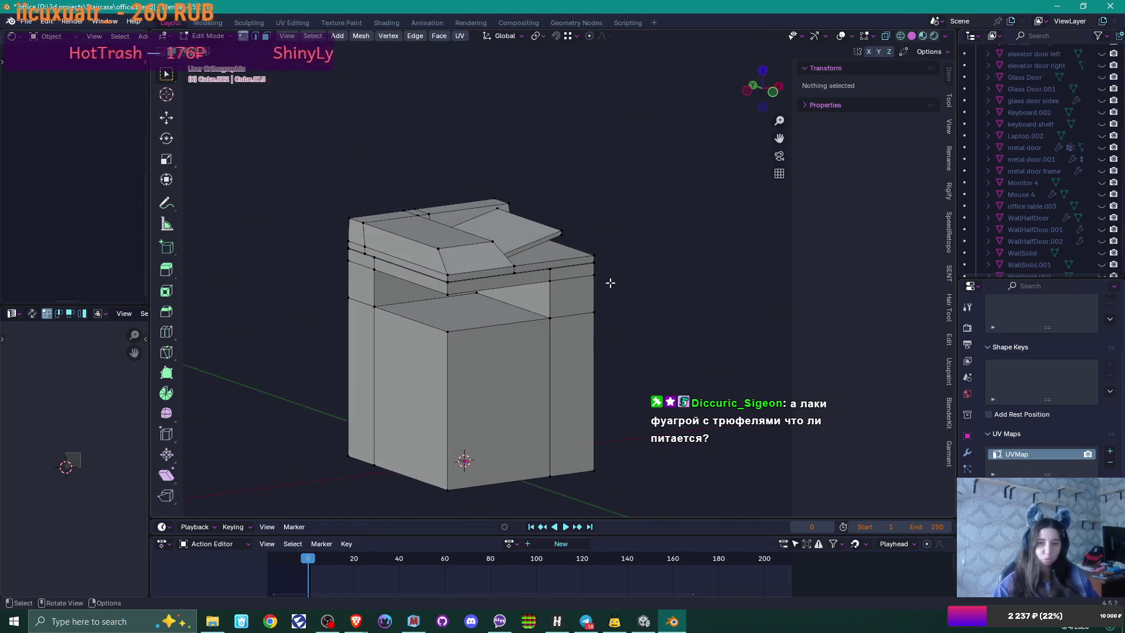
mouse_move(477, 325)
mouse_down()
mouse_move(452, 328)
mouse_move(480, 326)
mouse_move(469, 330)
mouse_up()
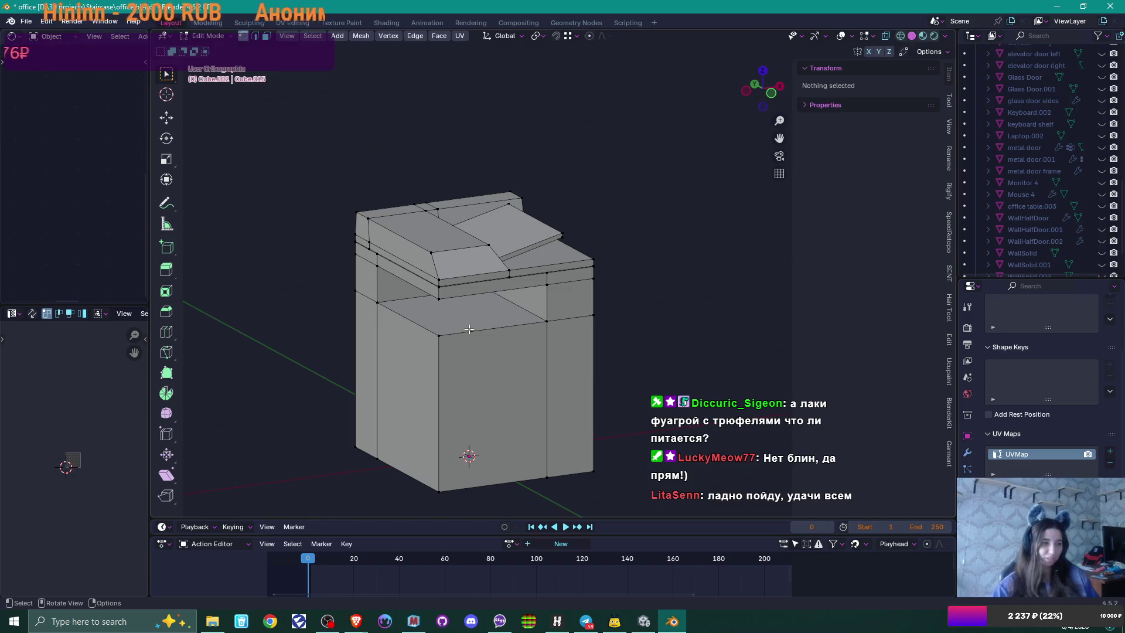
key(Tab)
mouse_move(547, 338)
mouse_down()
mouse_move(504, 340)
mouse_move(543, 337)
mouse_move(531, 314)
mouse_move(536, 331)
mouse_up()
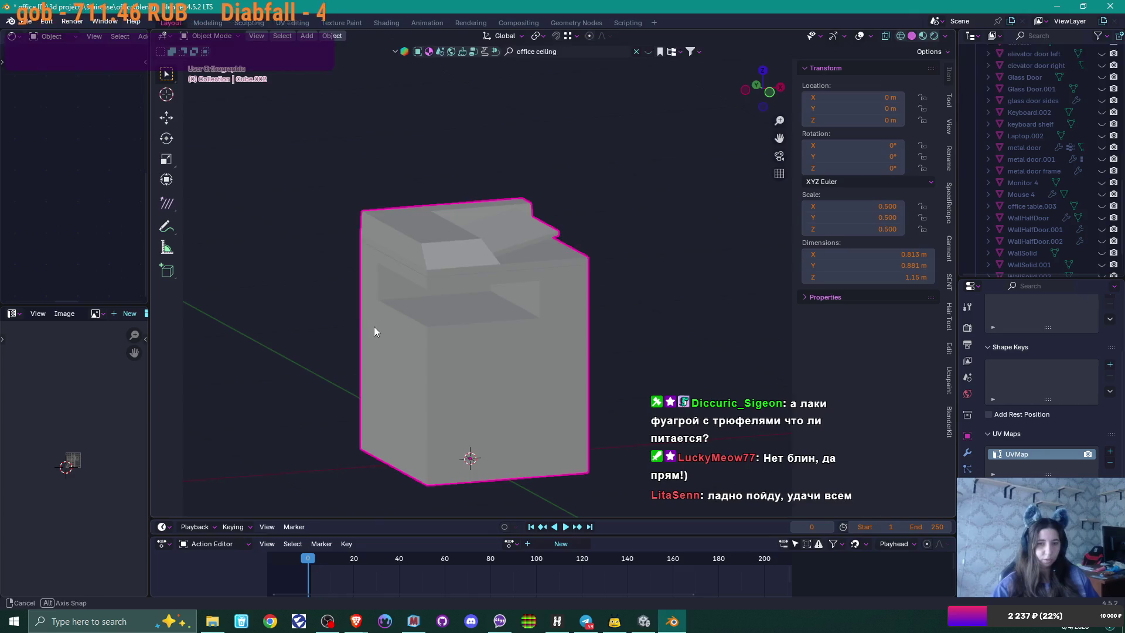
drag(375, 329, 412, 355)
key(Tab)
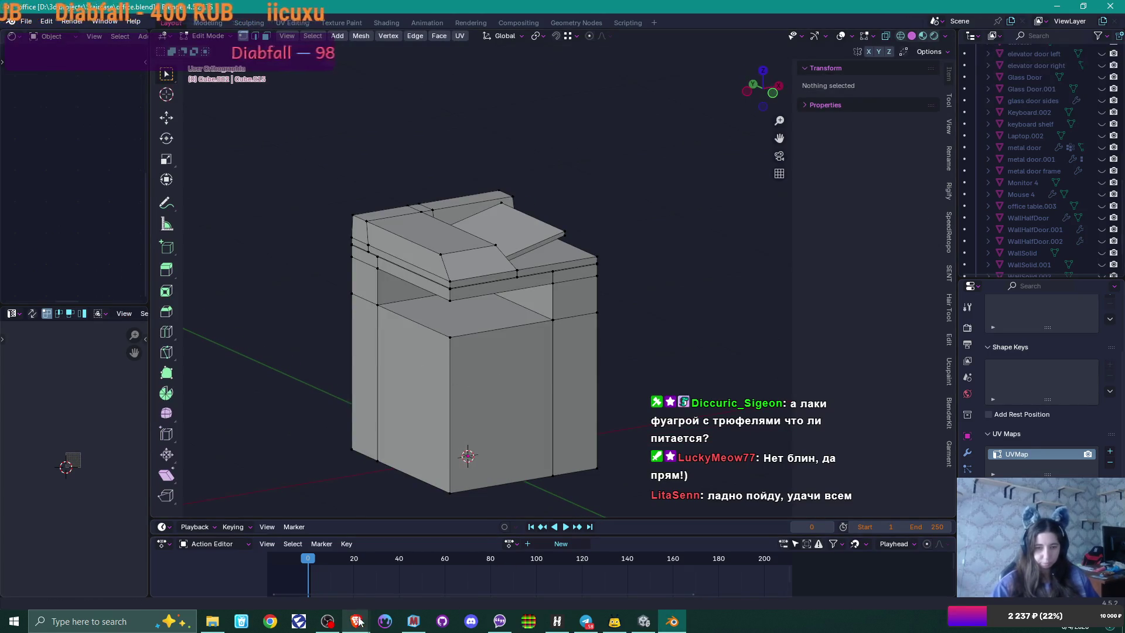
mouse_move(356, 620)
click(412, 579)
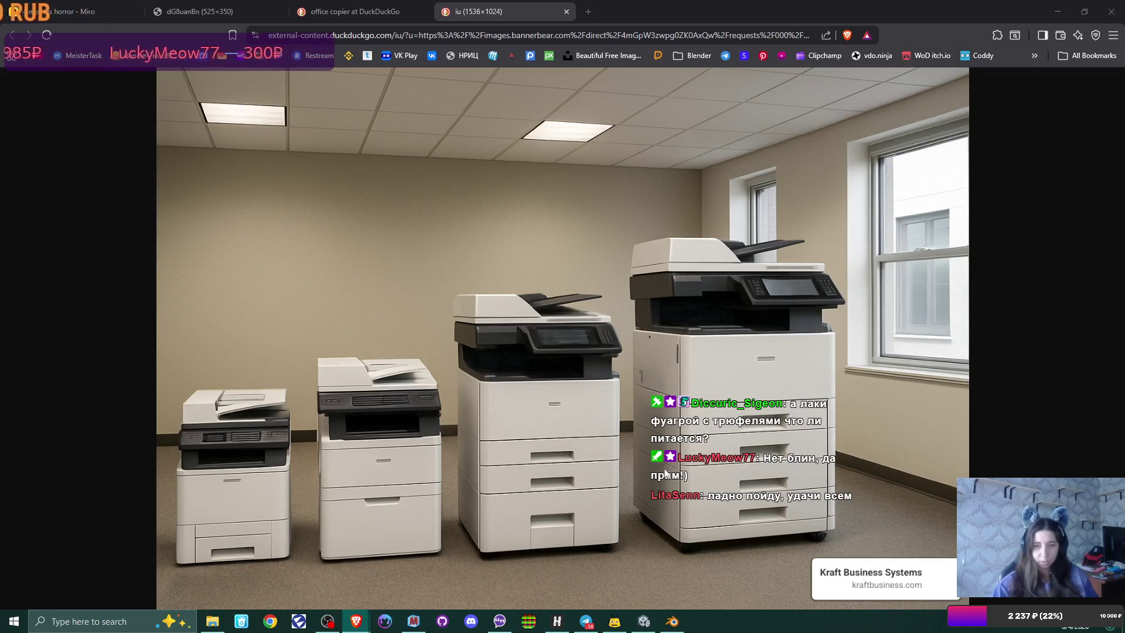
key(alt+Tab)
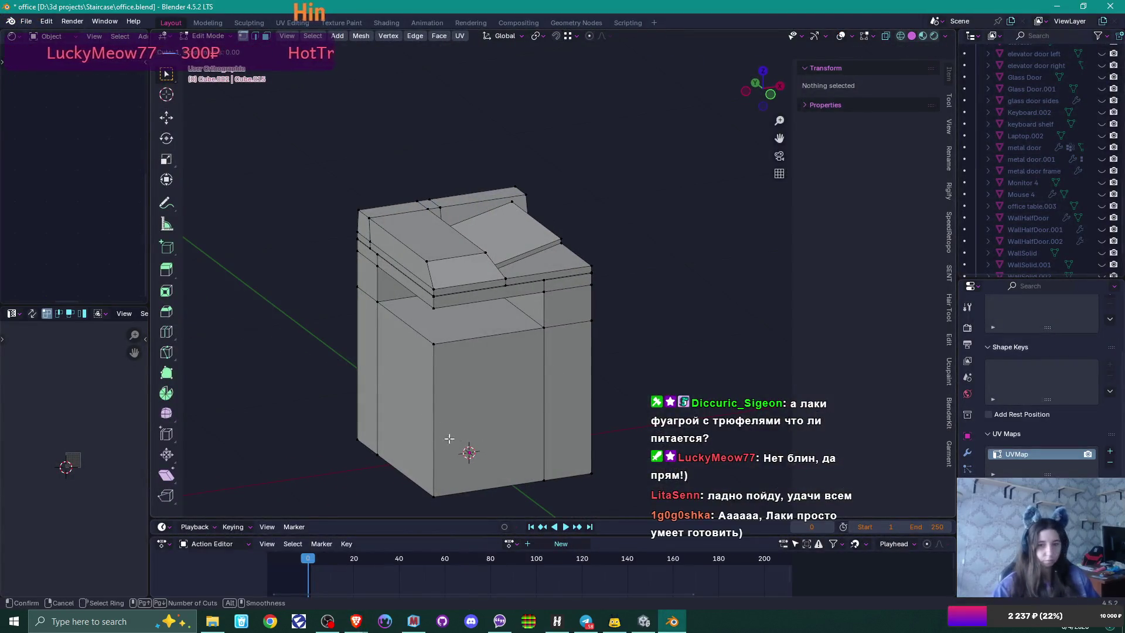
click(457, 440)
Step: Add horizontal edge loops on the lower body and lower the middle one to even the drawers
click(449, 438)
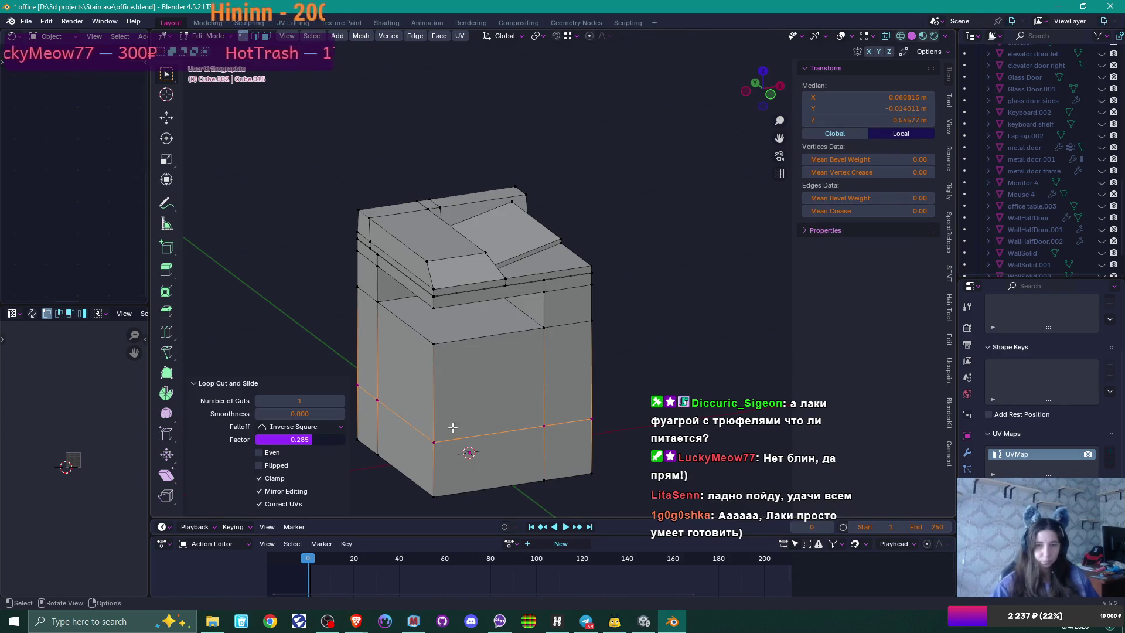
key(g)
key(g)
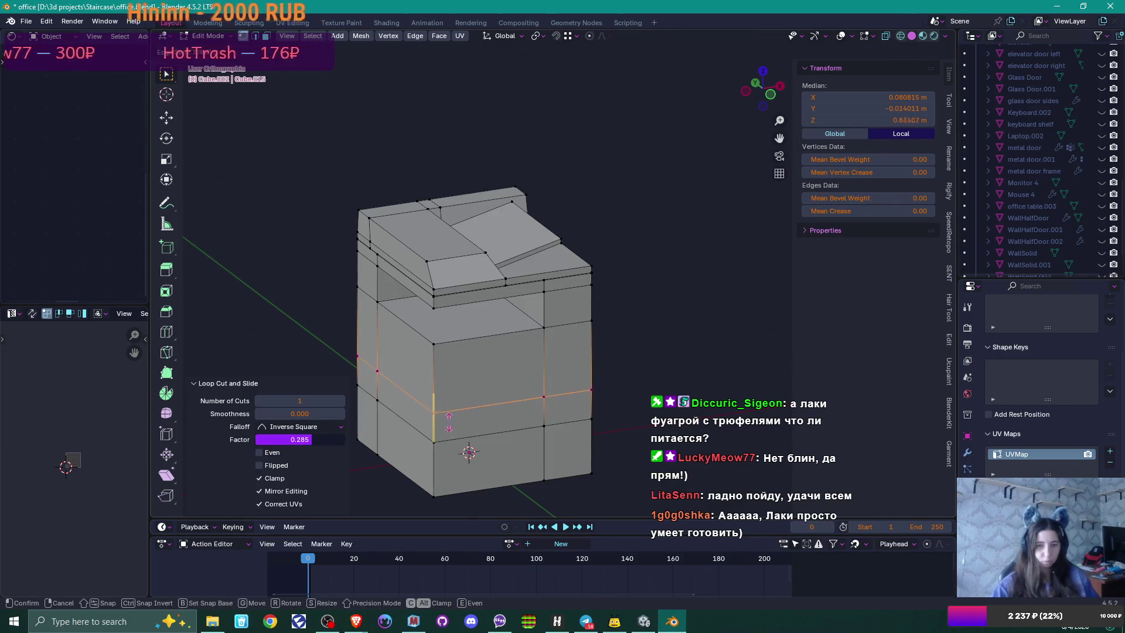
click(451, 413)
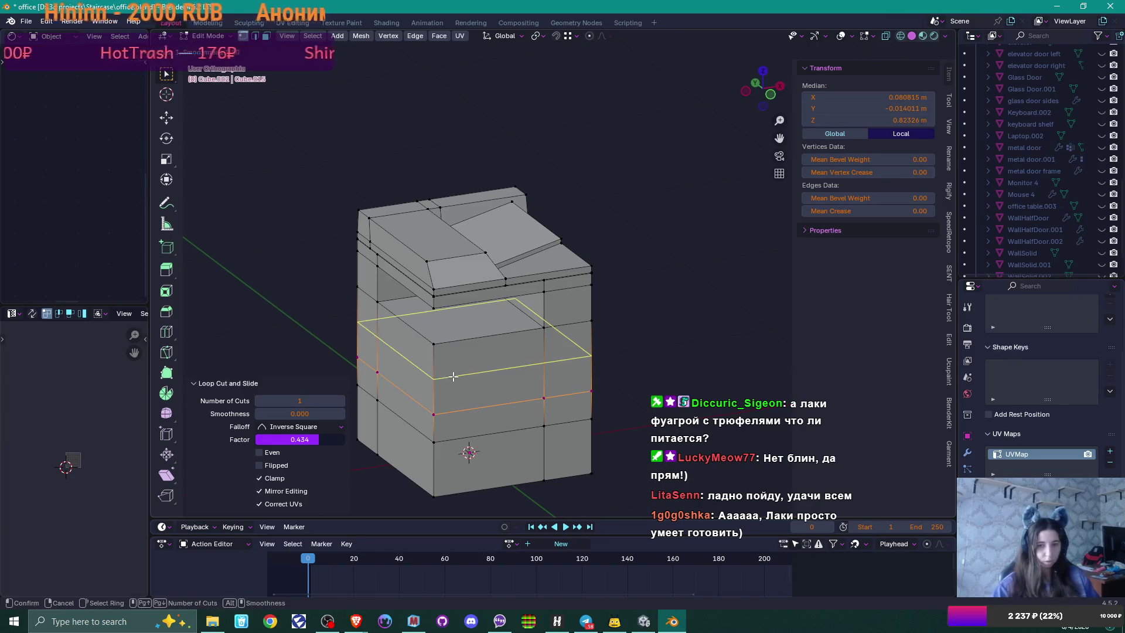
drag(455, 376, 457, 393)
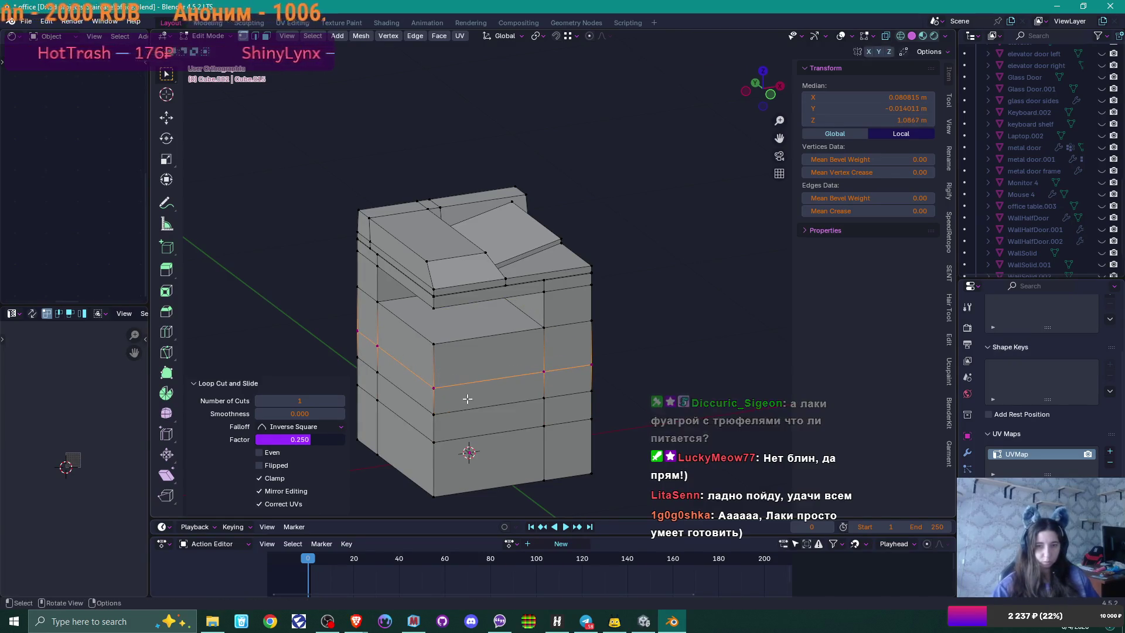
key(KP_1)
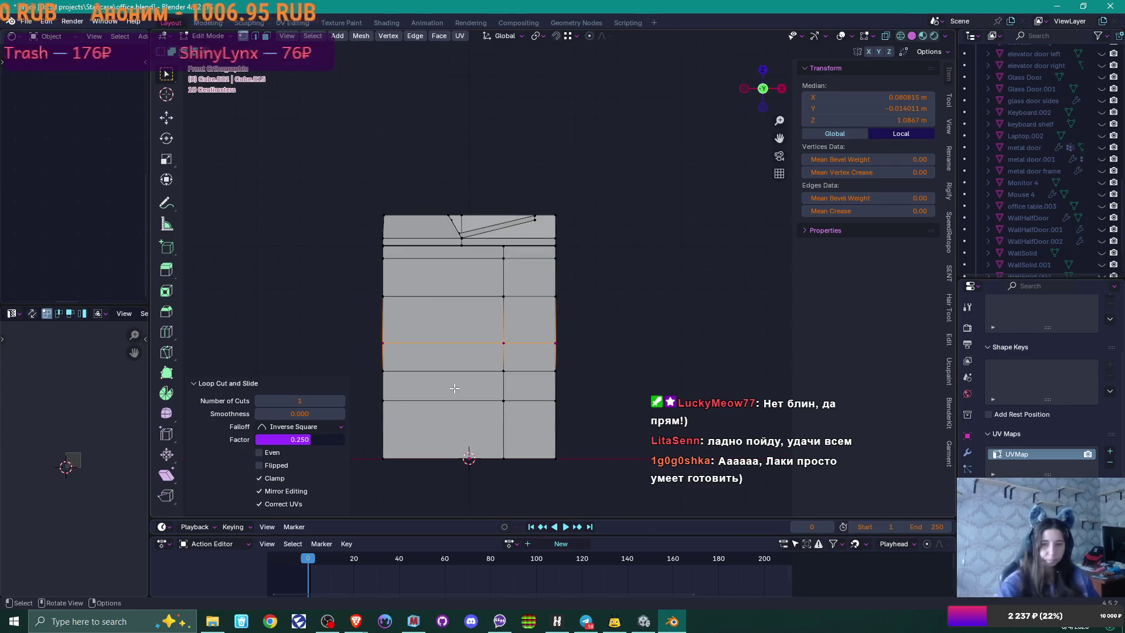
scroll(455, 388, up, 3)
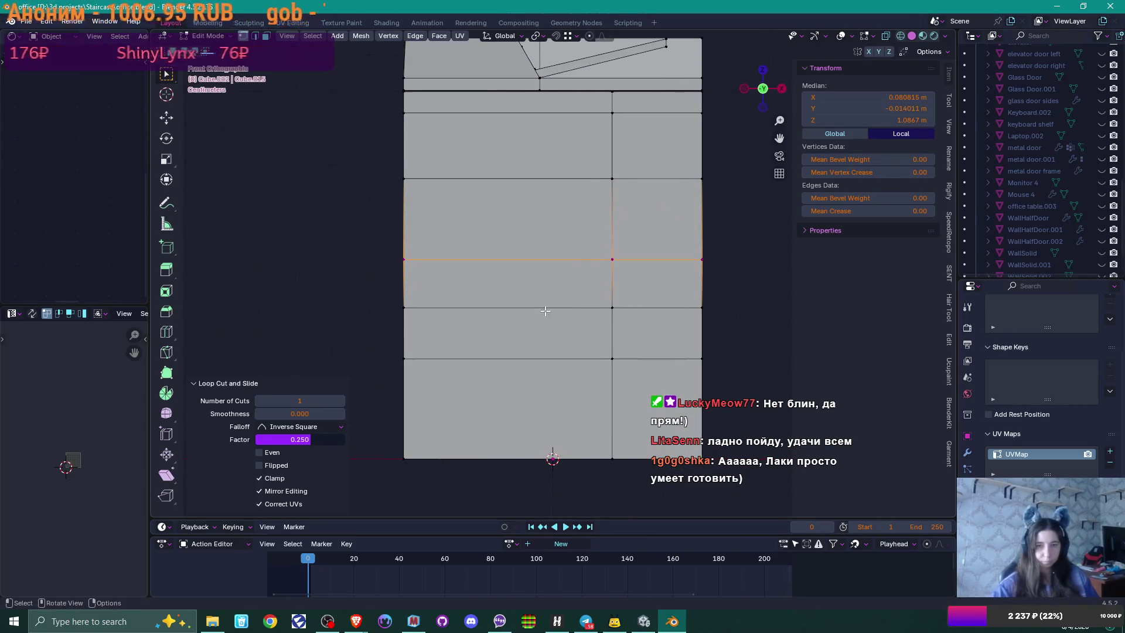
alt+click(529, 306)
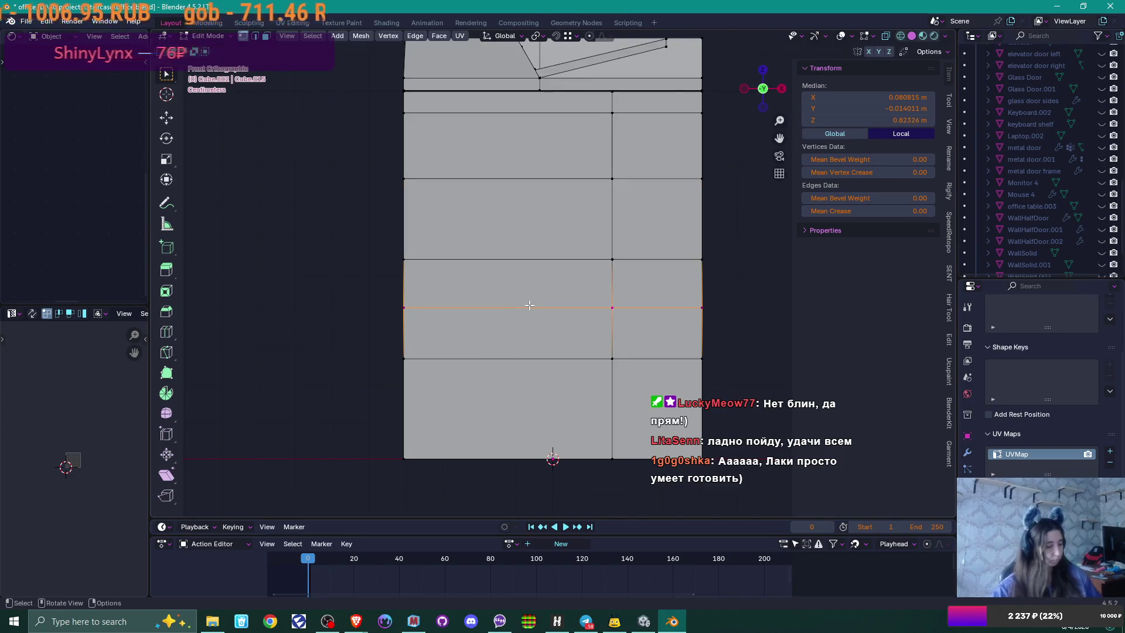
key(g)
key(g)
click(545, 315)
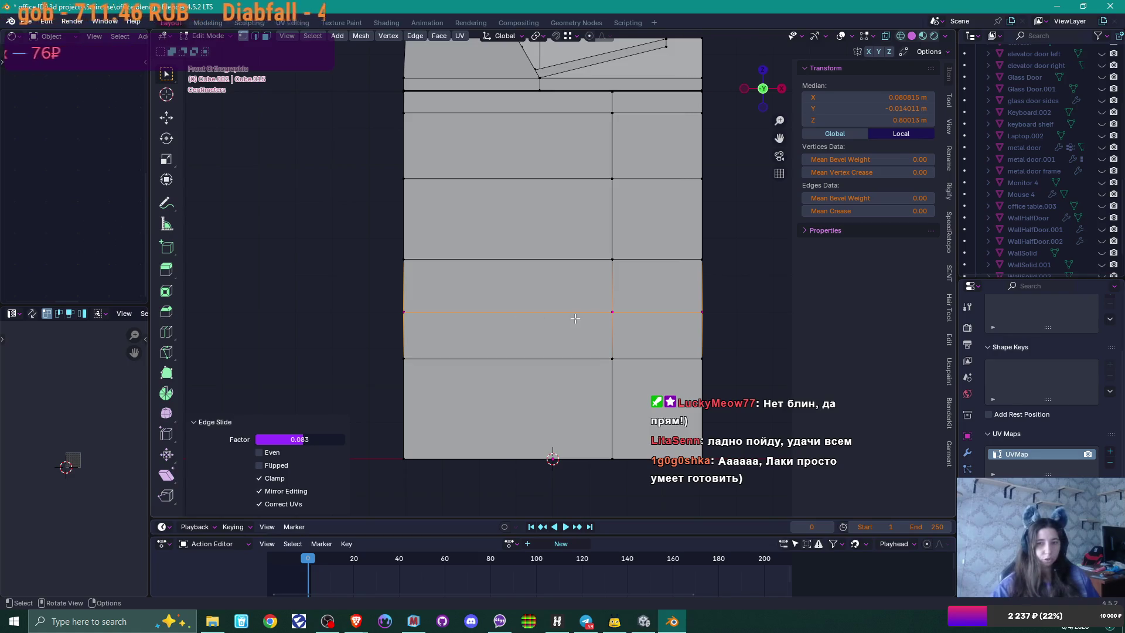
Step: Compare with the reference photo and start a vertical loop cut near the front corner at 0.8975
key(alt+Tab)
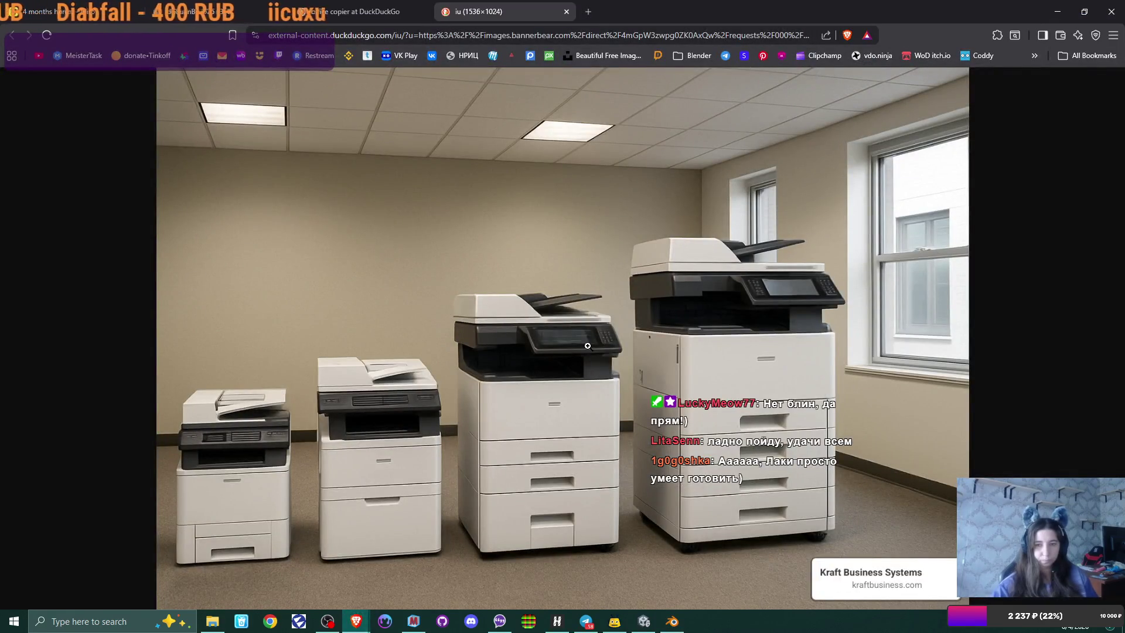
key(alt+Tab)
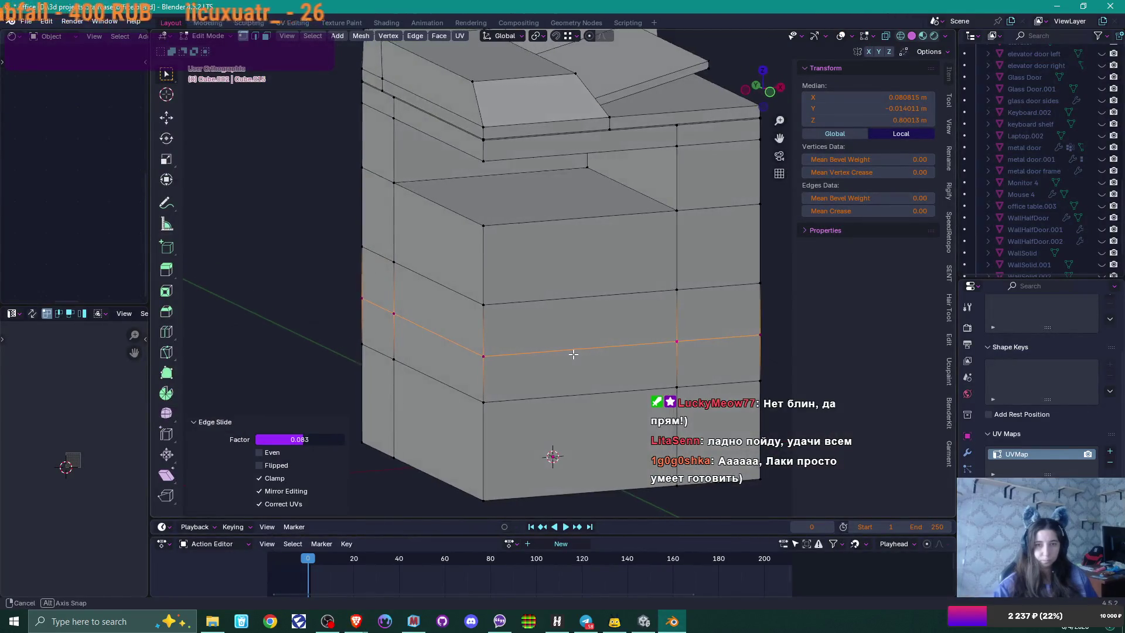
key(alt+Tab)
key(alt+Tab)
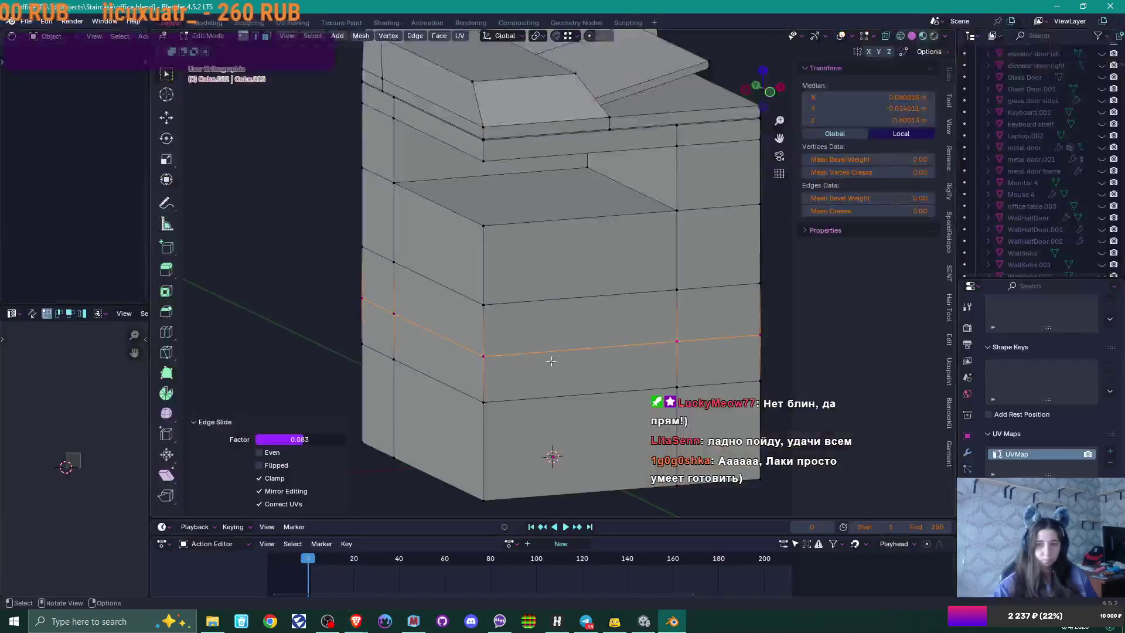
key(ctrl+r)
click(524, 223)
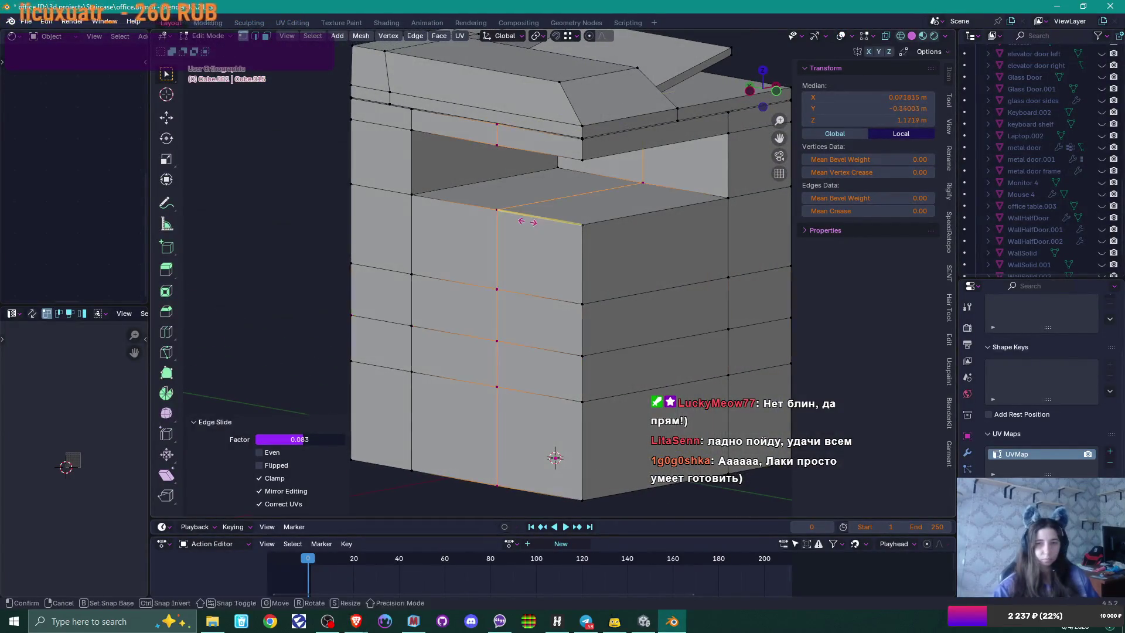
Step: Confirm the vertical corner loop and bevel it into a 0.00879 m strip
click(602, 249)
scroll(602, 283, up, 5)
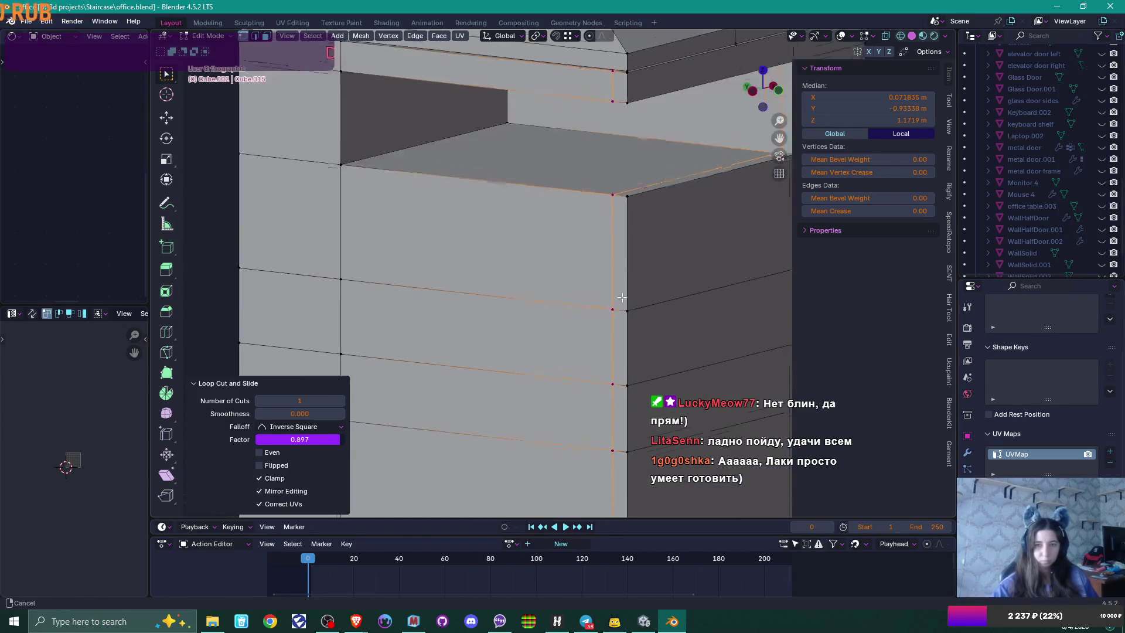
right_click(621, 250)
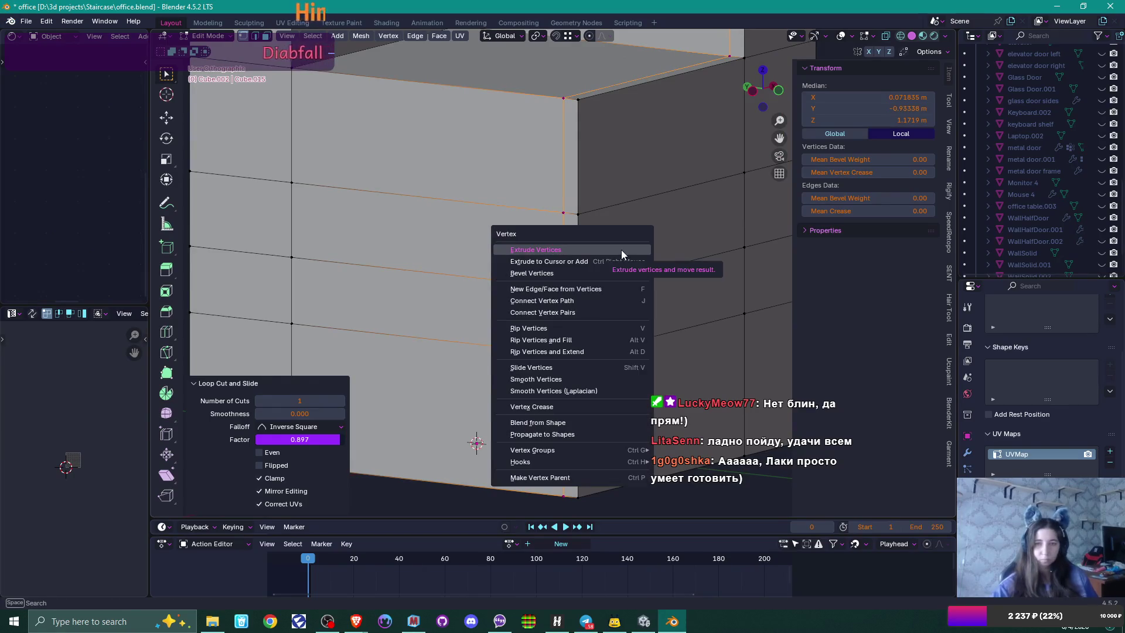
key(Escape)
key(ctrl+b)
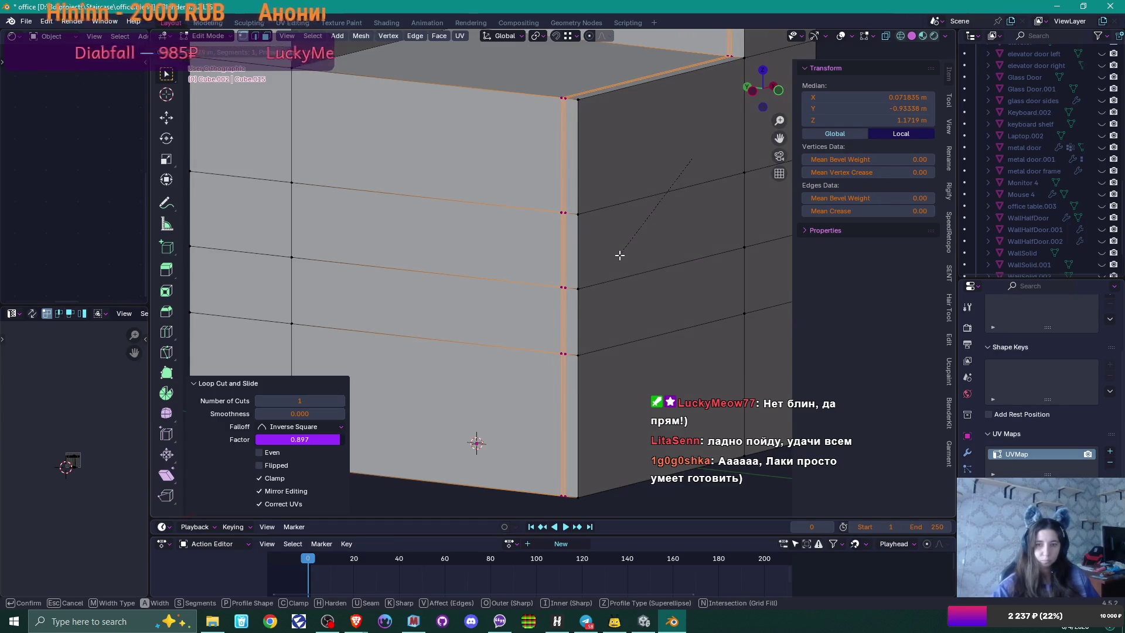
click(620, 255)
scroll(618, 255, down, 4)
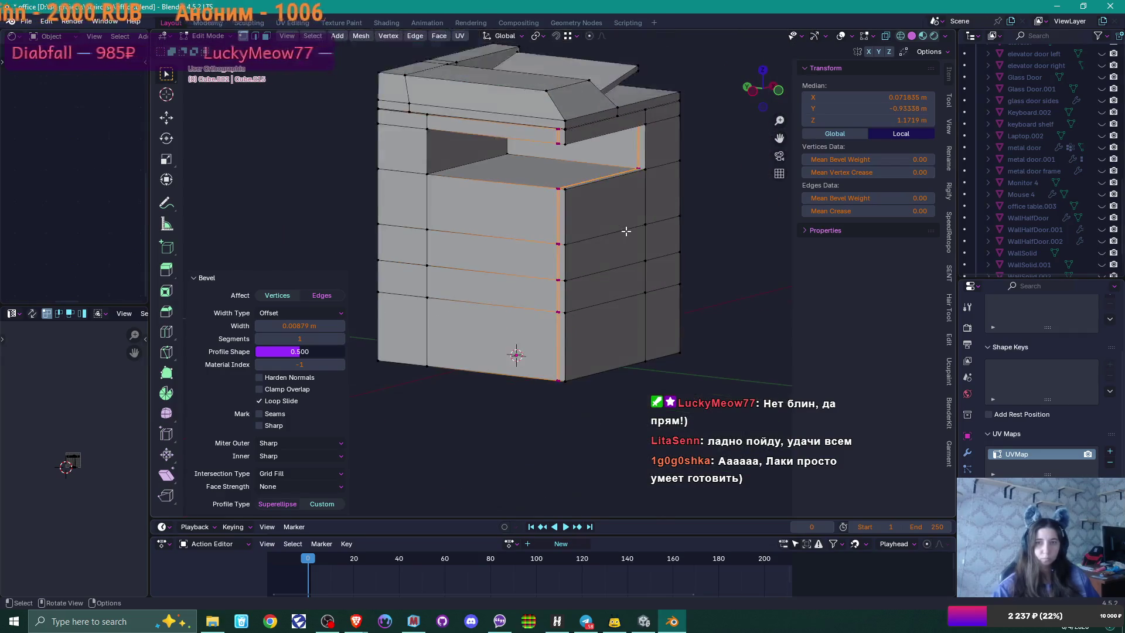
scroll(616, 257, up, 5)
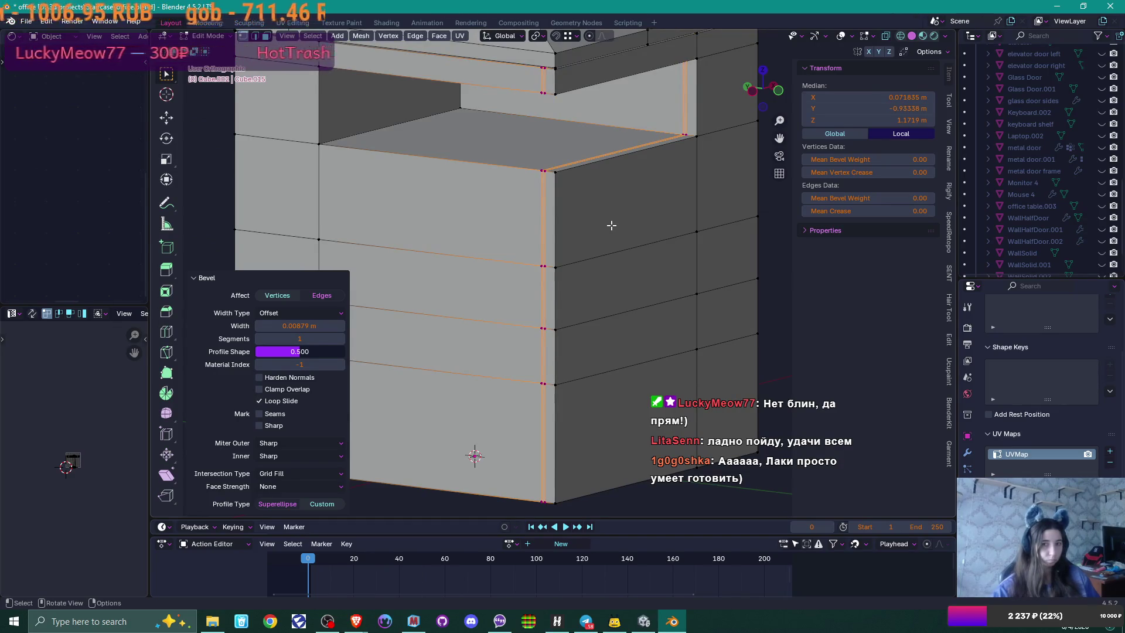
Step: Extrude the thin strip along its normals by -0.0159 m to form a groove
key(alt+e)
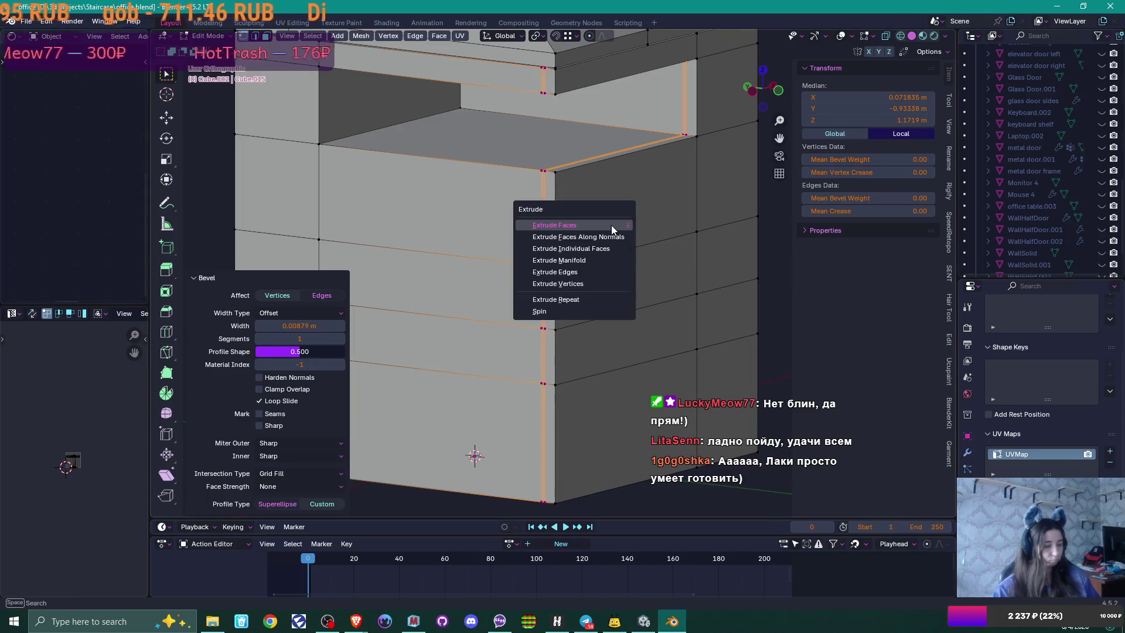
click(603, 236)
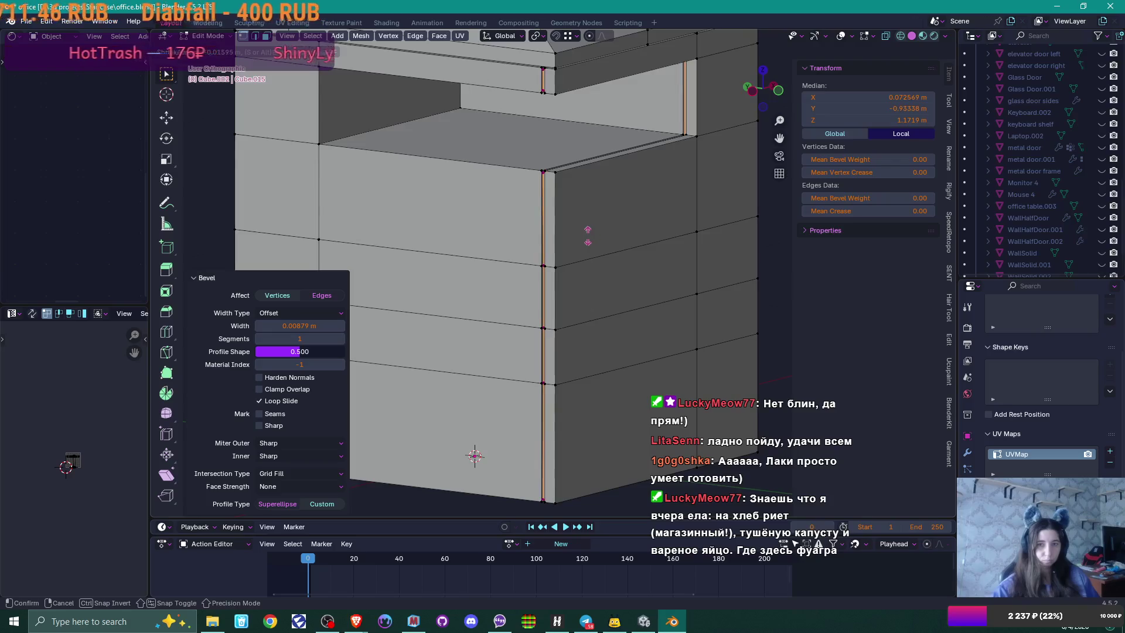
click(588, 236)
drag(612, 239, 638, 269)
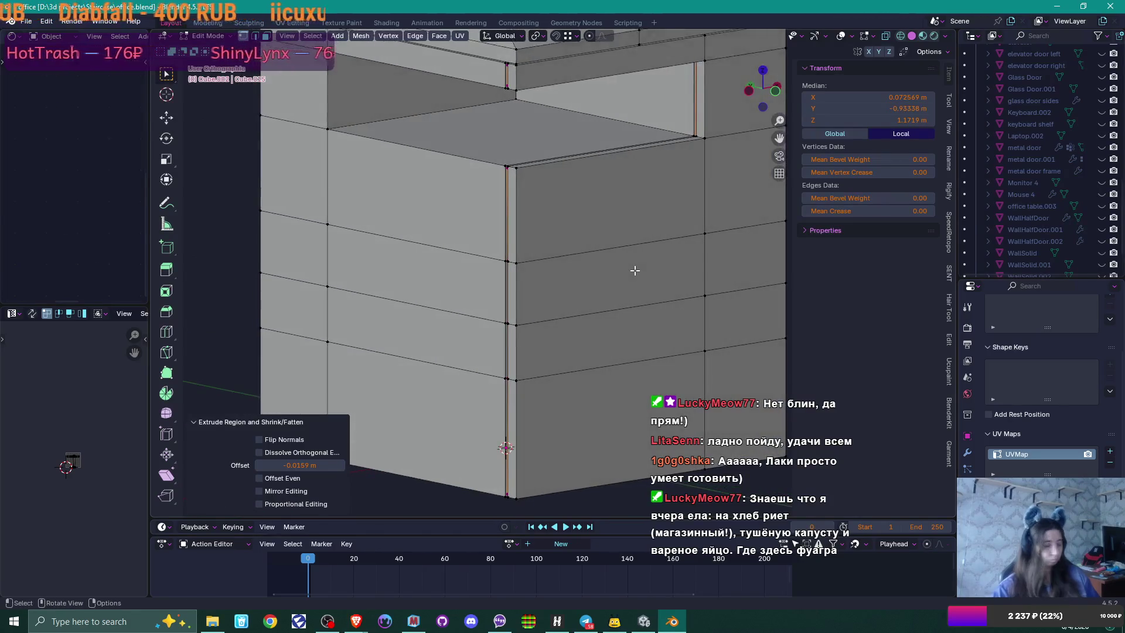
Step: Inset the three drawer-front faces individually
key(3)
click(629, 275)
shift+click(639, 340)
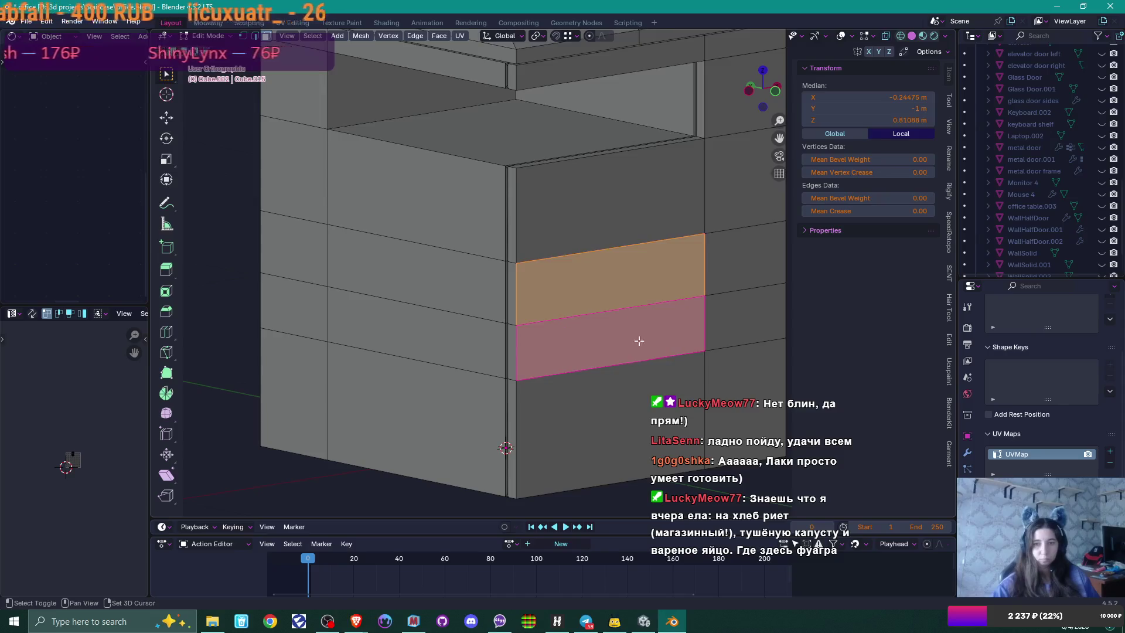
shift+click(630, 400)
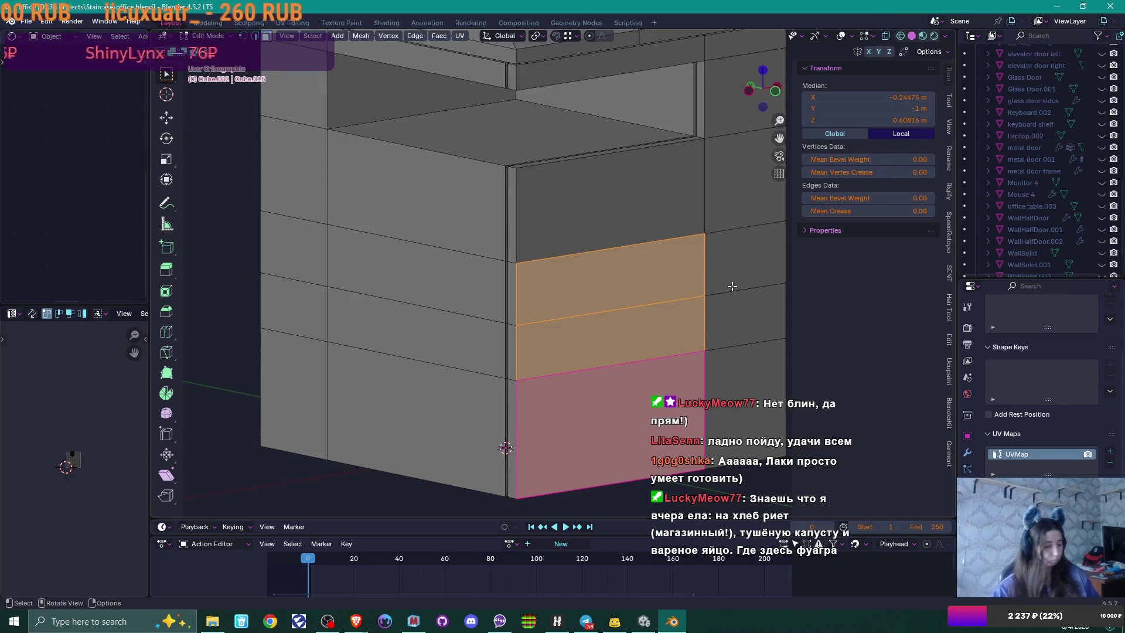
key(i)
key(i)
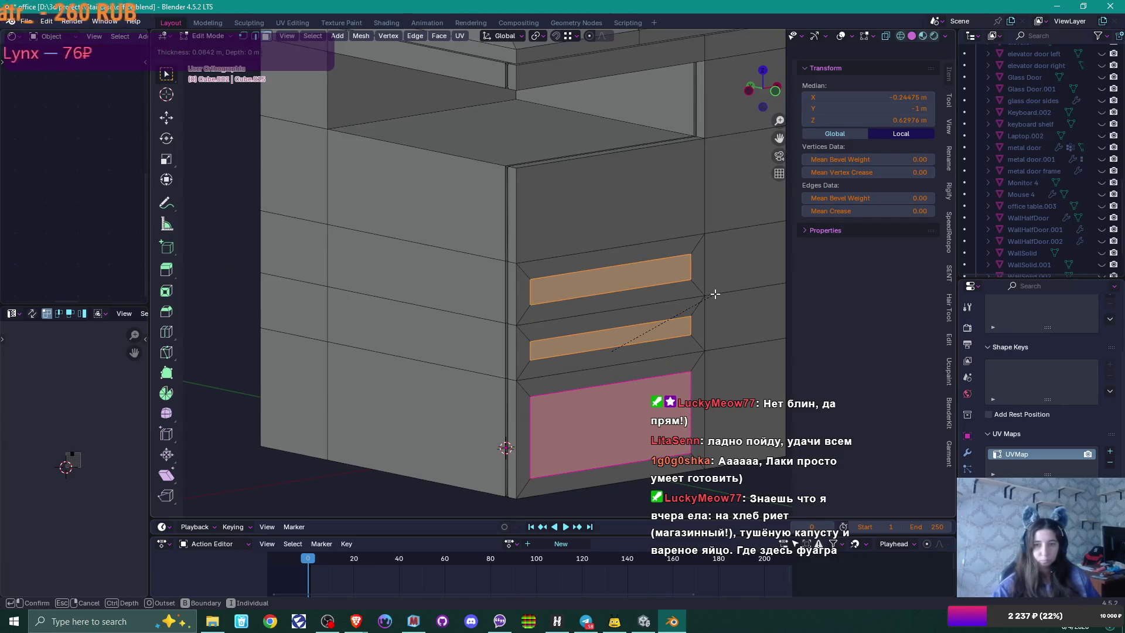
click(715, 293)
Step: Scale the insets to 0.245 along X, raise them 0.013855 m, and pick the top inset's bottom edge
key(s)
key(x)
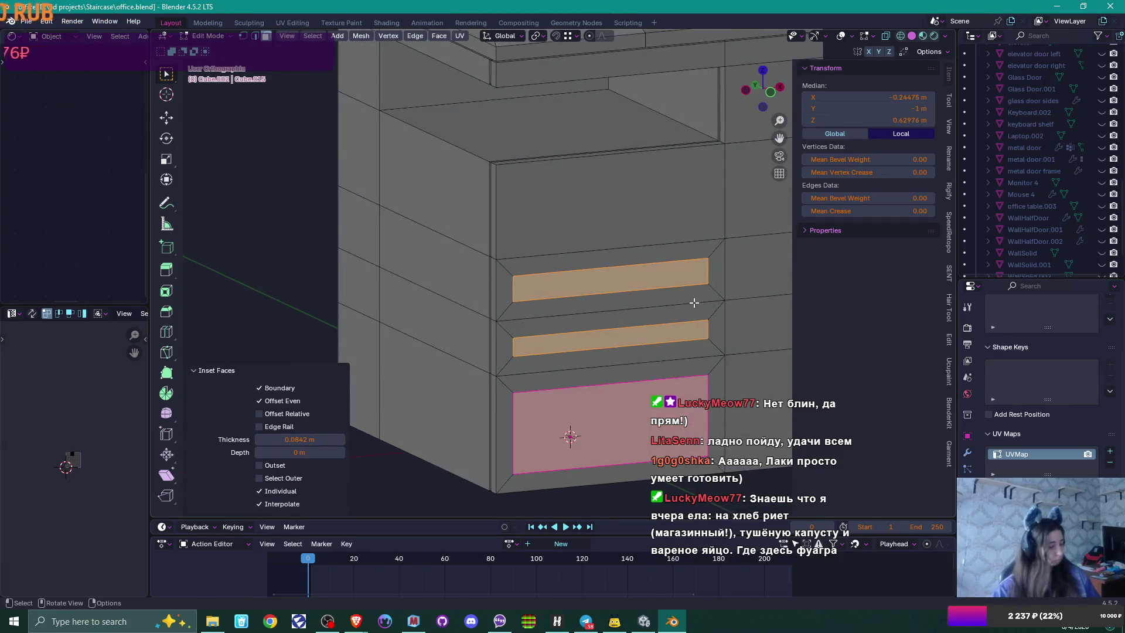
click(603, 325)
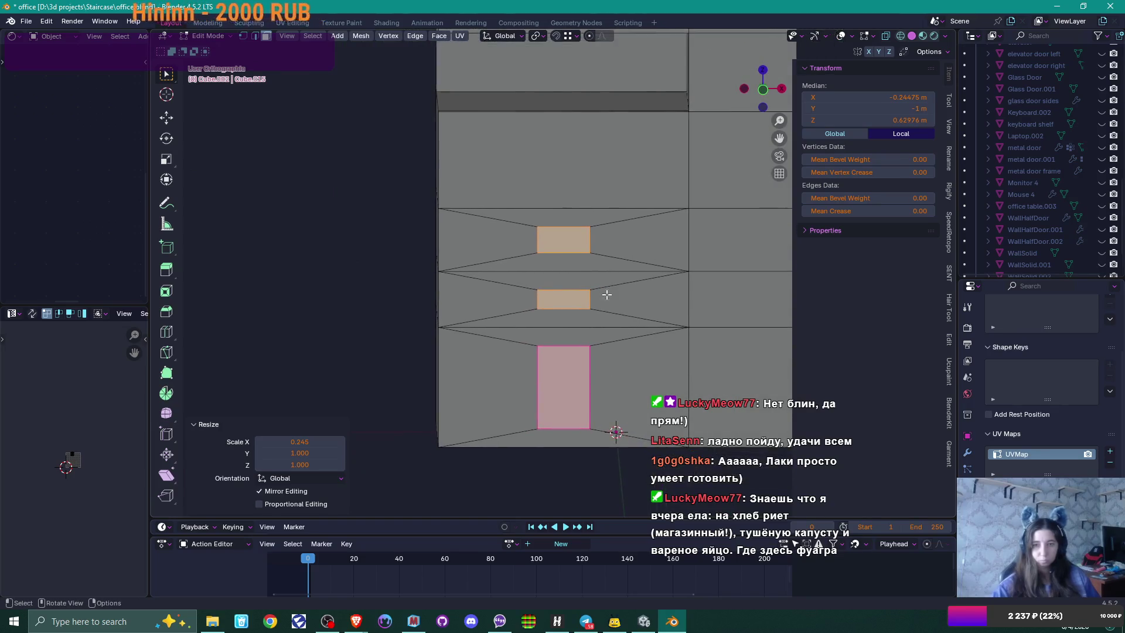
scroll(602, 301, up, 2)
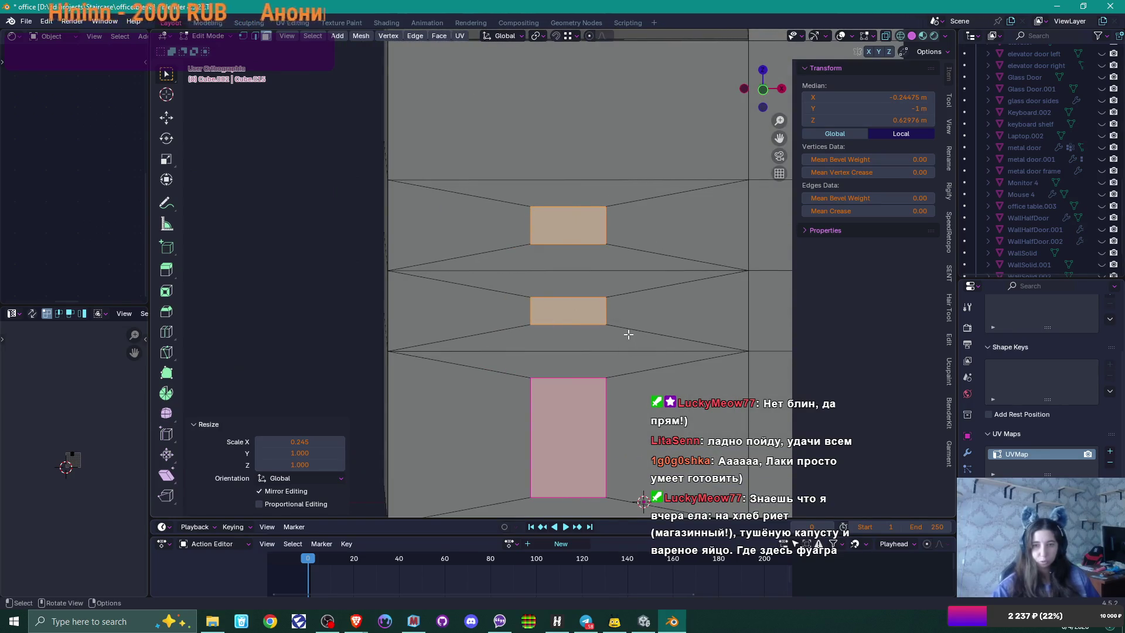
drag(629, 333, 649, 330)
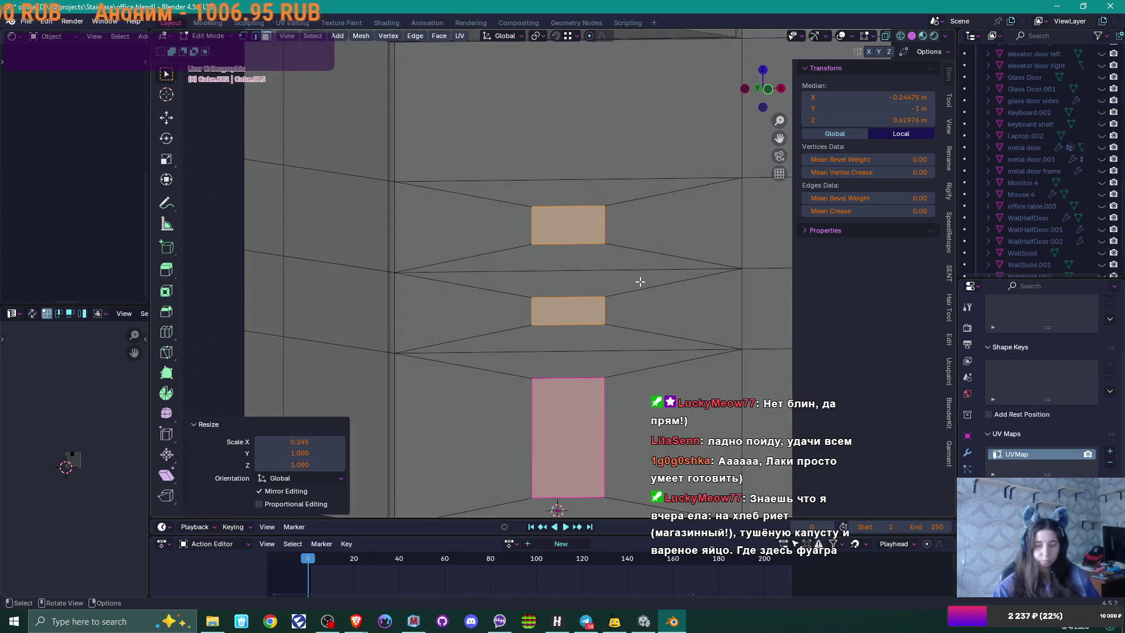
key(g)
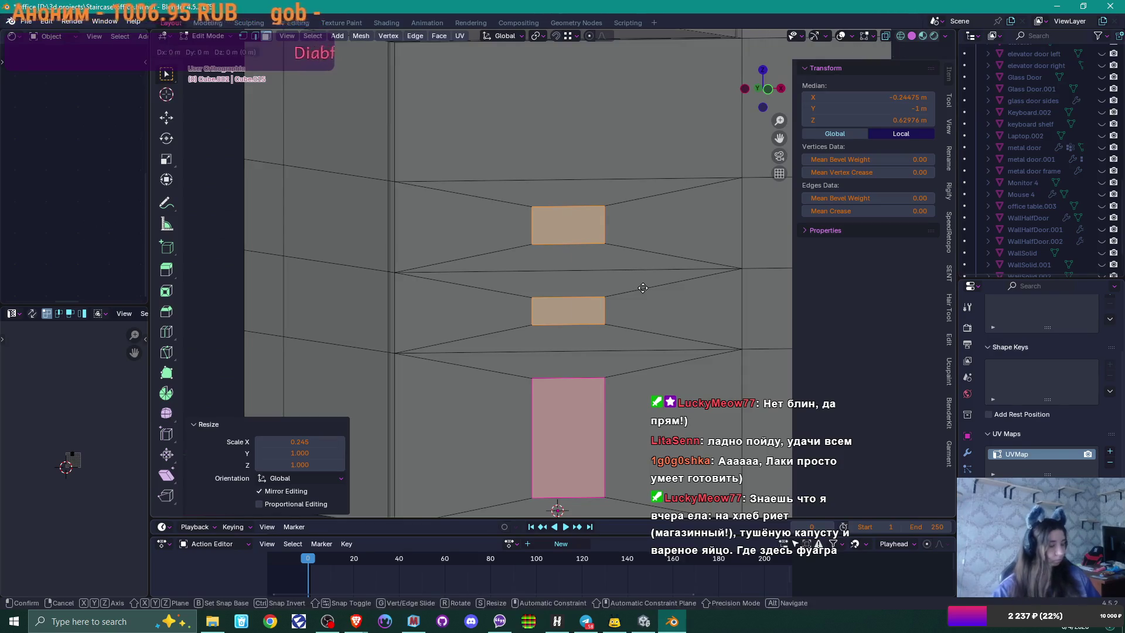
key(z)
click(640, 280)
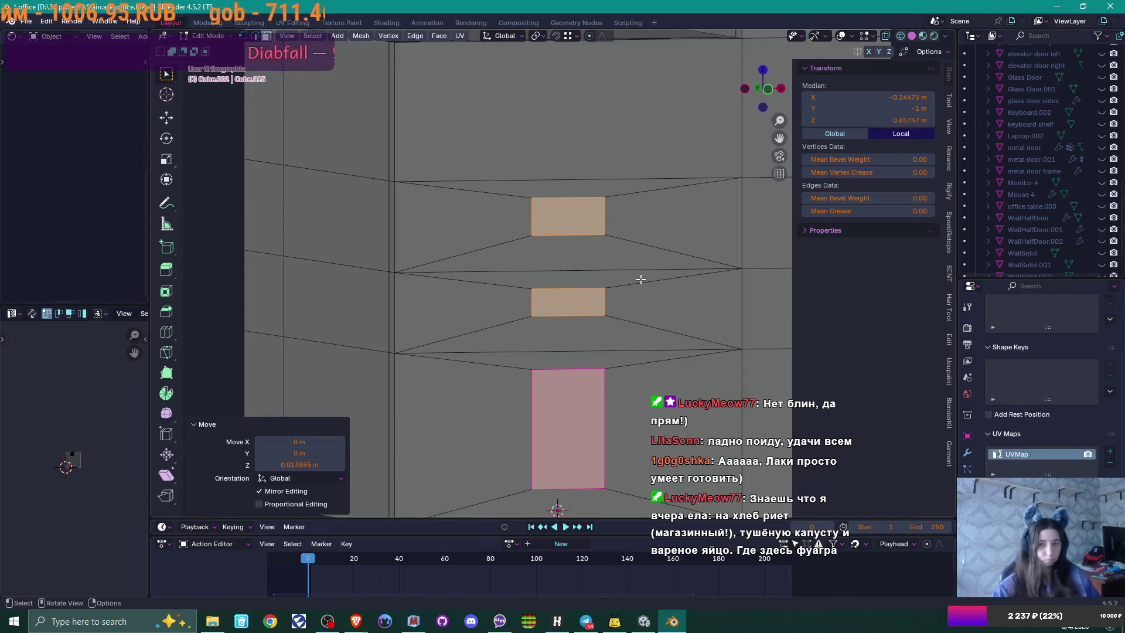
key(2)
click(577, 235)
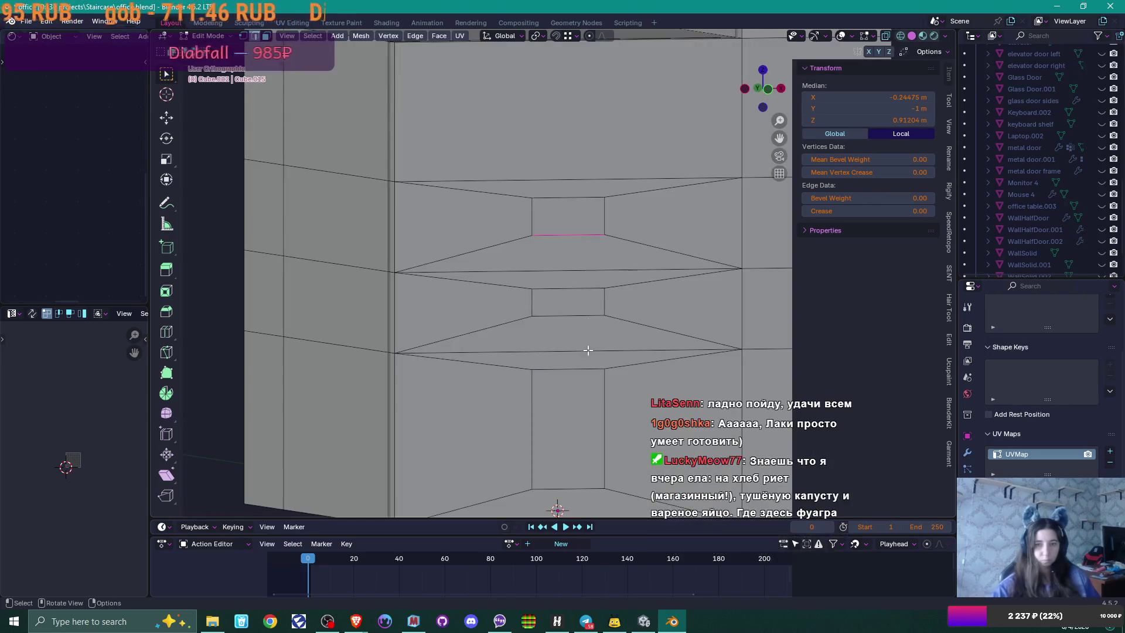
Step: Shorten the drawer rectangles by raising their bottom edges along Z
key(g)
key(z)
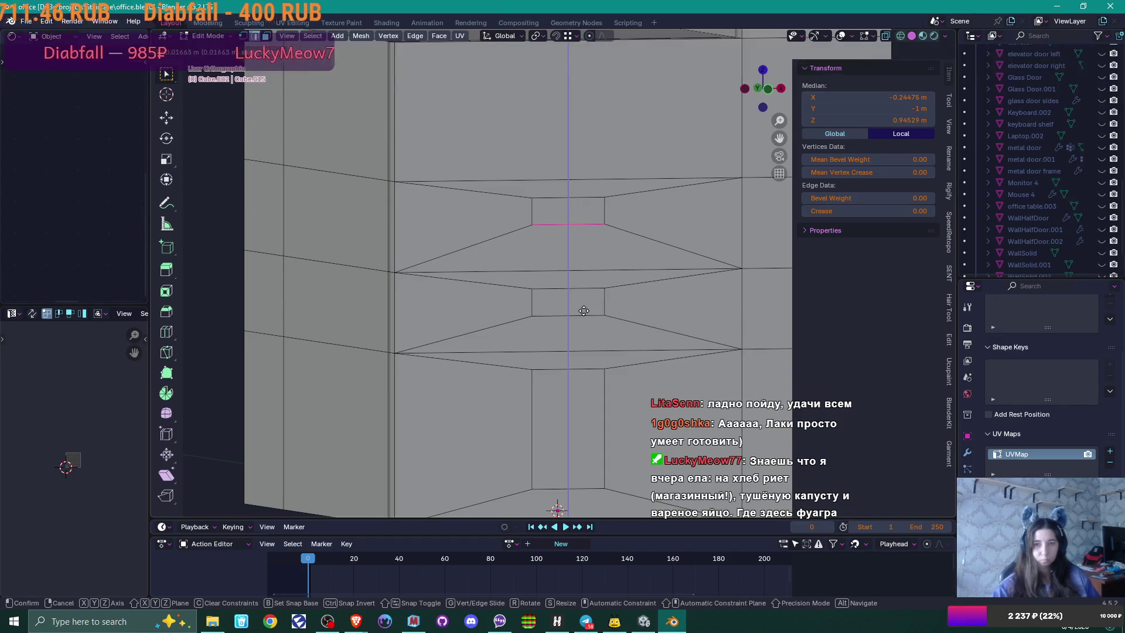
click(584, 310)
click(581, 489)
key(g)
key(z)
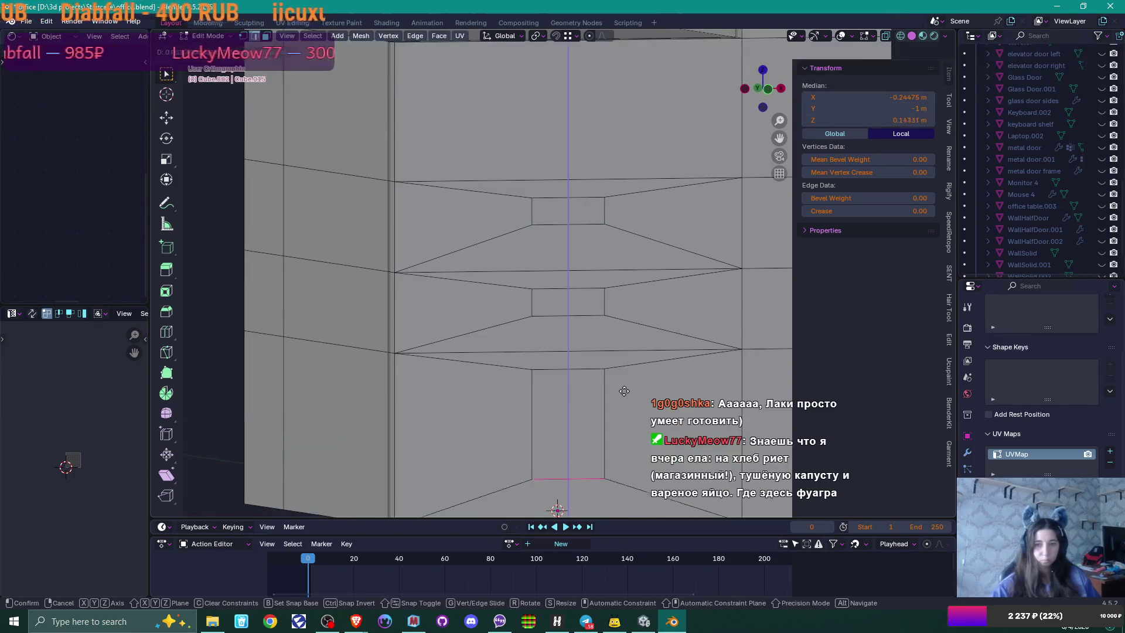
click(619, 315)
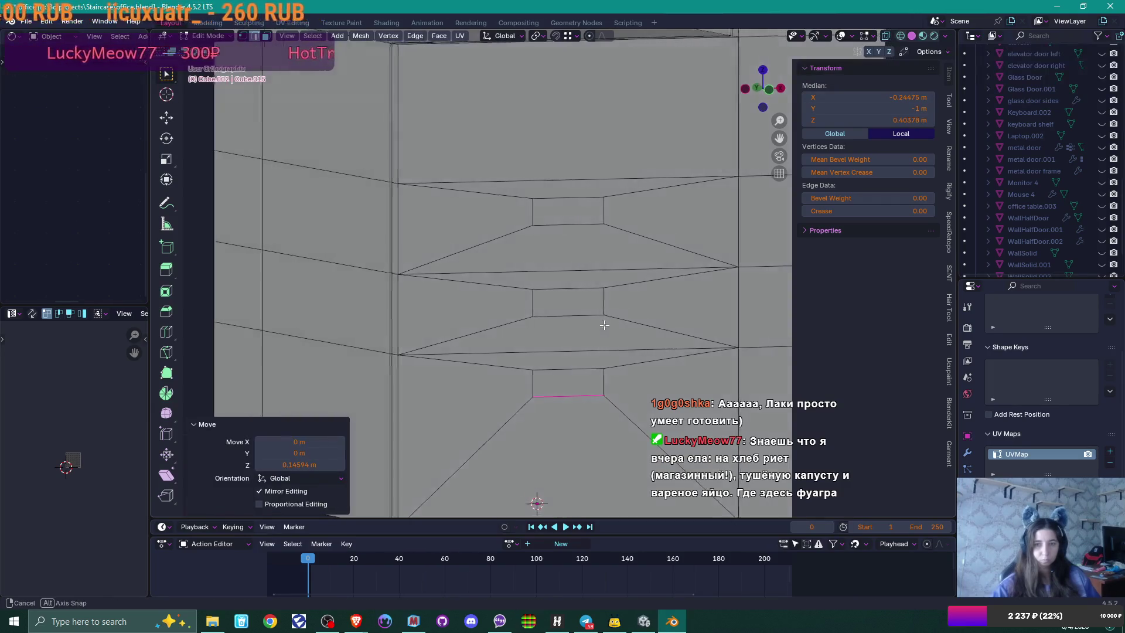
click(585, 311)
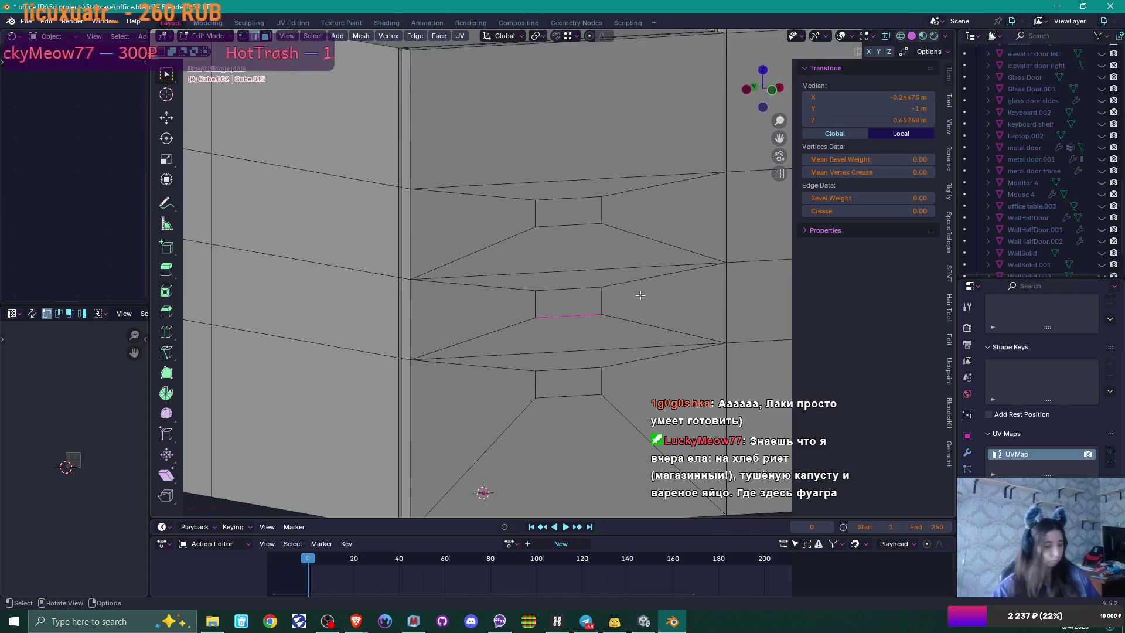
Step: Extrude the three rectangle faces 0.054927 m inward into recessed handle pockets
key(3)
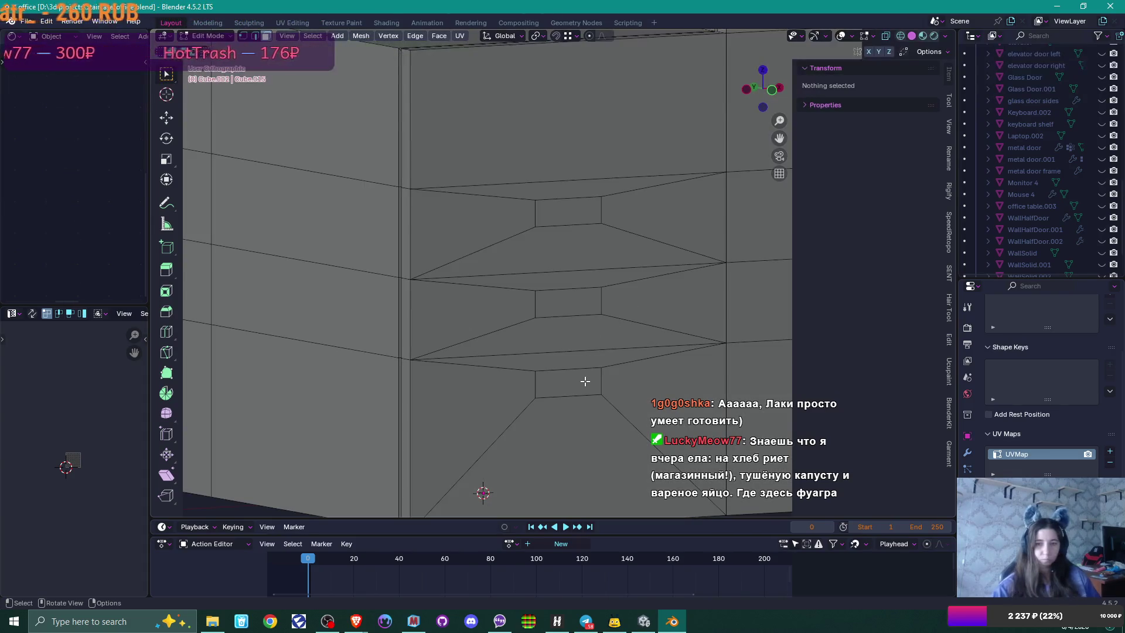
click(586, 382)
shift+click(578, 302)
shift+click(574, 214)
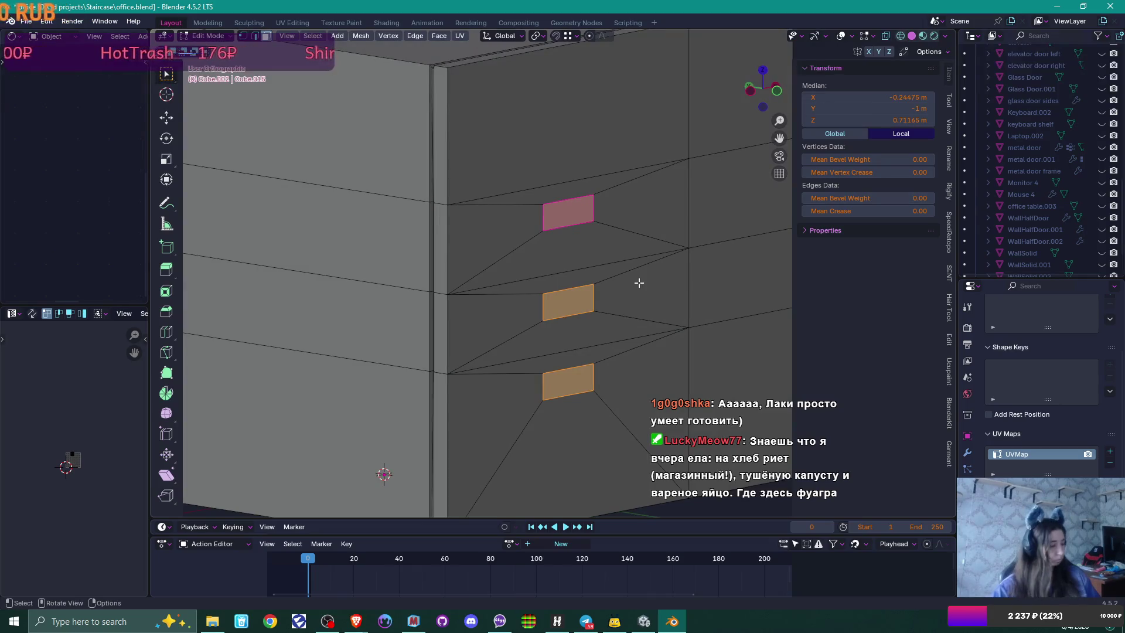
key(e)
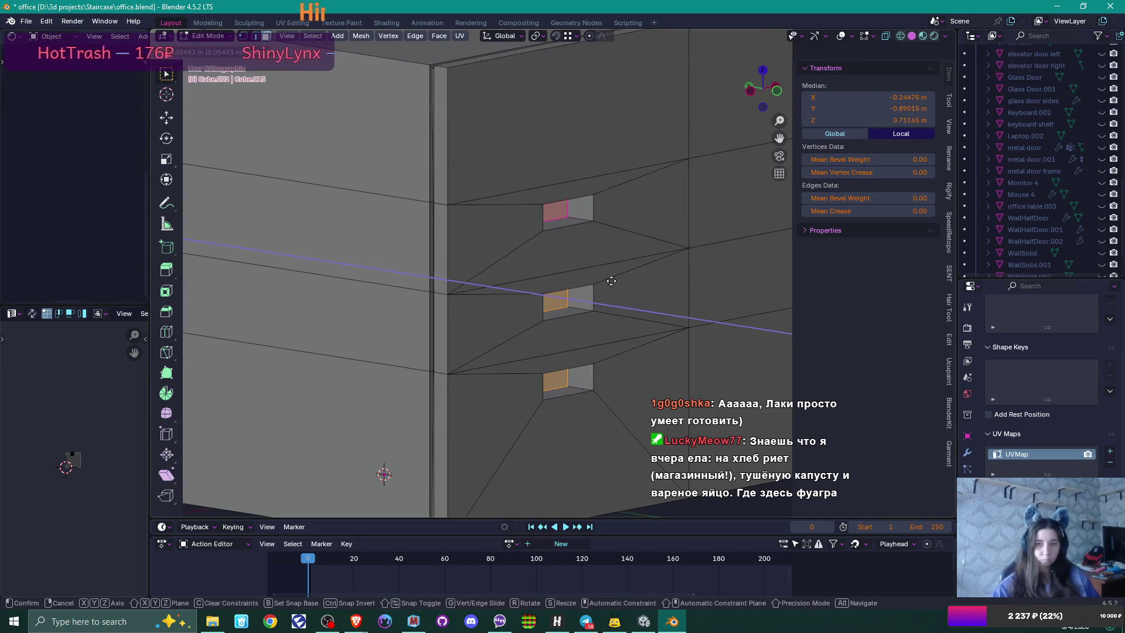
click(613, 299)
key(alt+Tab)
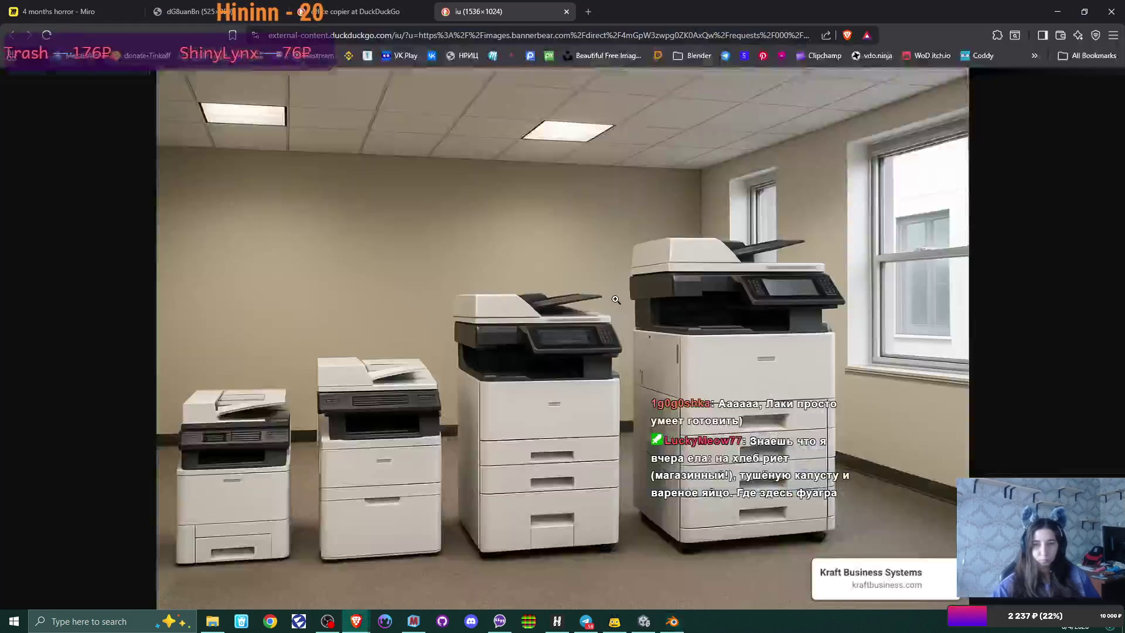
key(alt+Tab)
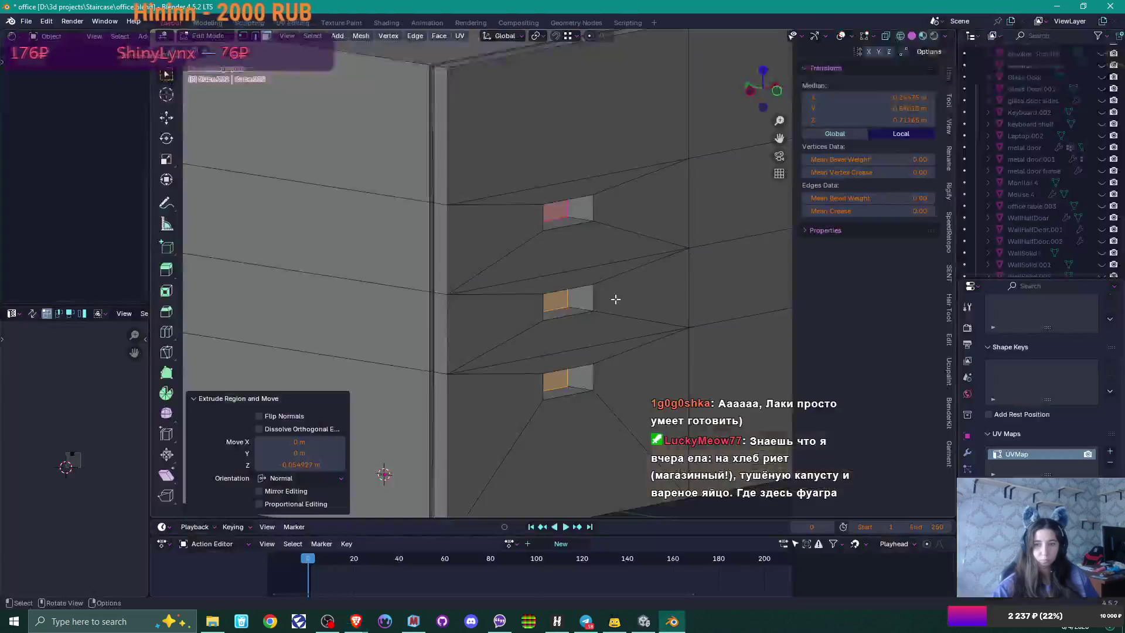
mouse_move(632, 316)
mouse_down()
mouse_move(615, 307)
mouse_move(604, 322)
mouse_up()
Step: Bevel the three selected handle-pocket edges
scroll(620, 315, up, 2)
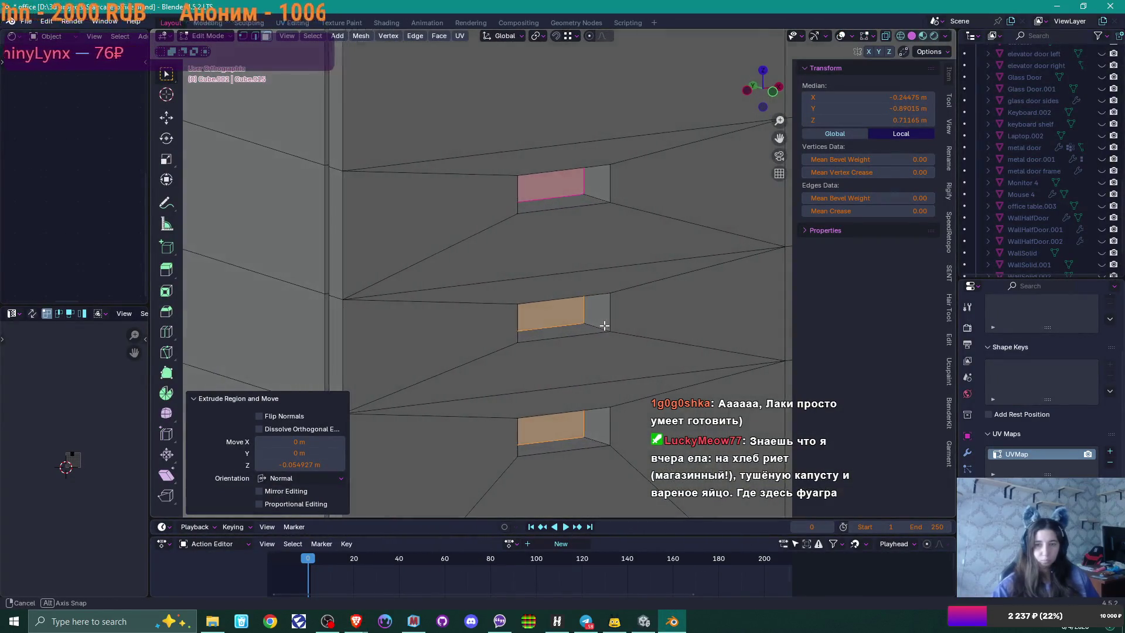
key(2)
click(580, 325)
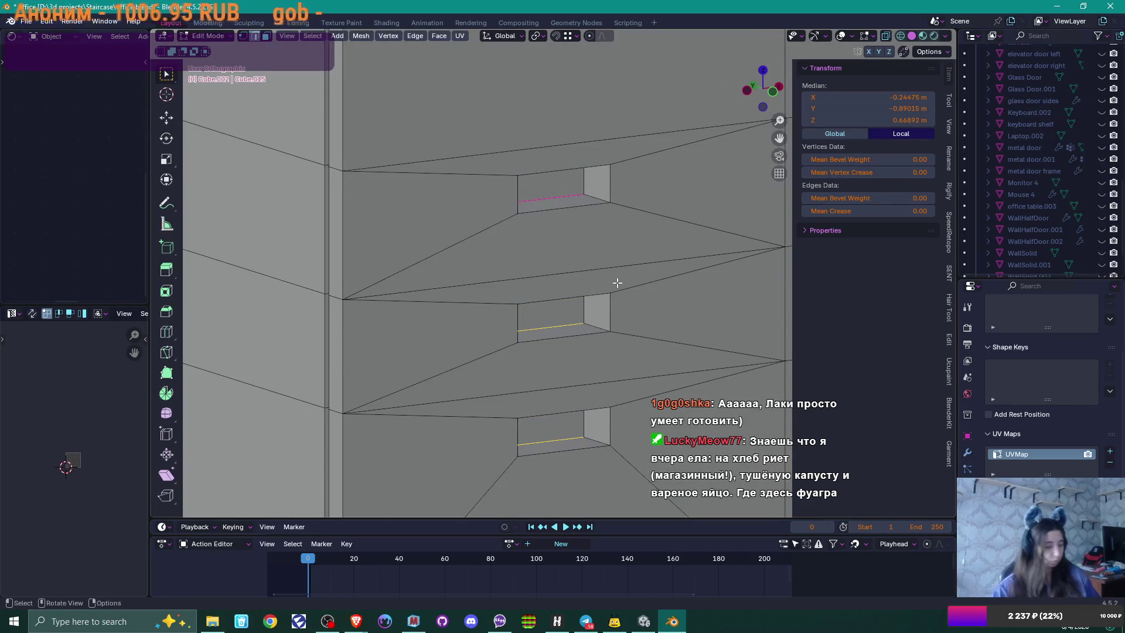
key(ctrl+b)
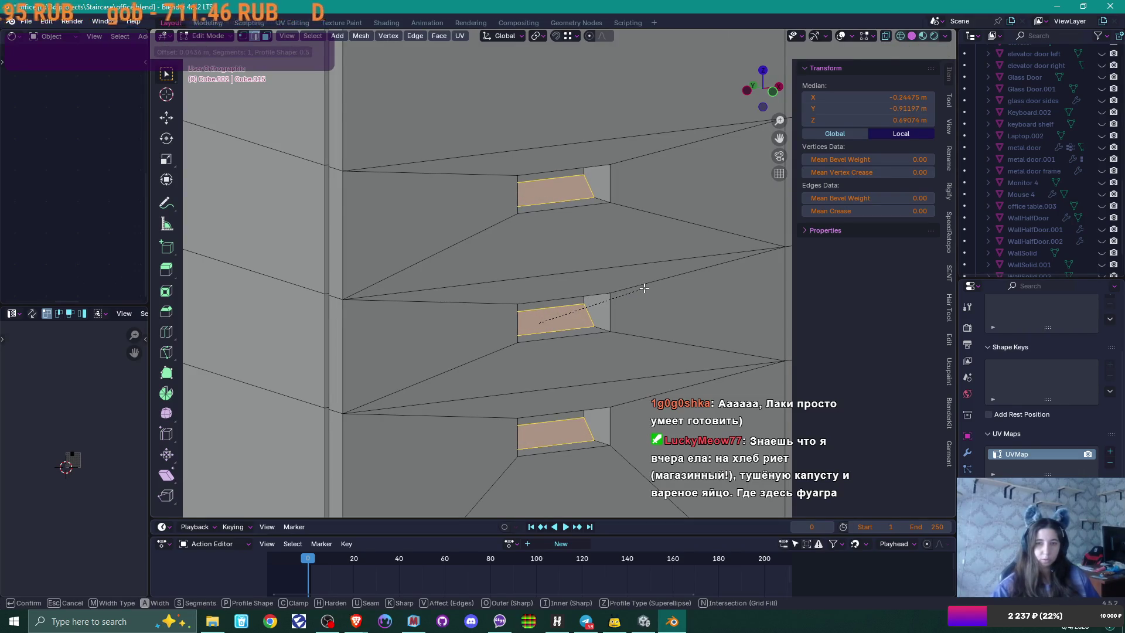
click(644, 287)
Step: Join two corner vertices of the middle pocket with a diagonal edge
scroll(623, 302, up, 3)
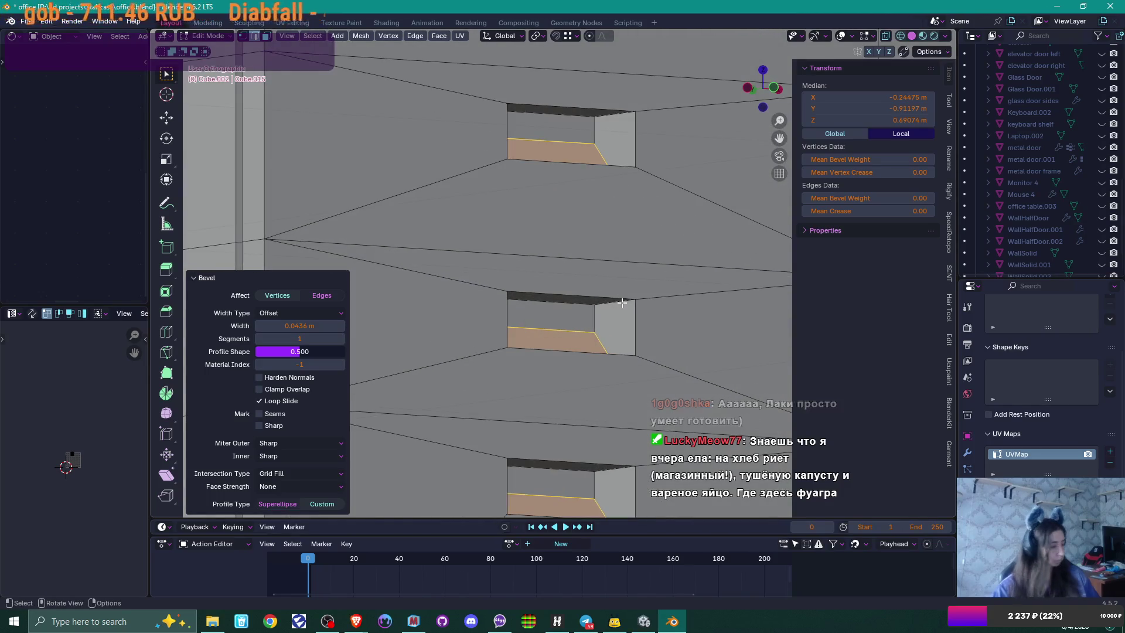
key(1)
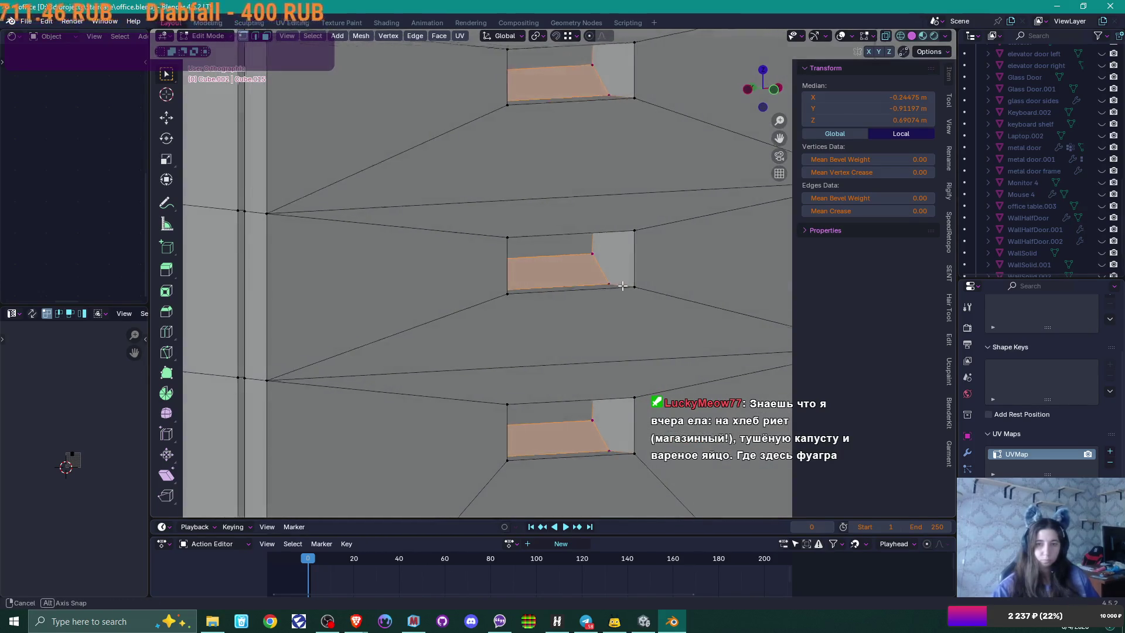
click(611, 276)
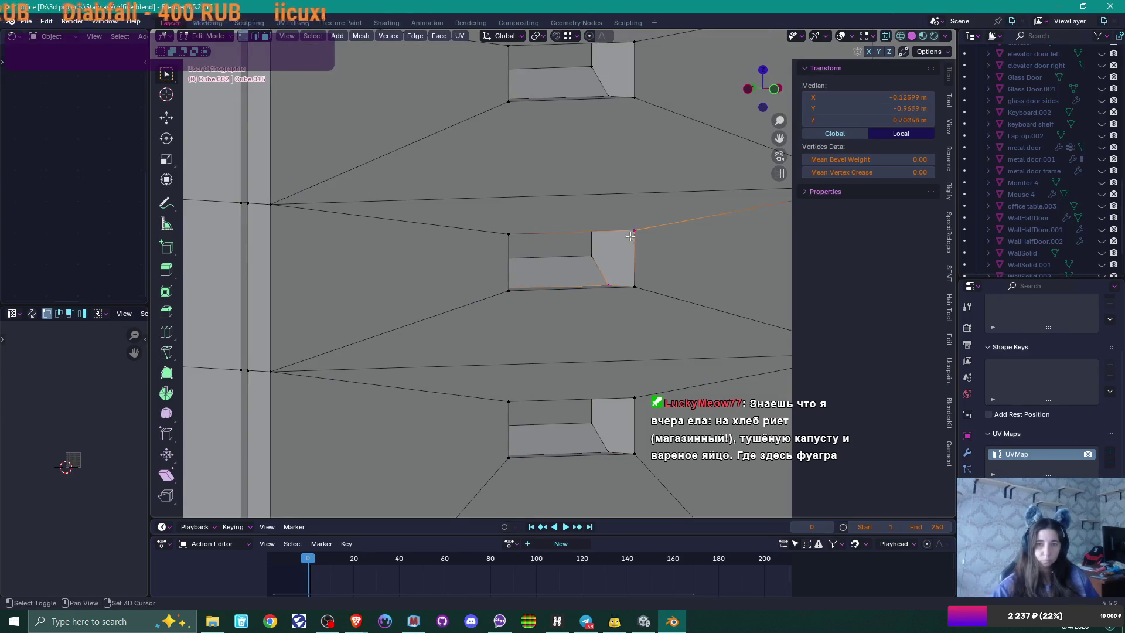
key(j)
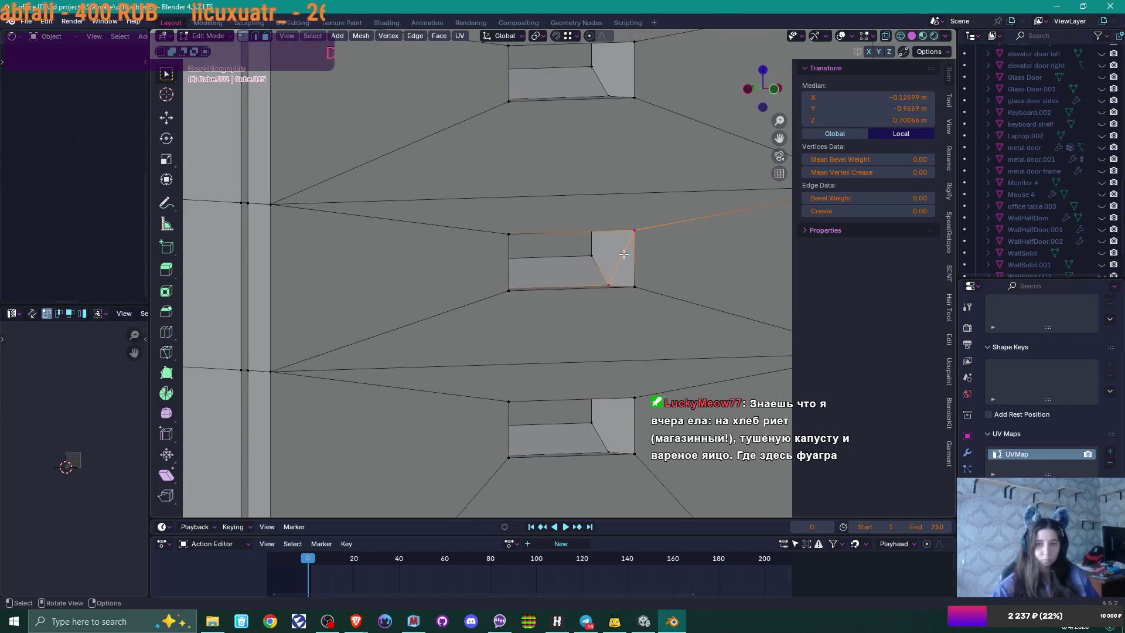
key(ctrl+z)
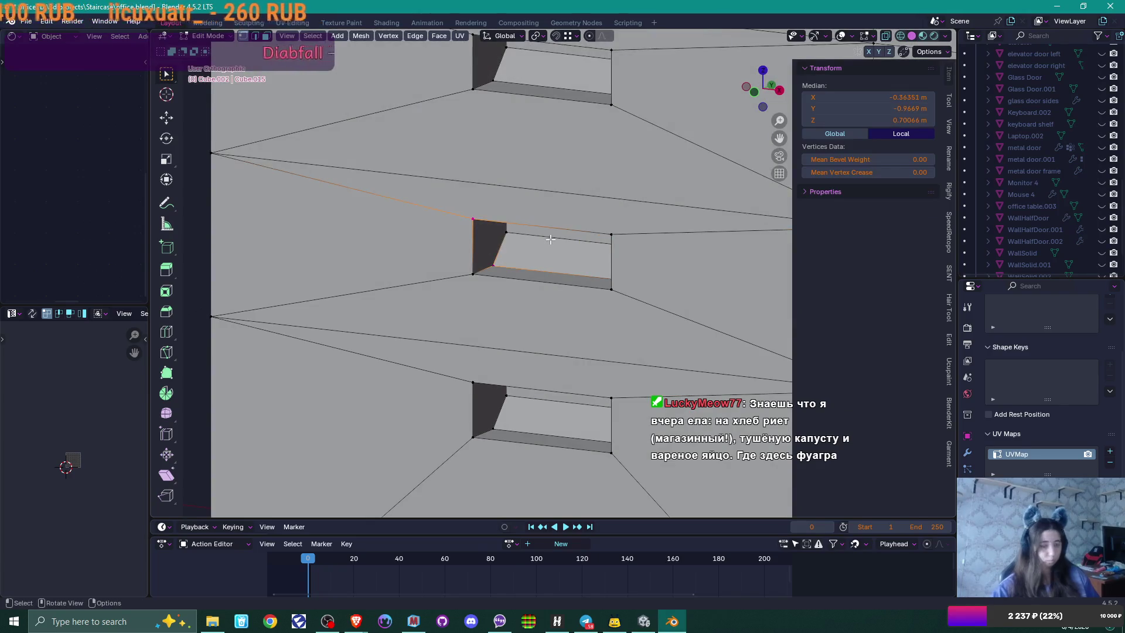
key(j)
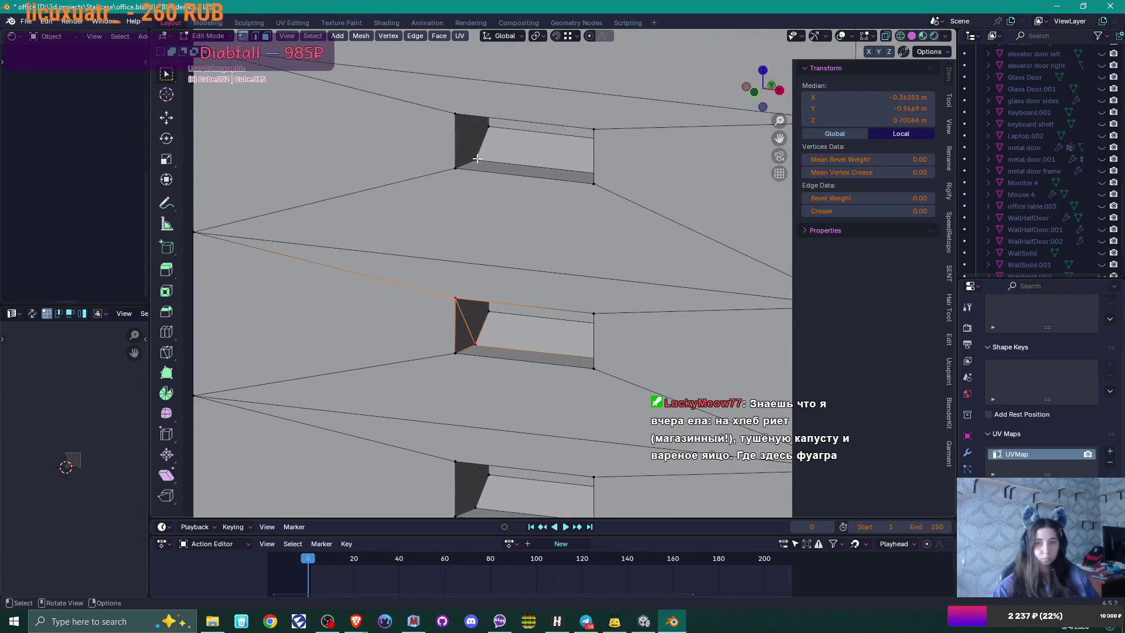
Step: Select corner vertices of the top and lower pockets, ending on a vertex beside the lower handle recess
click(455, 115)
click(470, 158)
key(KP_9)
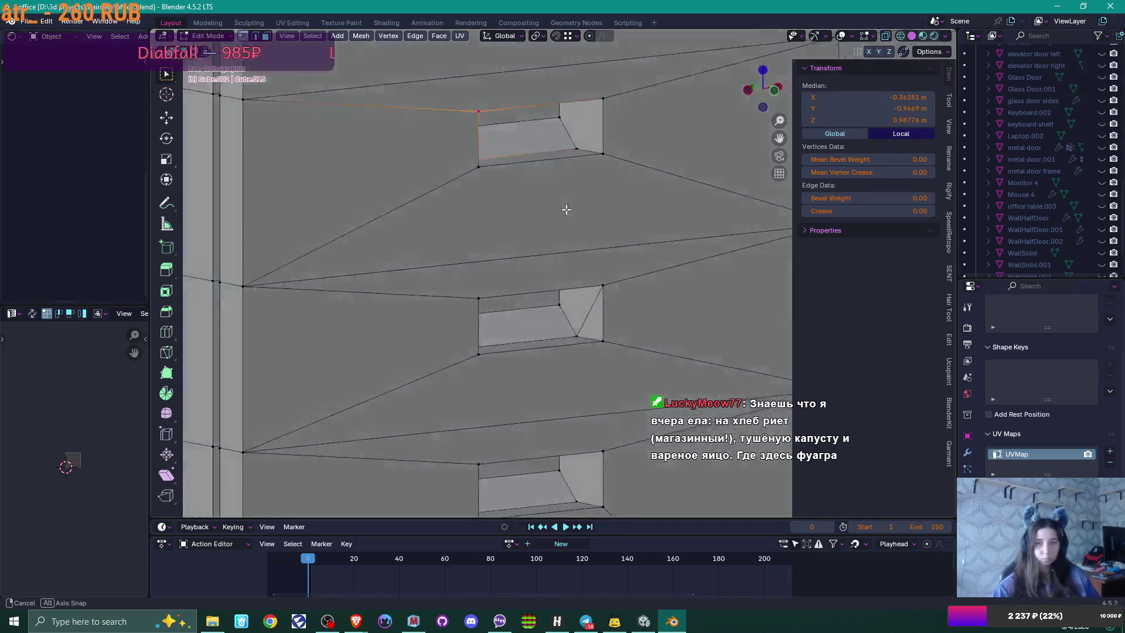
shift+click(602, 154)
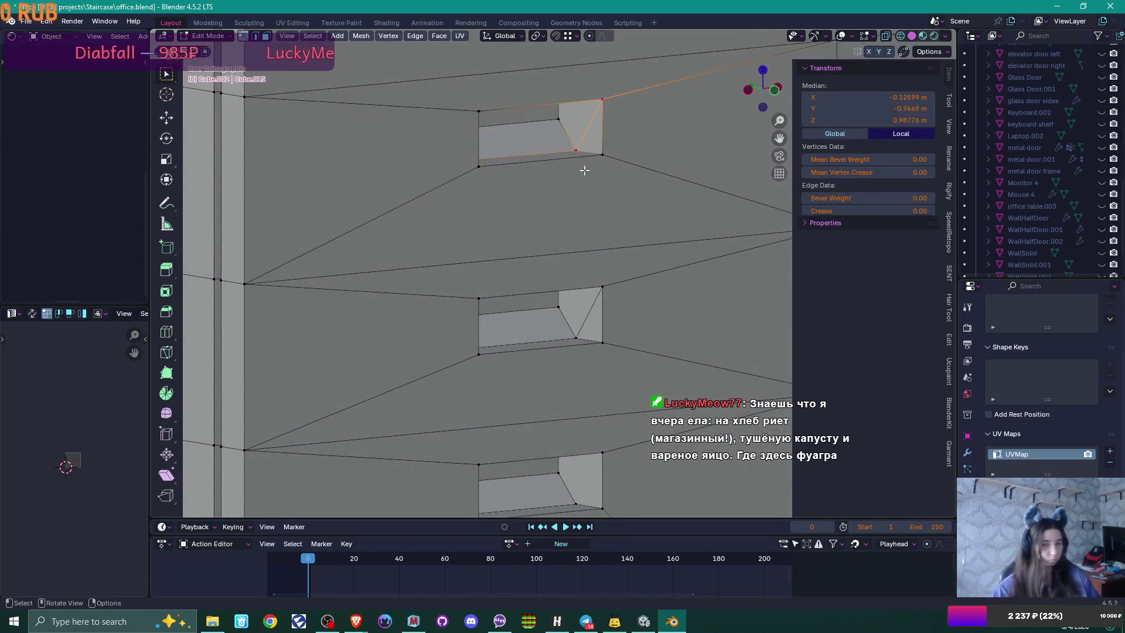
shift+scroll(565, 293, up, 2)
click(571, 353)
shift+click(600, 306)
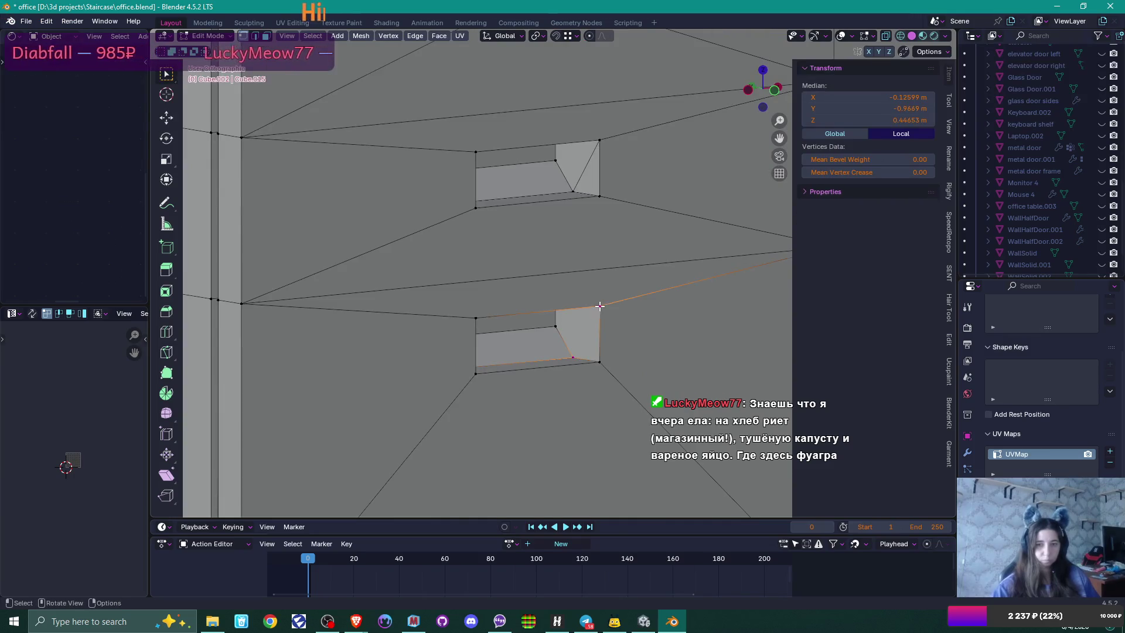
drag(603, 305, 443, 332)
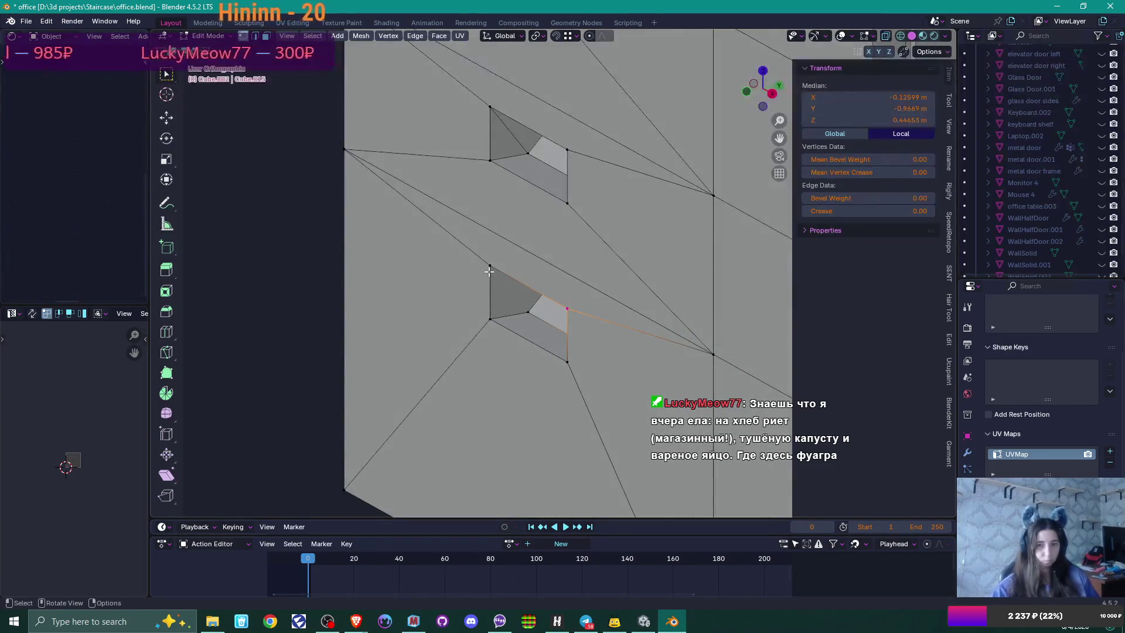
shift+click(518, 311)
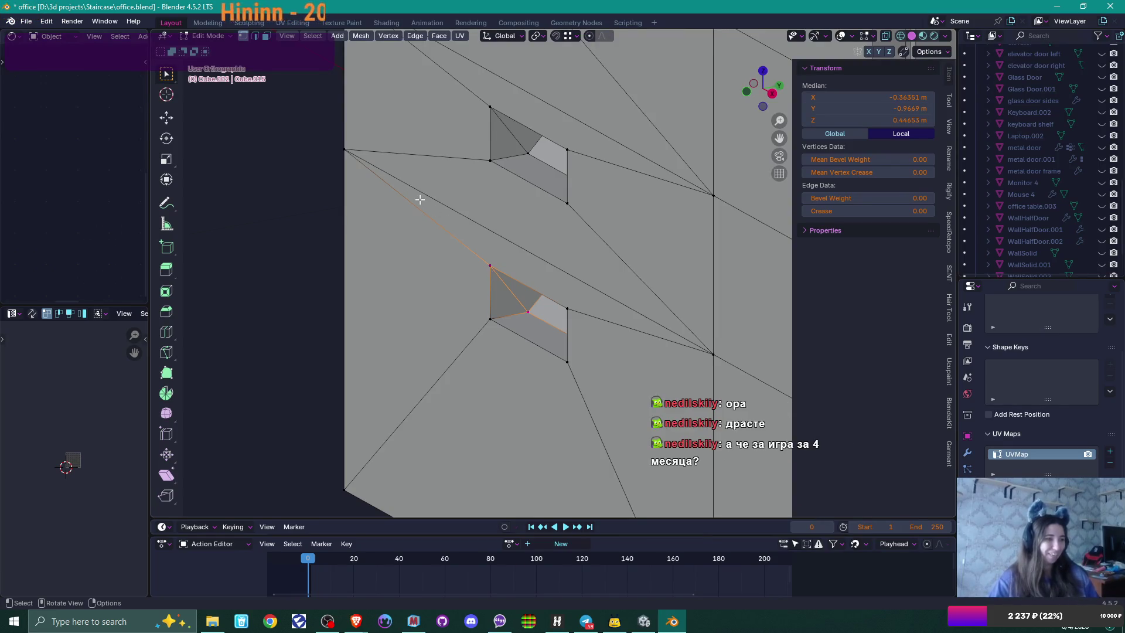
Step: Re-enter Edit Mode facing the drawer fronts and select the edge loop around the upper drawer
scroll(420, 199, down, 3)
key(Tab)
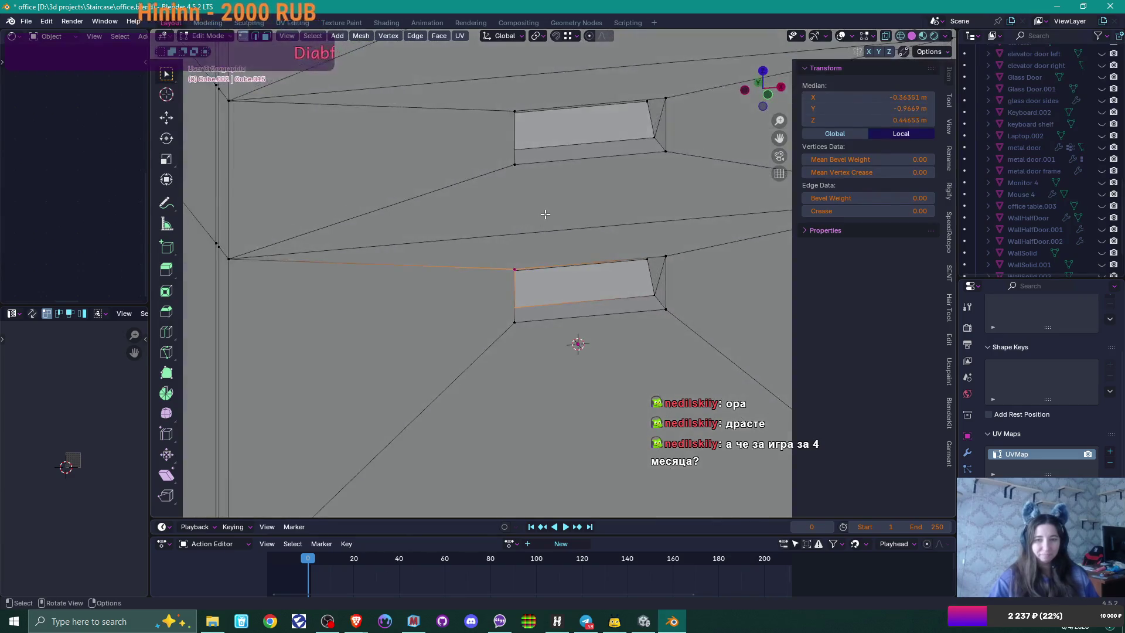
scroll(544, 214, down, 3)
mouse_move(543, 212)
mouse_down()
mouse_move(543, 195)
mouse_move(564, 242)
mouse_move(586, 237)
mouse_move(586, 216)
mouse_move(517, 249)
mouse_move(484, 249)
mouse_up()
key(Tab)
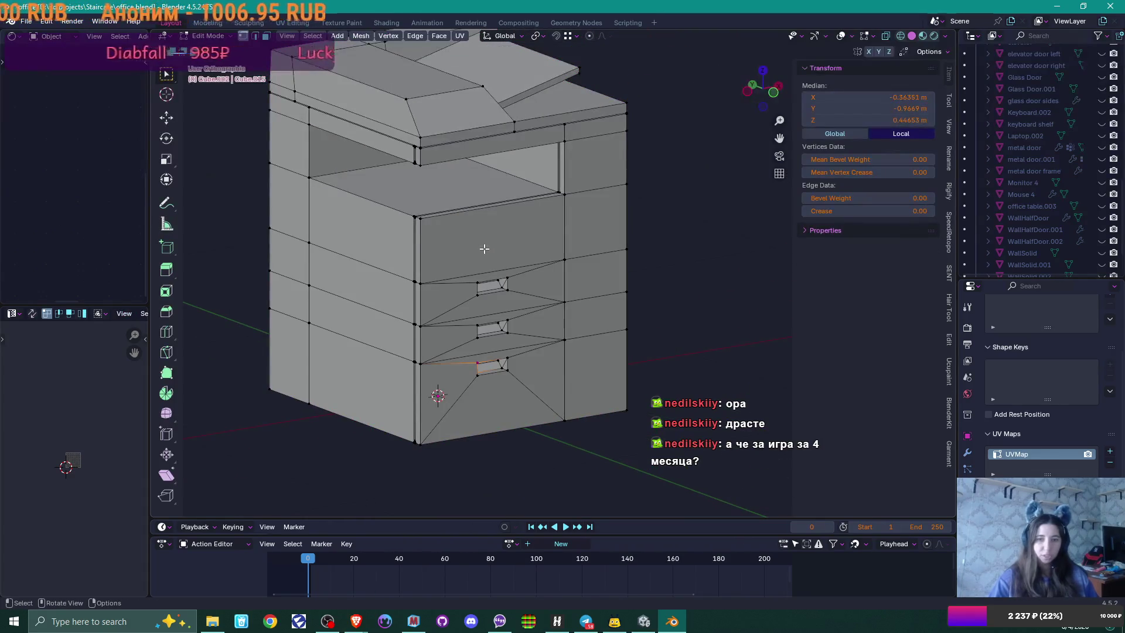
scroll(488, 251, up, 2)
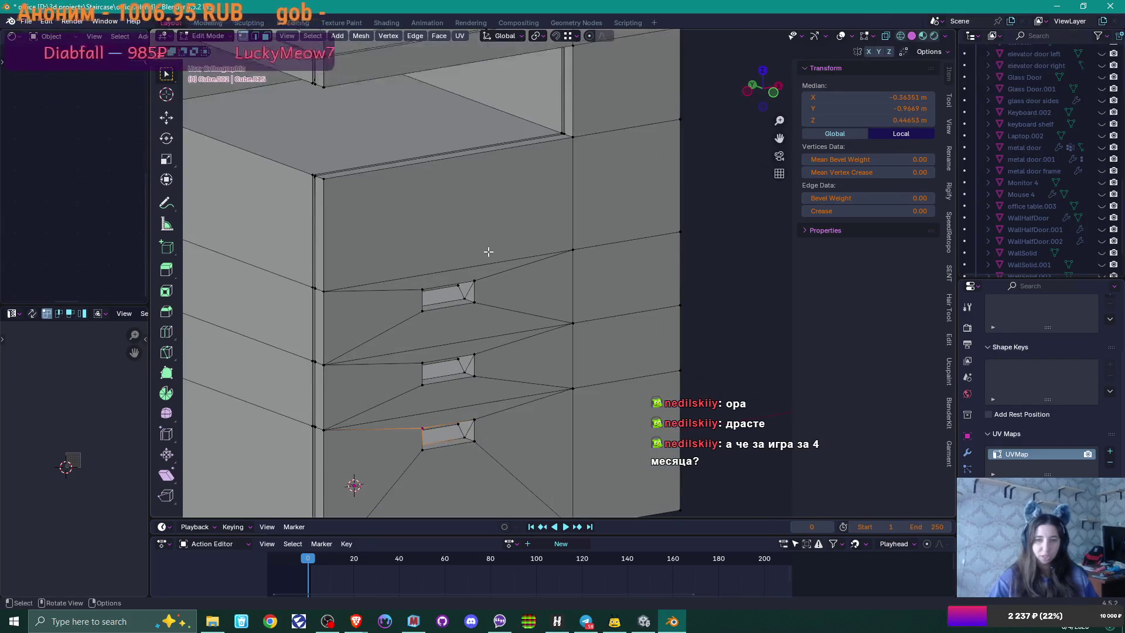
mouse_move(489, 262)
mouse_down()
mouse_move(495, 289)
mouse_move(507, 260)
mouse_up()
click(495, 249)
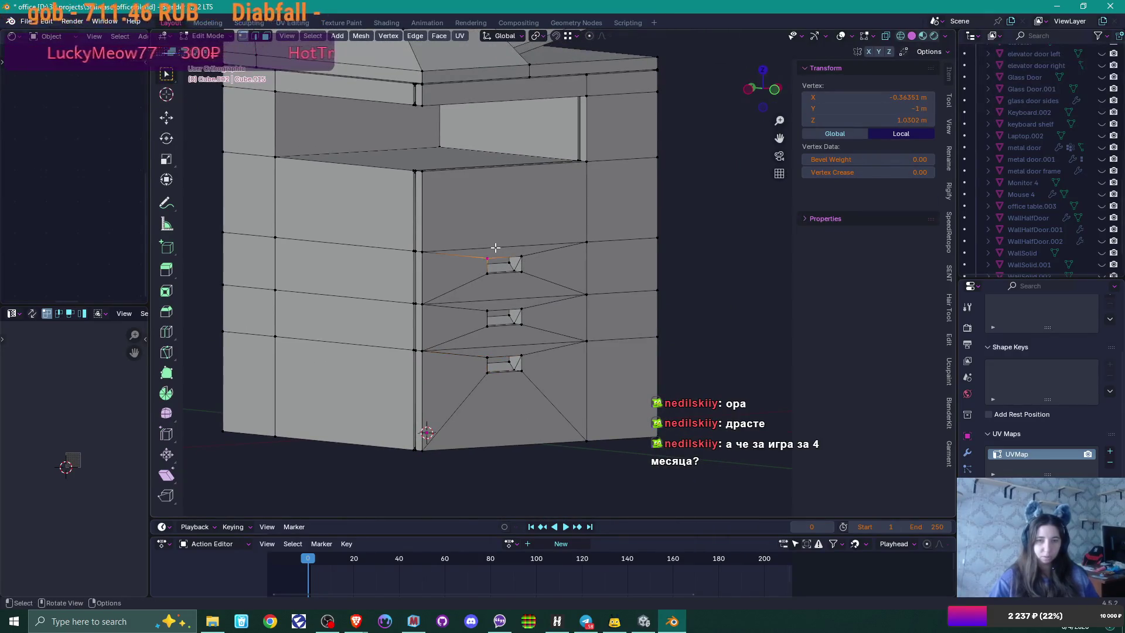
alt+click(503, 258)
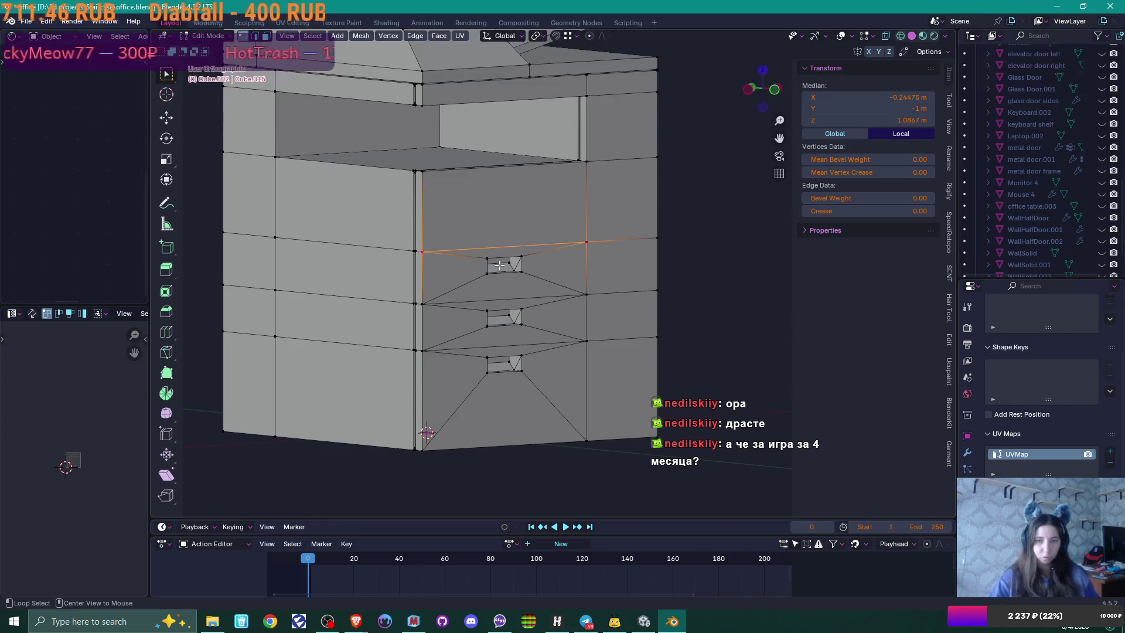
Step: Narrow the selection to the side edge up to the front corner, frame it, and select the vertical edge beside the drawers
scroll(499, 266, up, 2)
drag(498, 266, 547, 258)
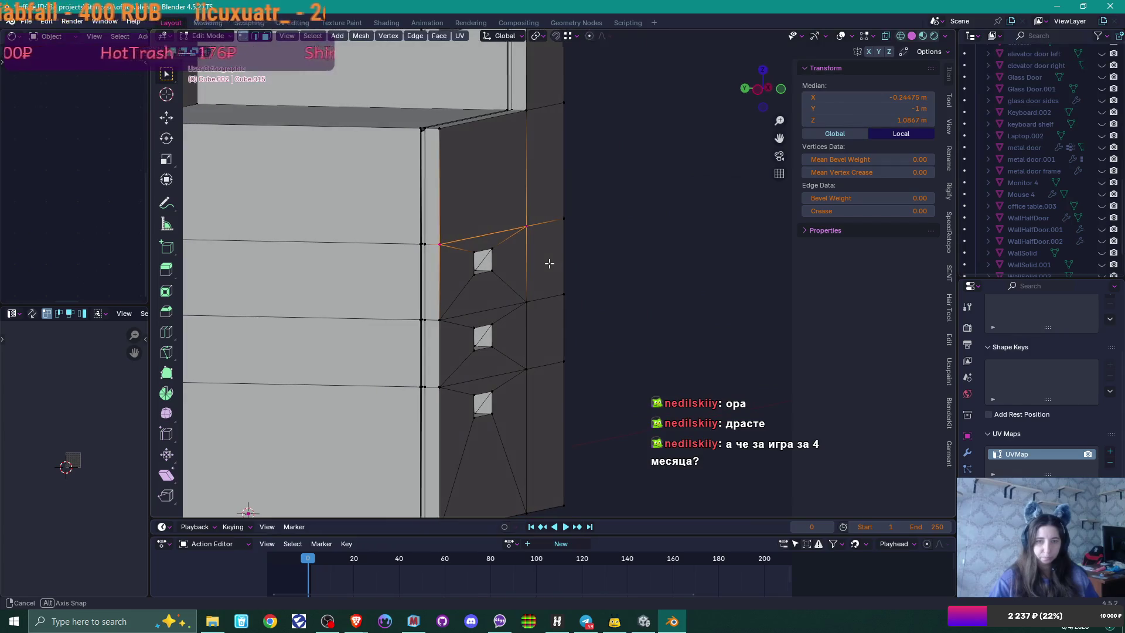
alt+shift+click(375, 240)
alt+click(443, 267)
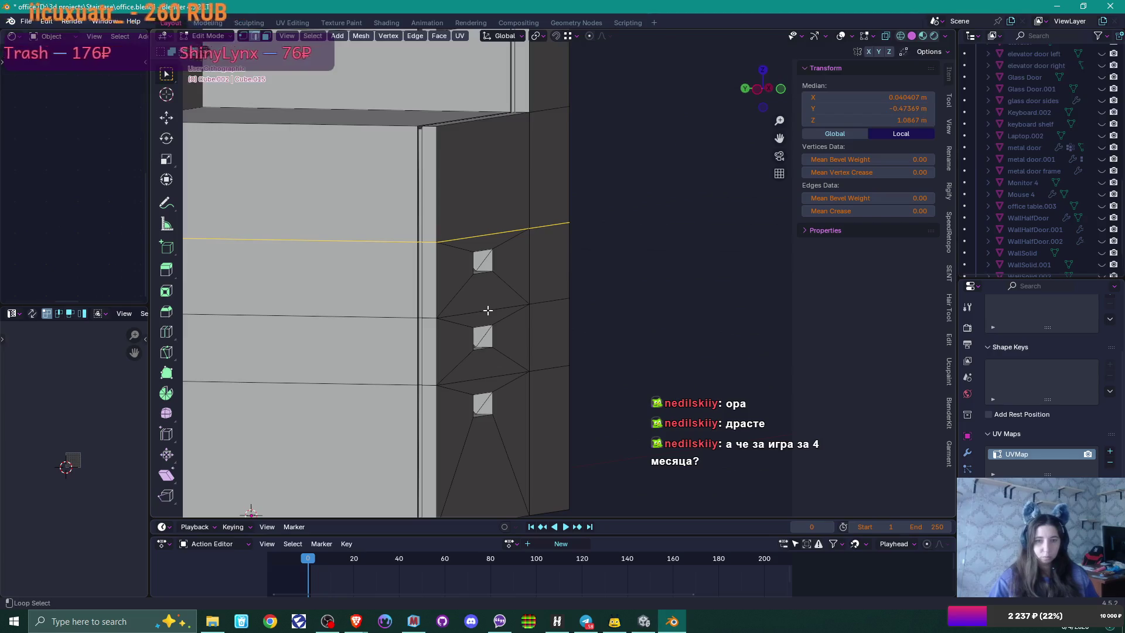
alt+click(490, 238)
alt+click(429, 240)
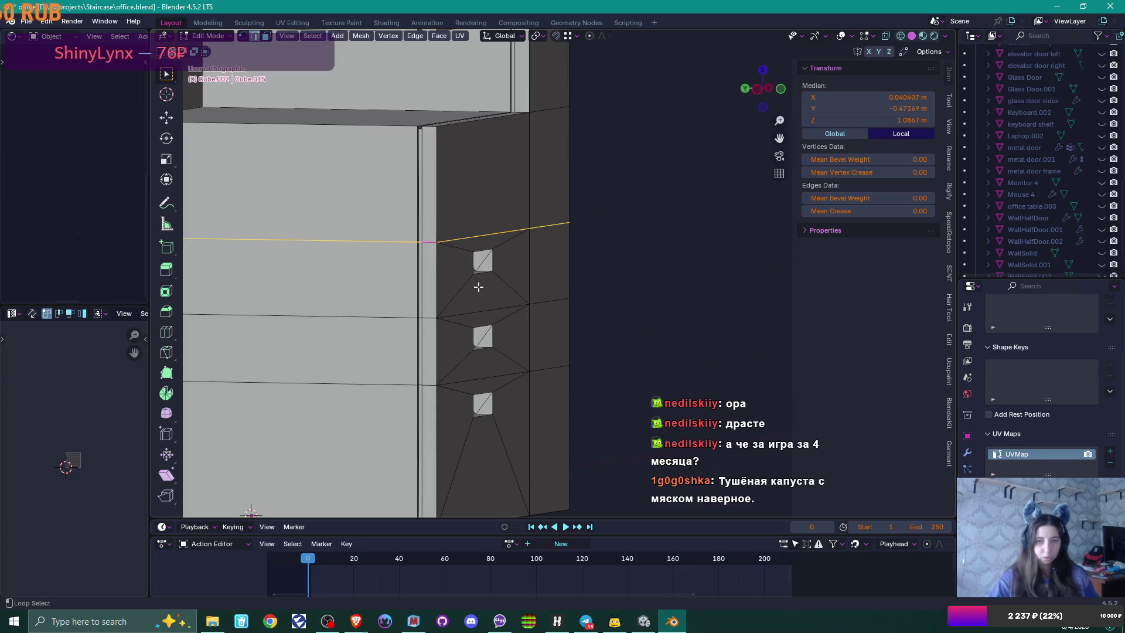
click(430, 242)
shift+click(483, 237)
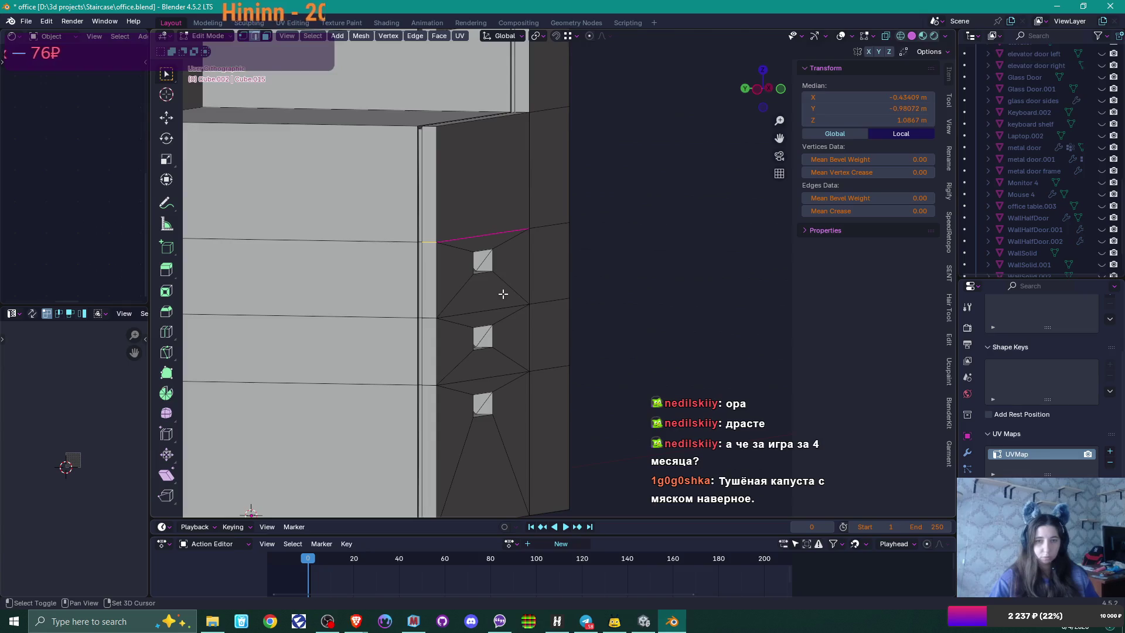
key(KP_Decimal)
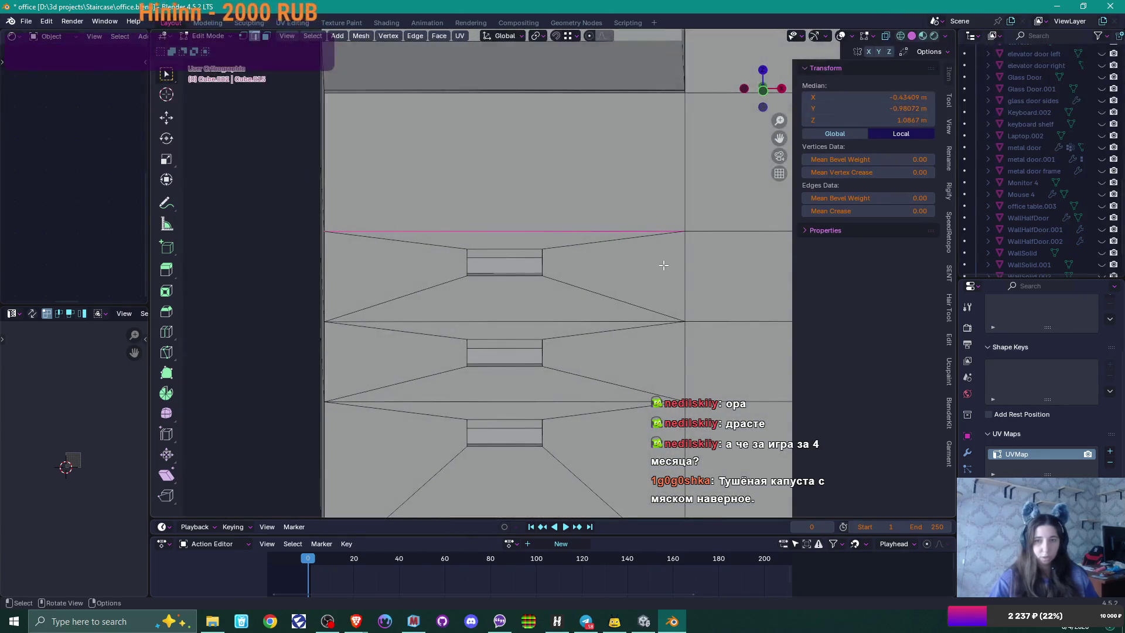
click(564, 264)
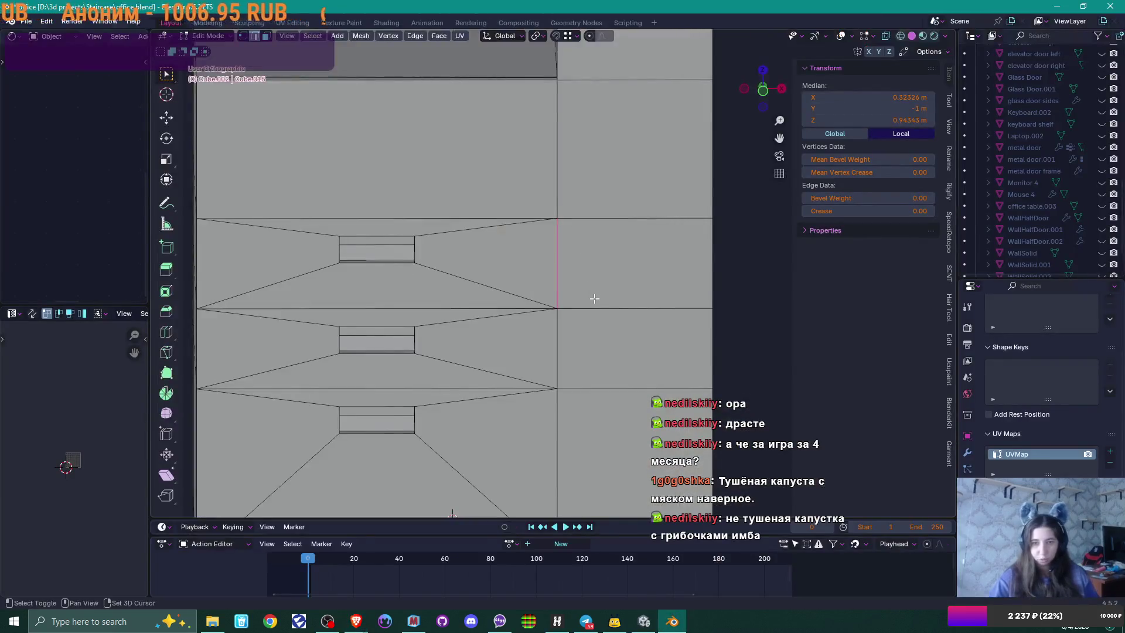
Step: Add the vertical drawer-side edges below, down to the lowest one, to the selection
scroll(579, 251, down, 4)
shift+click(569, 243)
shift+click(568, 363)
mouse_move(475, 364)
mouse_down()
mouse_move(498, 347)
mouse_move(545, 340)
mouse_move(542, 306)
mouse_up()
shift+click(570, 425)
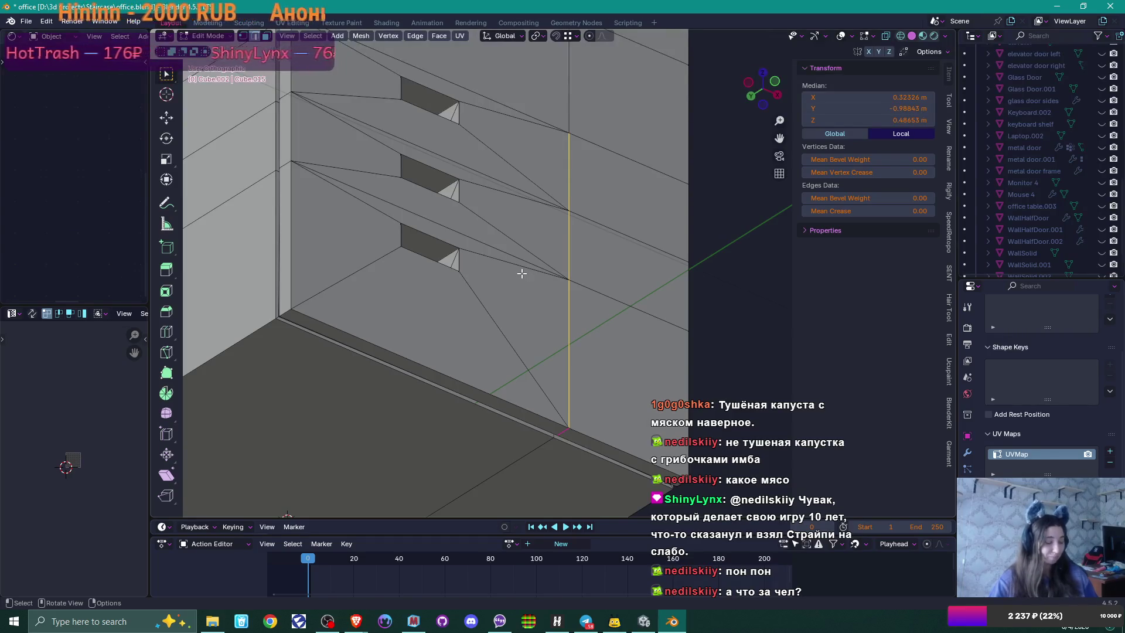
Step: Add the top, middle and lower drawer dividers and the short corner edge to the selection
mouse_move(522, 263)
mouse_down()
mouse_move(520, 234)
mouse_move(557, 240)
mouse_move(347, 284)
mouse_move(352, 315)
mouse_move(492, 339)
mouse_move(504, 306)
mouse_up()
shift+click(464, 140)
shift+click(463, 223)
shift+click(260, 176)
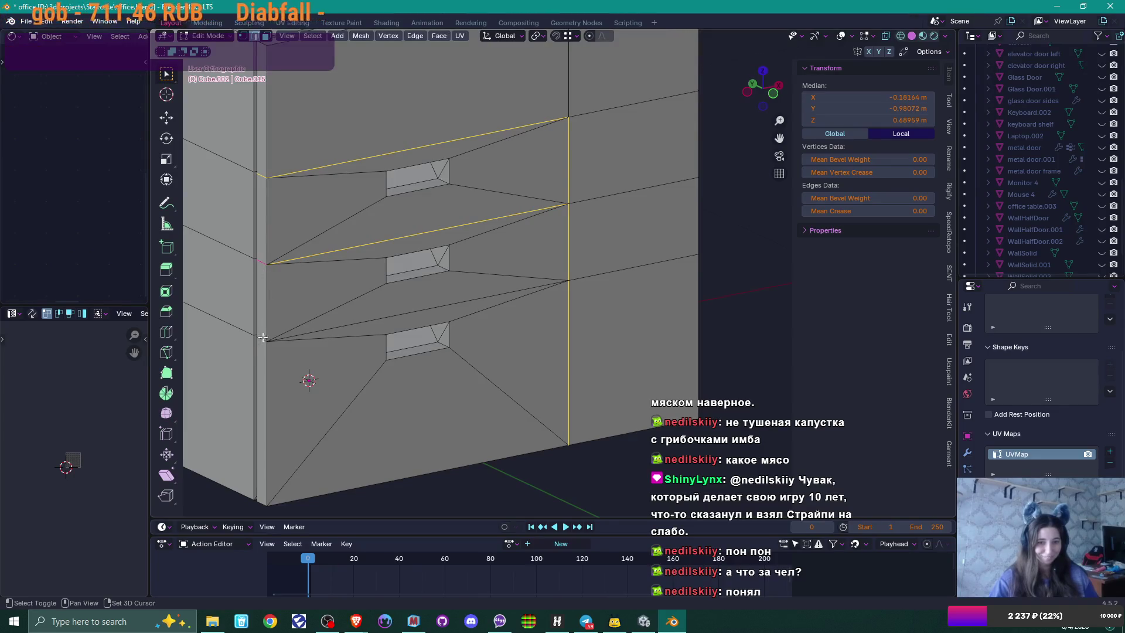
shift+click(399, 315)
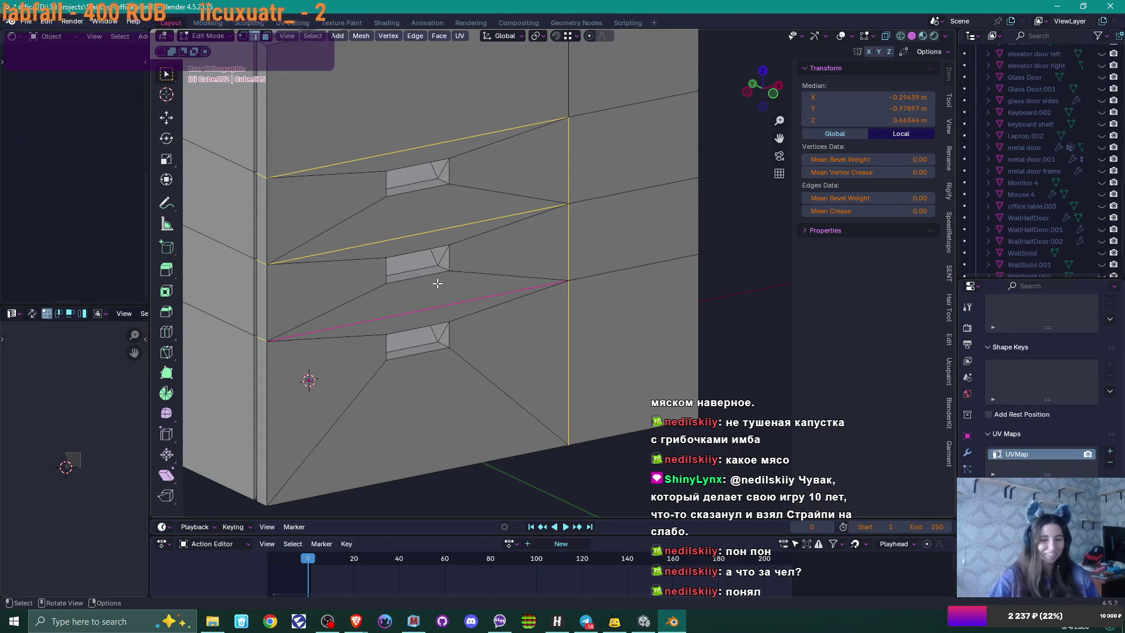
mouse_move(441, 283)
mouse_down()
mouse_move(483, 242)
mouse_move(420, 247)
mouse_move(531, 225)
mouse_up()
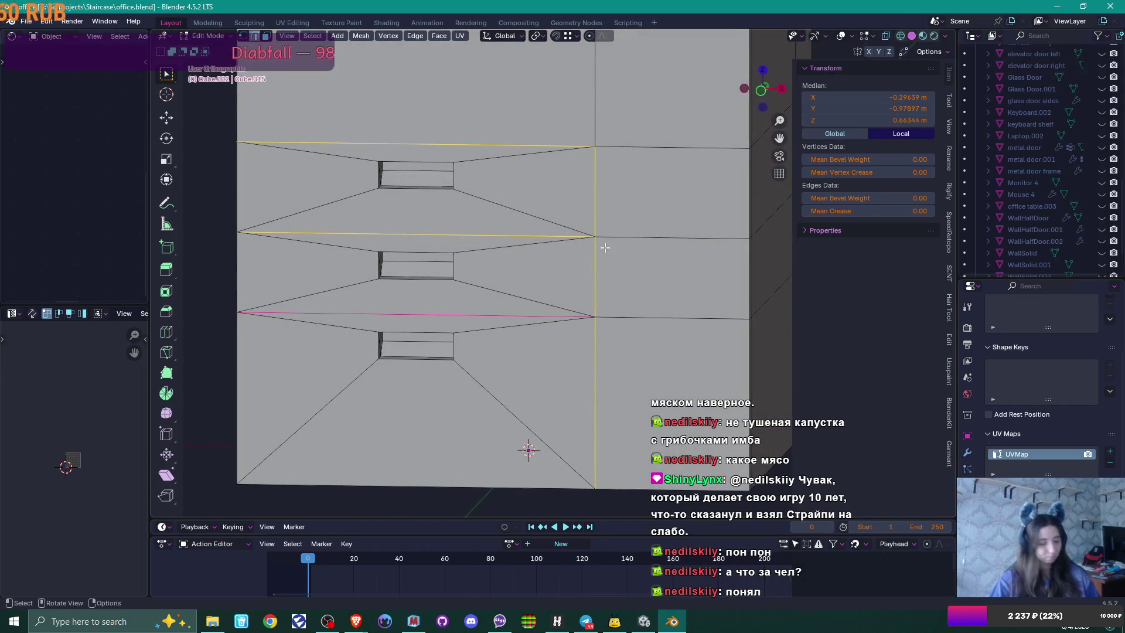
Step: Bevel the divider edges and extrude the strips along normals 0.00923 m inward into grooves
key(ctrl+b)
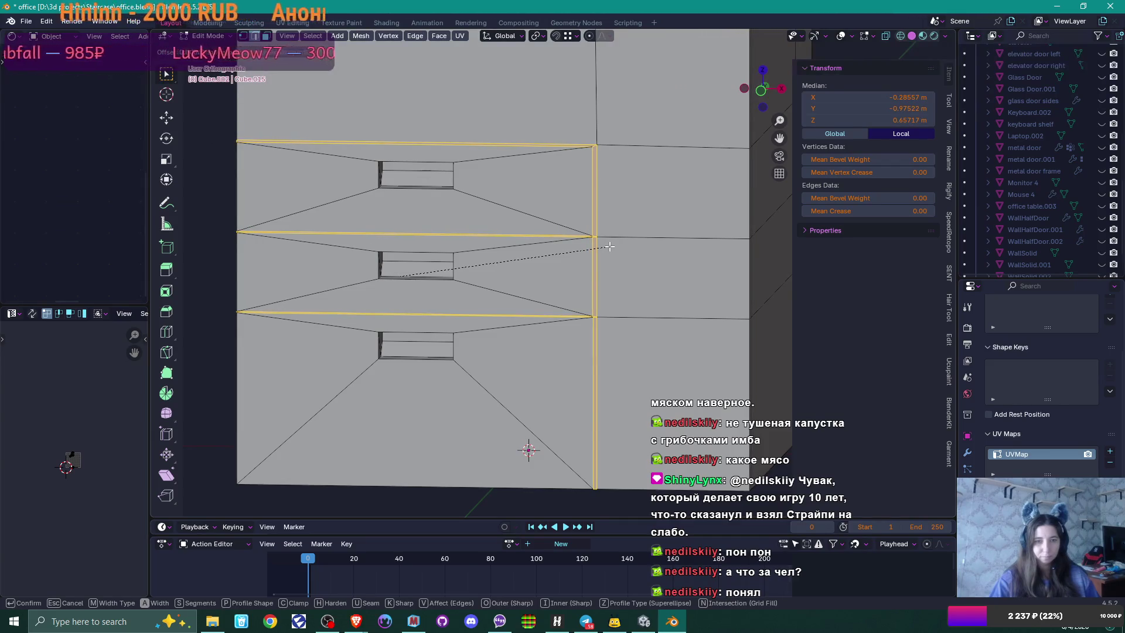
click(610, 246)
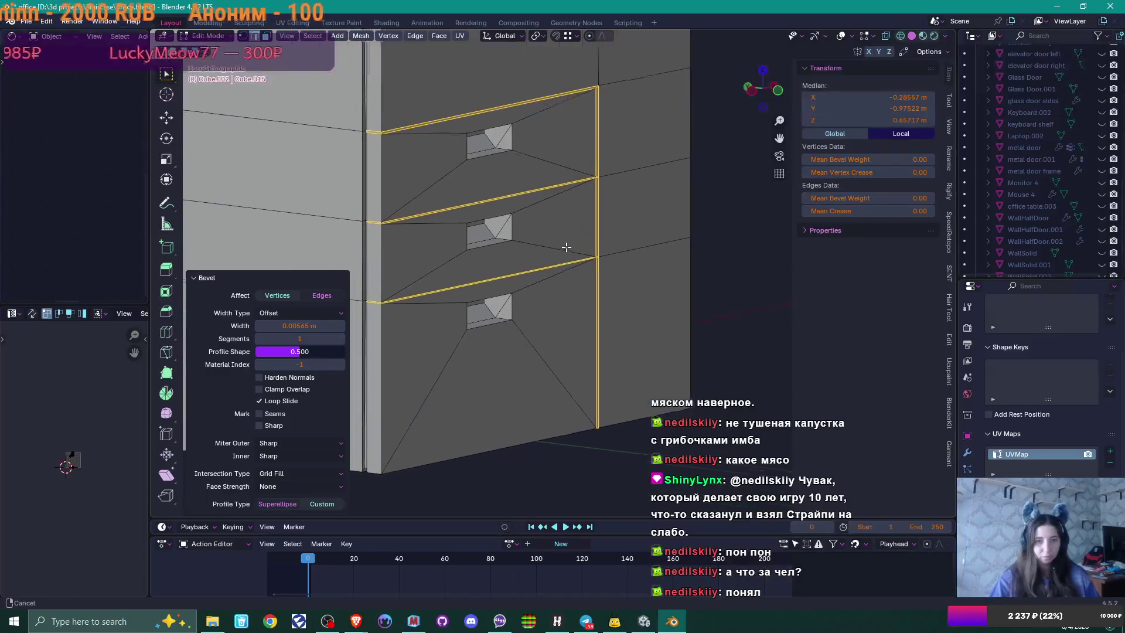
right_click(564, 243)
click(564, 243)
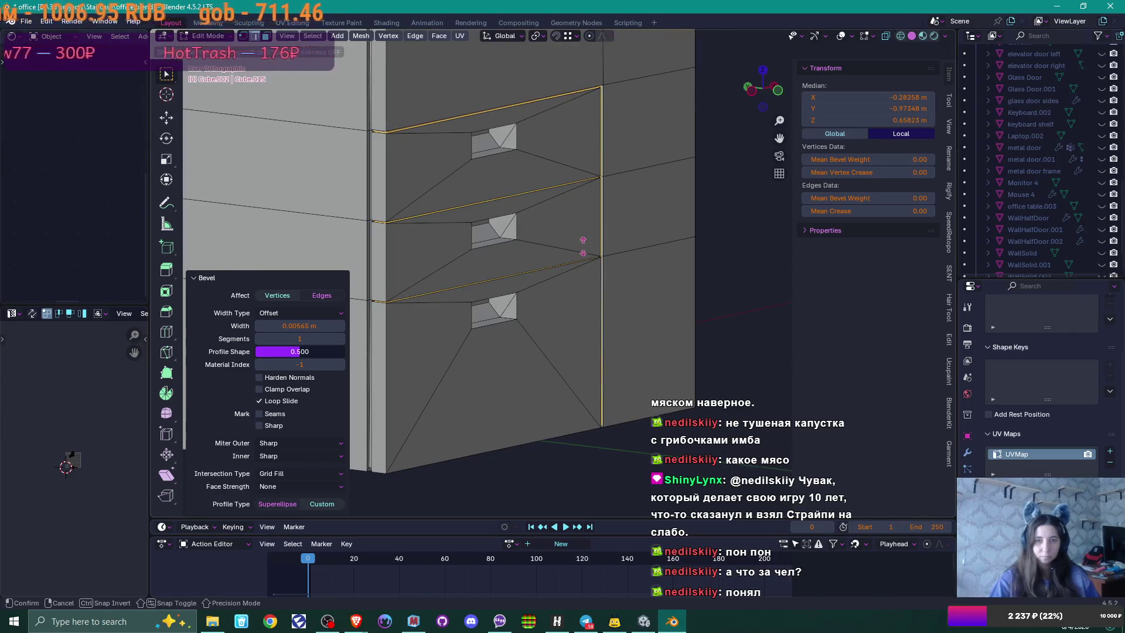
click(584, 247)
Step: Return to Object Mode and orbit around the cabinet to inspect the grooved drawer fronts
scroll(592, 248, down, 3)
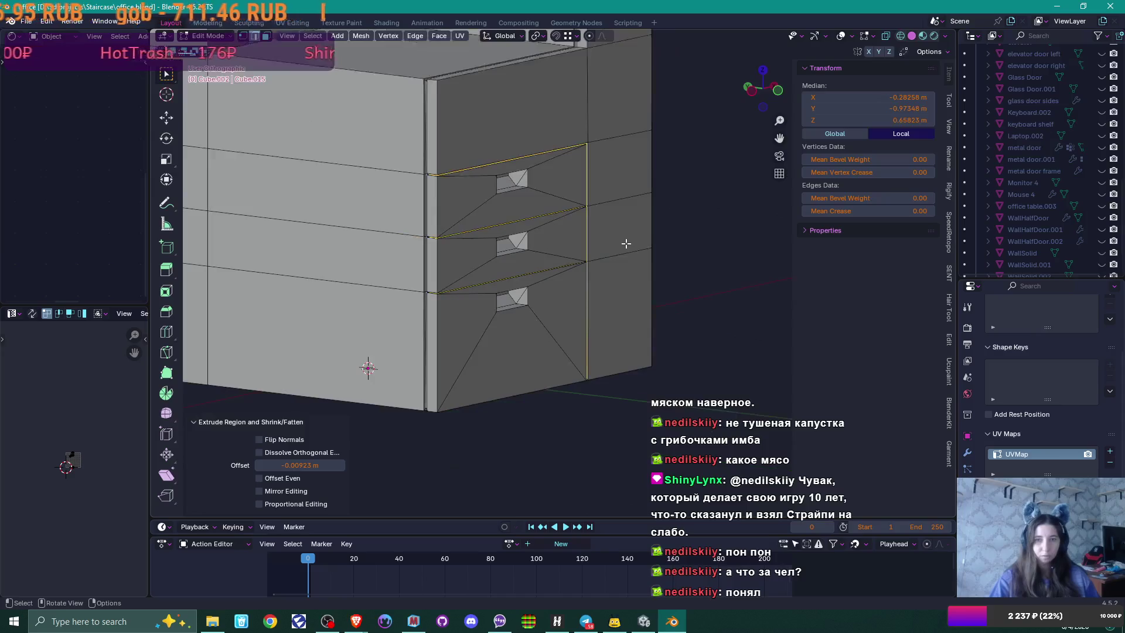
key(Tab)
mouse_move(626, 244)
mouse_down()
mouse_move(564, 252)
mouse_move(513, 246)
mouse_move(495, 231)
mouse_move(626, 244)
mouse_up()
scroll(620, 238, up, 2)
scroll(620, 240, up, 2)
mouse_move(519, 211)
mouse_down()
mouse_move(517, 294)
mouse_move(572, 290)
mouse_move(550, 295)
mouse_move(356, 174)
mouse_up()
scroll(487, 243, down, 3)
mouse_move(488, 244)
mouse_down()
mouse_move(593, 253)
mouse_move(538, 266)
mouse_move(511, 262)
mouse_move(592, 255)
mouse_up()
scroll(511, 262, down, 2)
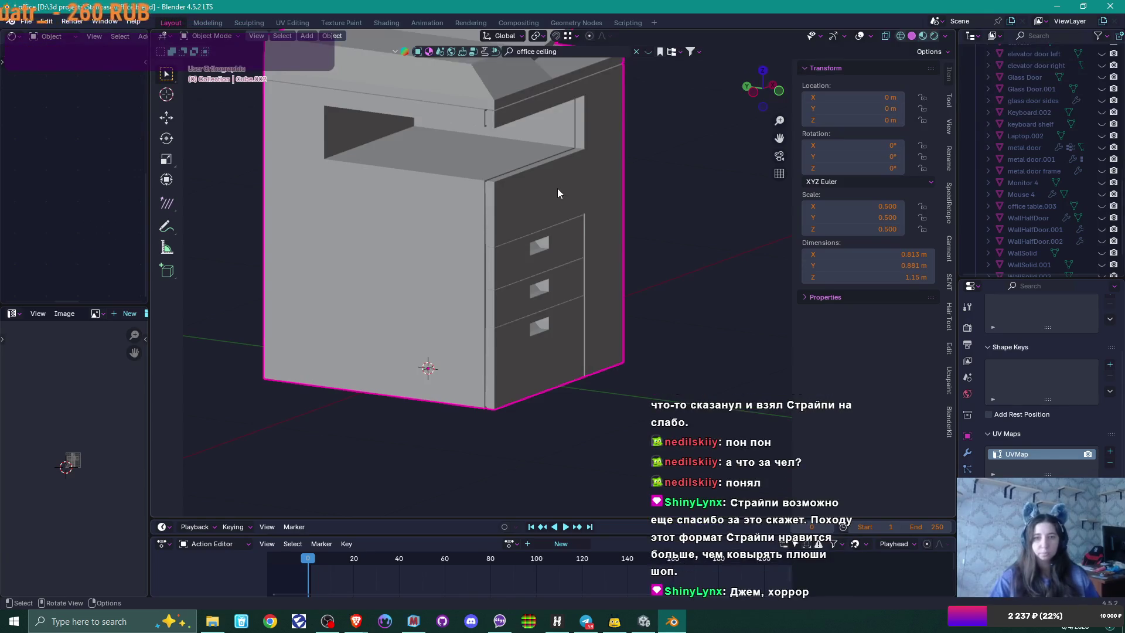
Step: In face select mode, select the upper front face above the drawers
key(Tab)
mouse_move(533, 177)
mouse_down()
mouse_move(561, 182)
mouse_move(530, 189)
mouse_up()
click(443, 258)
mouse_move(510, 264)
mouse_down()
mouse_move(462, 246)
mouse_move(528, 218)
mouse_up()
key(3)
click(426, 218)
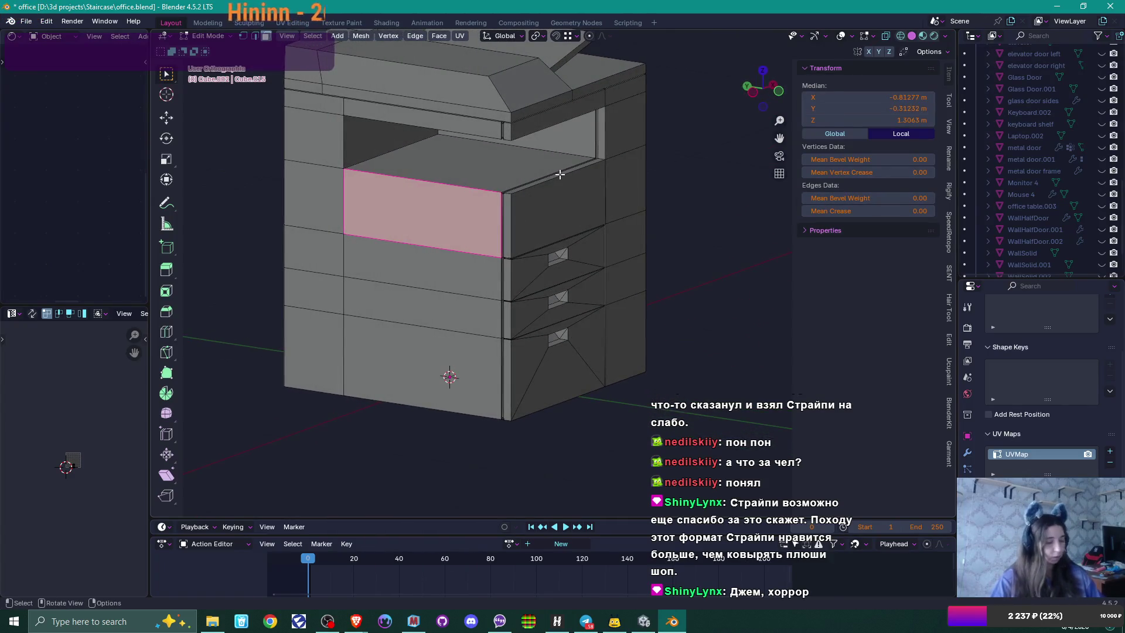
Step: Inset the face by 0.1266 m and extrude it 0.19978 m into the body
key(i)
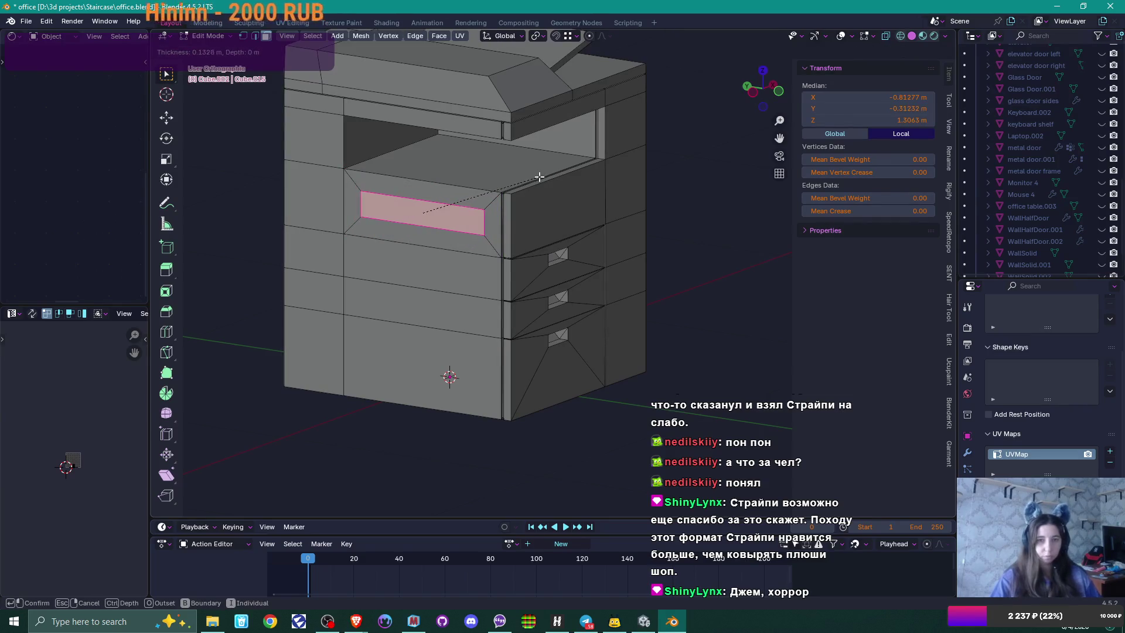
click(541, 177)
drag(540, 177, 487, 201)
key(e)
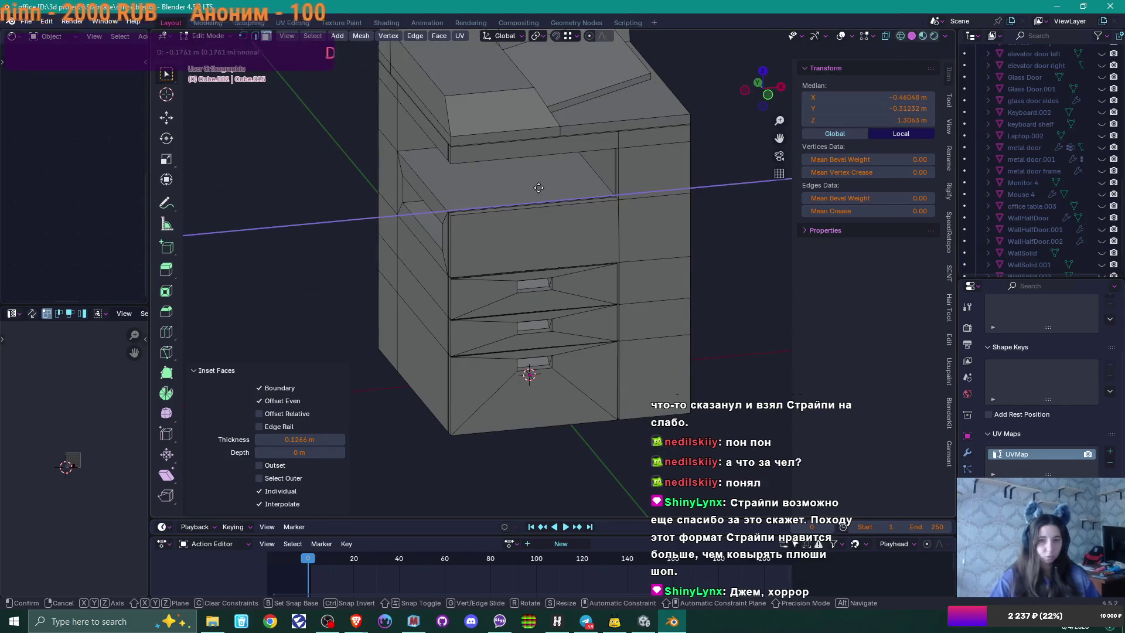
click(545, 188)
Step: Shift the slot 0.071315 m along the X axis
mouse_move(511, 219)
mouse_down()
mouse_move(538, 194)
mouse_move(528, 207)
mouse_up()
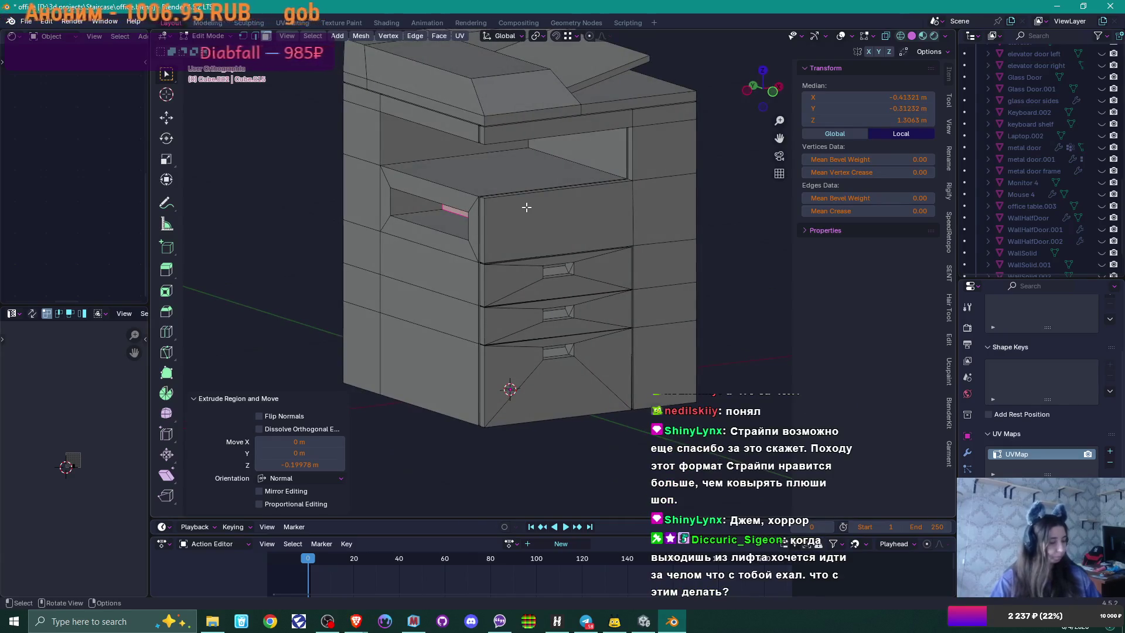
key(g)
key(x)
click(541, 202)
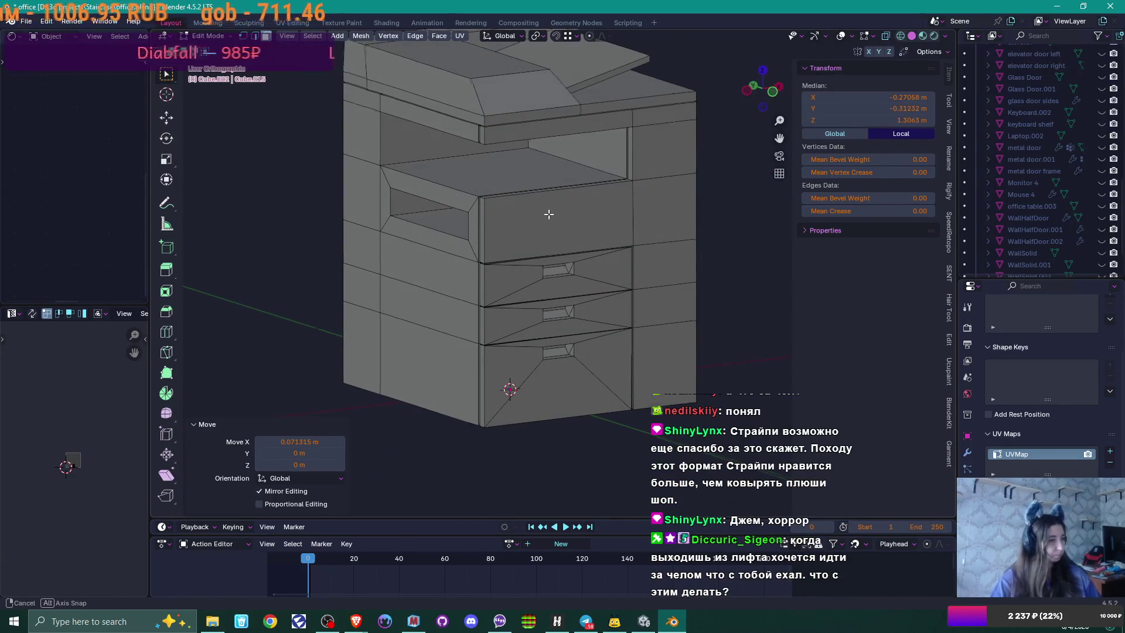
drag(548, 214, 542, 214)
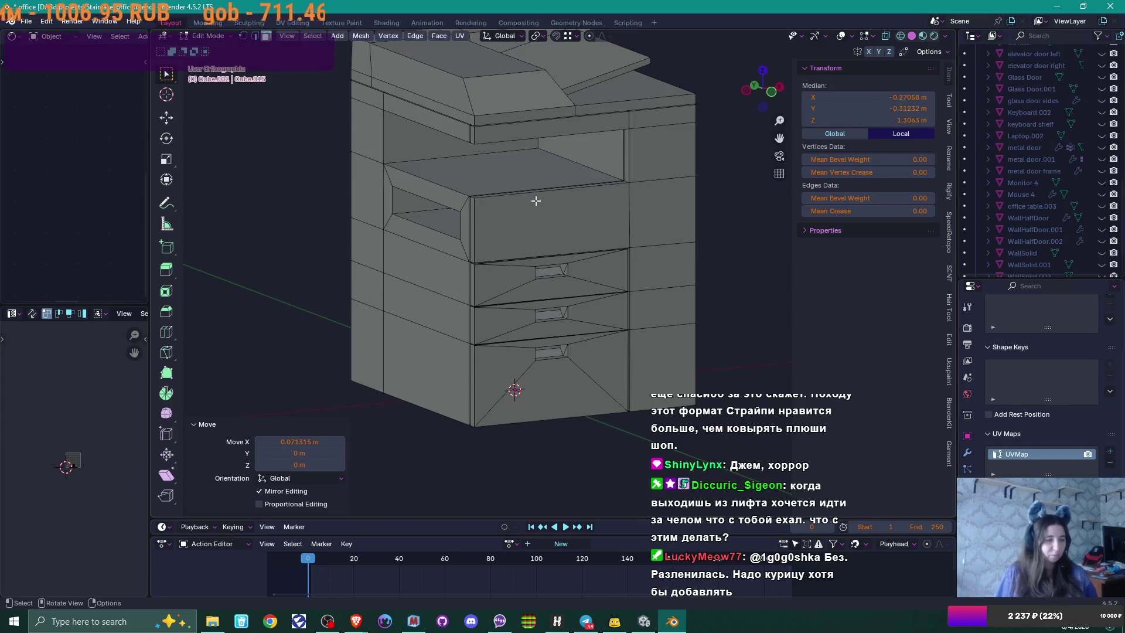
Step: Save the copier .blend file with Ctrl+S
key(ctrl+s)
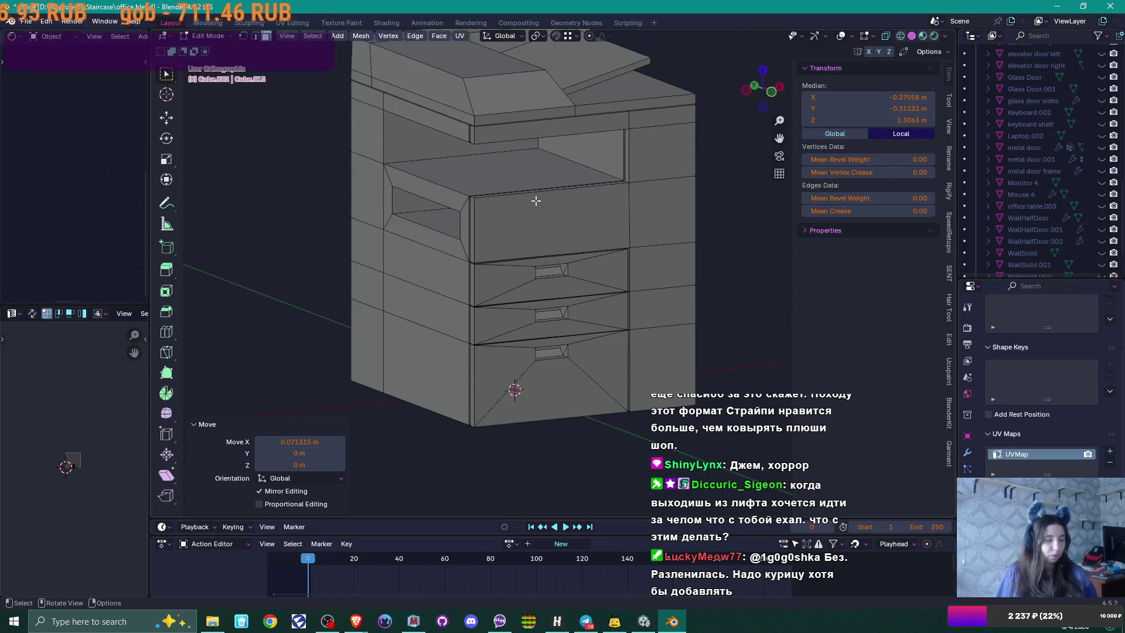
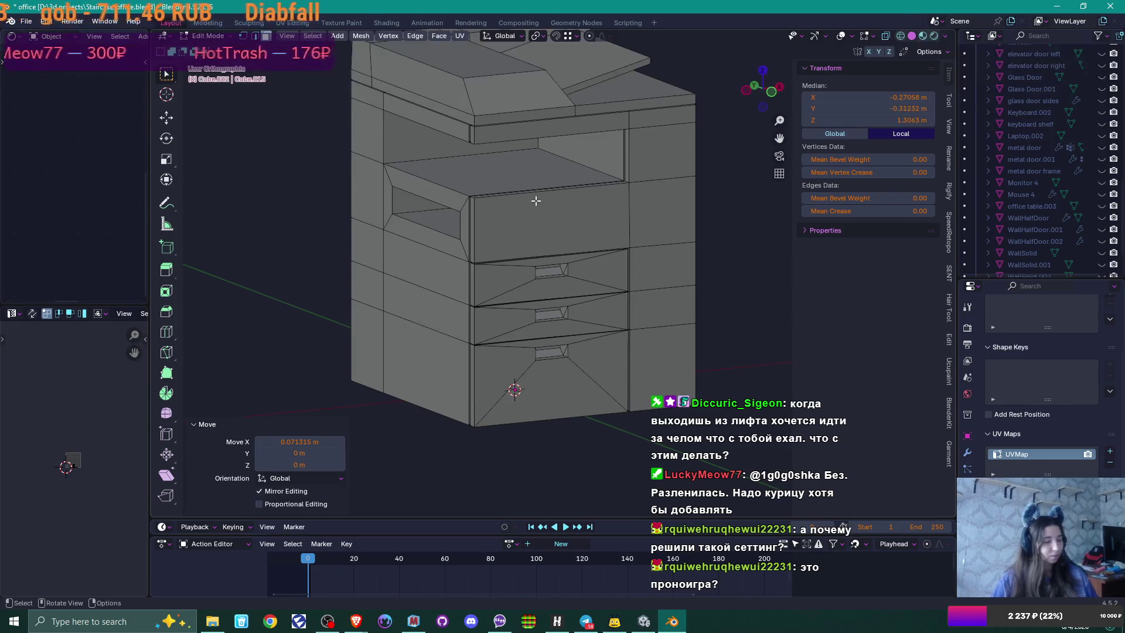
Step: Orbit around the finished copier in Blender, then switch to Unity and orbit around the office cubicles
mouse_move(564, 176)
mouse_down()
mouse_move(635, 191)
mouse_move(586, 197)
mouse_up()
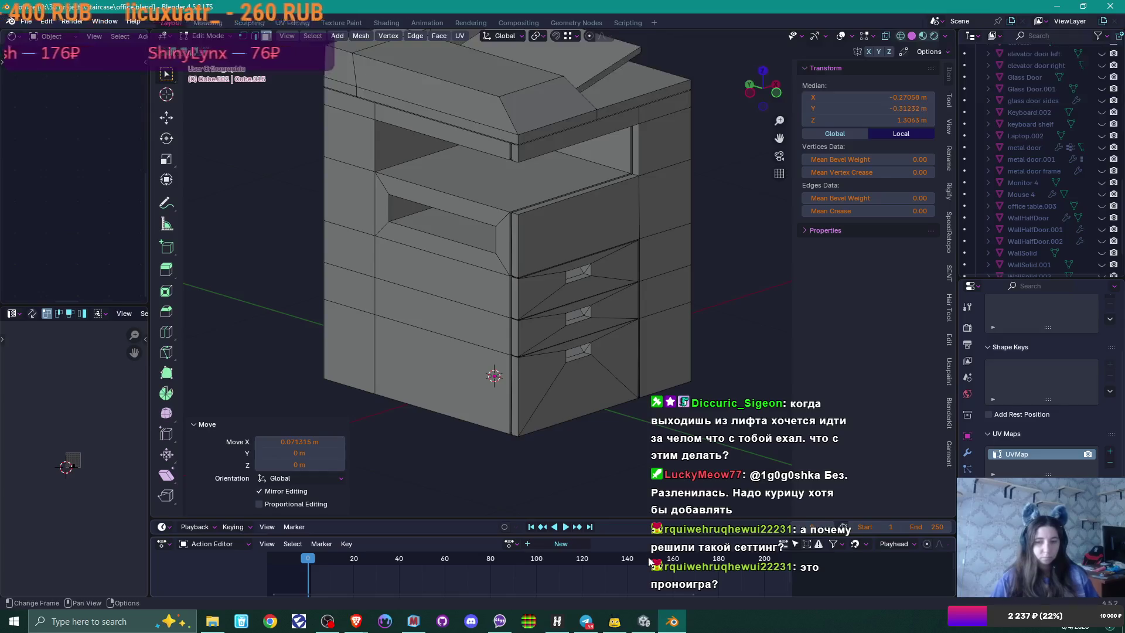
click(643, 622)
mouse_move(595, 310)
mouse_down()
mouse_move(630, 227)
mouse_move(631, 237)
mouse_move(582, 251)
mouse_move(585, 262)
mouse_move(557, 261)
mouse_move(582, 276)
mouse_move(628, 263)
mouse_move(734, 269)
mouse_move(657, 312)
mouse_move(550, 324)
mouse_move(492, 316)
mouse_move(582, 221)
mouse_move(428, 171)
mouse_move(589, 98)
mouse_move(666, 252)
mouse_move(580, 234)
mouse_move(547, 199)
mouse_move(533, 356)
mouse_move(548, 332)
mouse_move(602, 354)
mouse_move(609, 370)
mouse_move(571, 332)
mouse_up()
mouse_move(636, 321)
mouse_down()
mouse_move(563, 328)
mouse_move(553, 382)
mouse_move(543, 336)
mouse_up()
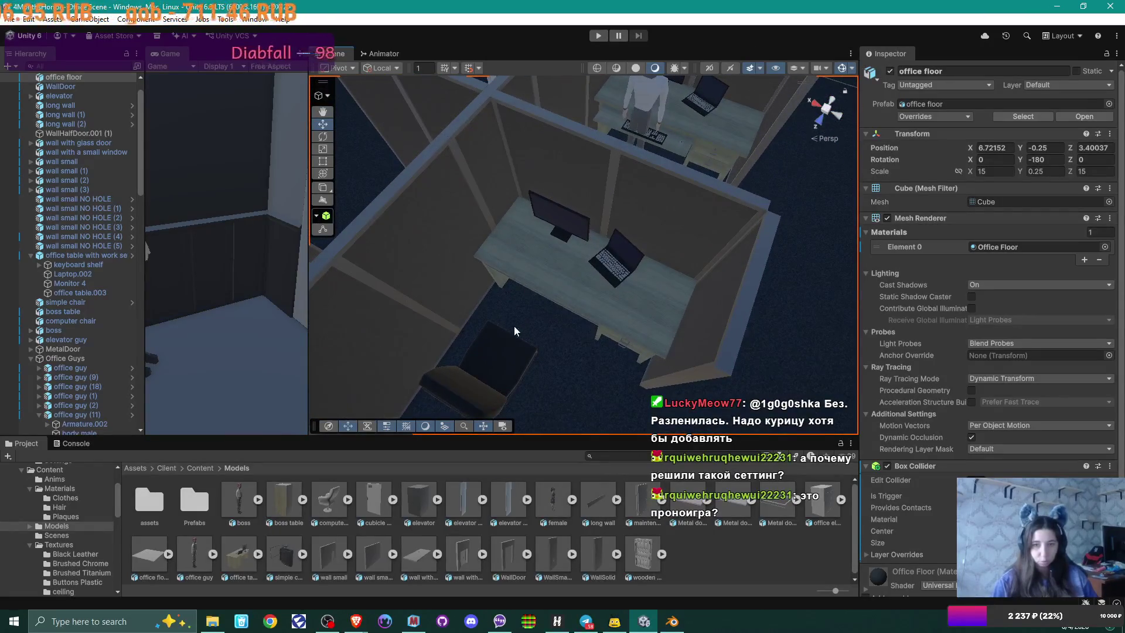
scroll(518, 350, down, 3)
mouse_move(518, 346)
mouse_down()
mouse_move(700, 330)
mouse_move(536, 265)
mouse_up()
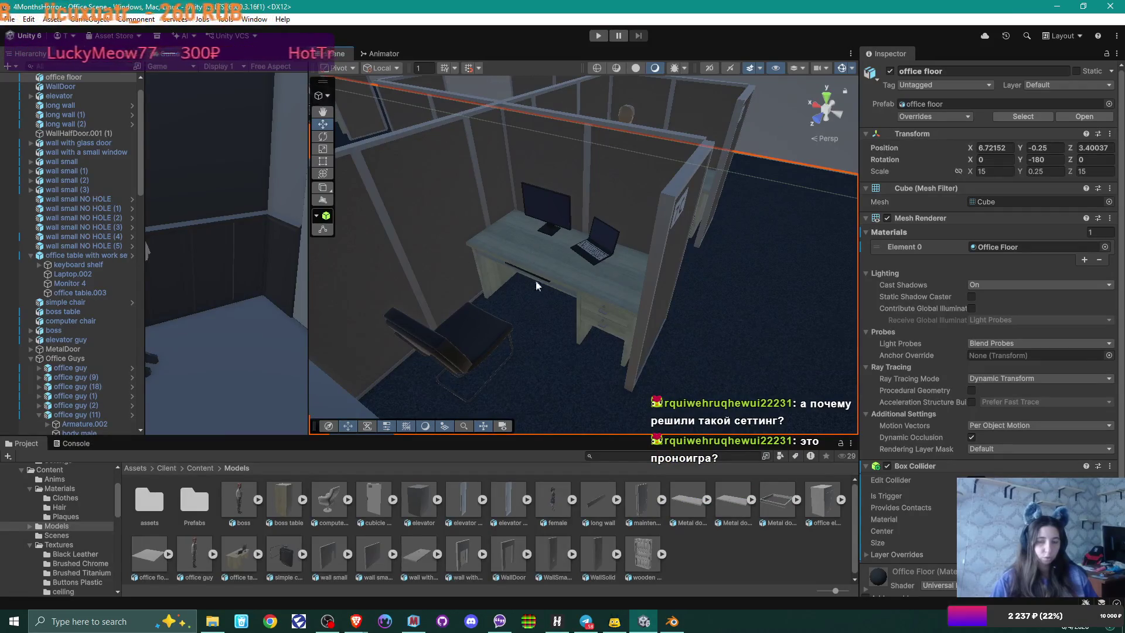
mouse_move(530, 302)
mouse_down()
mouse_move(623, 304)
mouse_move(531, 317)
mouse_move(497, 258)
mouse_up()
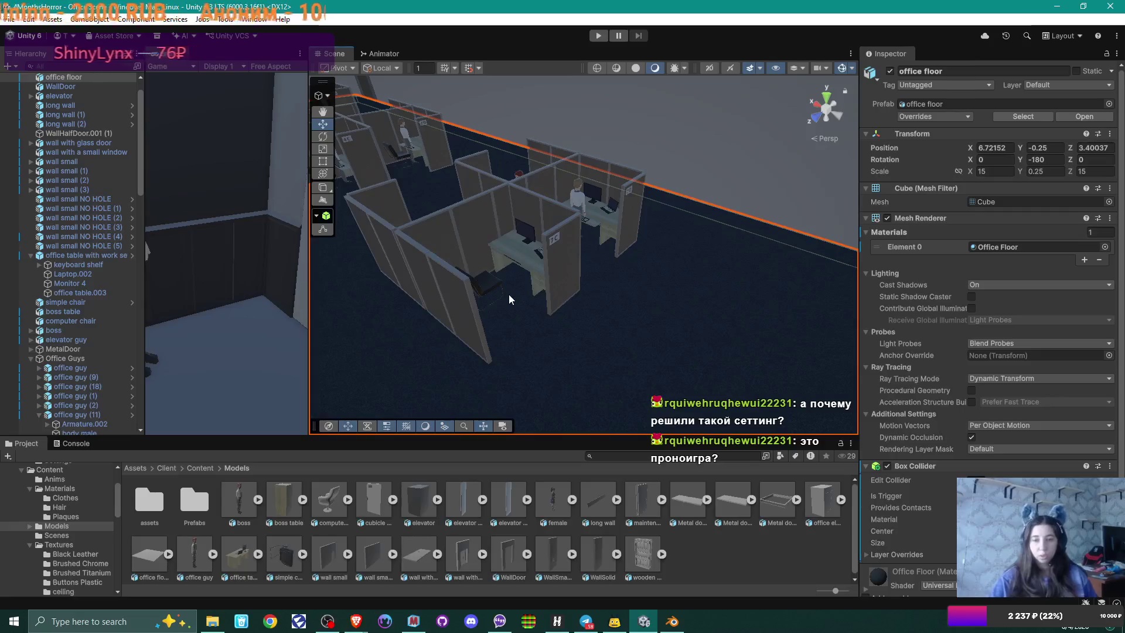
Step: Back in Blender, select the copier's whole top paper-tray piece
click(674, 624)
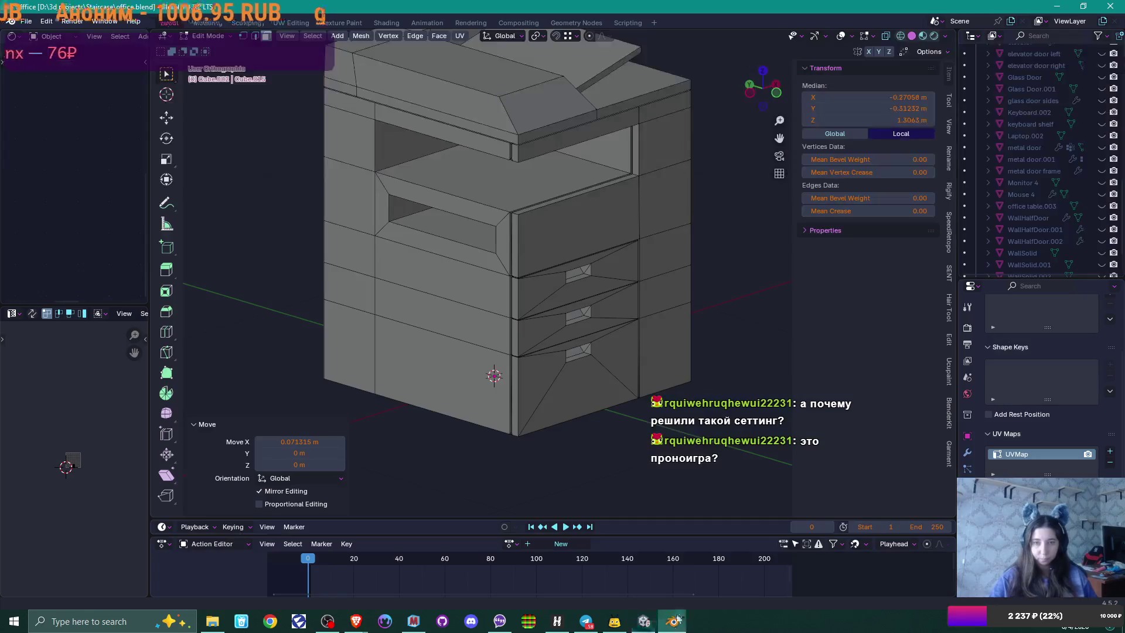
right_click(565, 287)
mouse_move(591, 153)
mouse_down()
mouse_move(565, 138)
mouse_move(481, 172)
mouse_up()
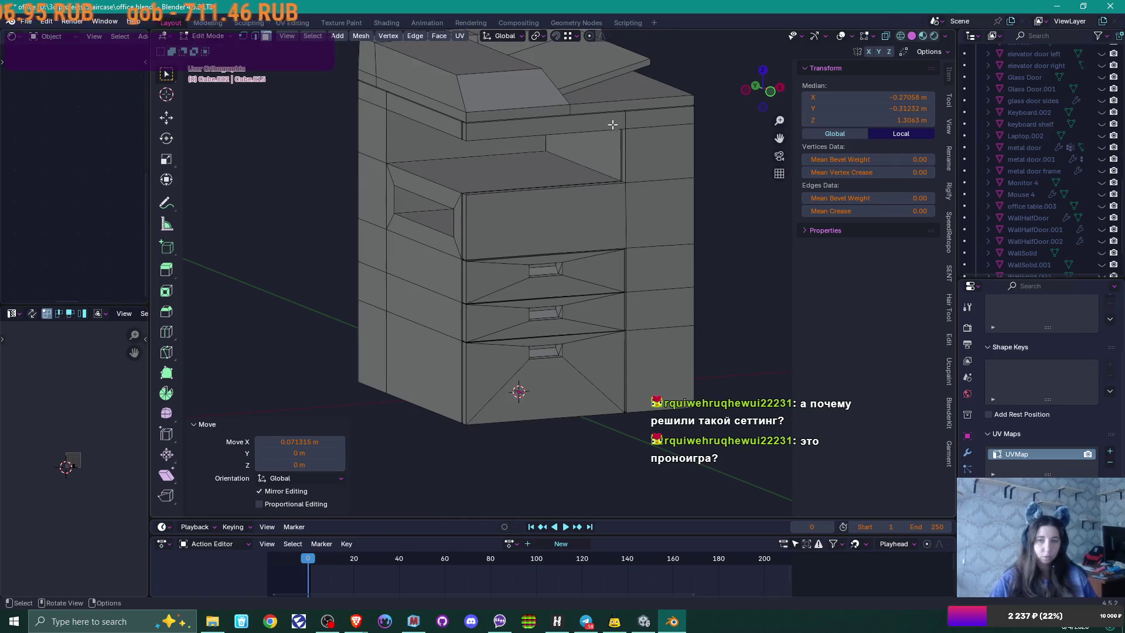
drag(611, 138, 598, 130)
click(603, 67)
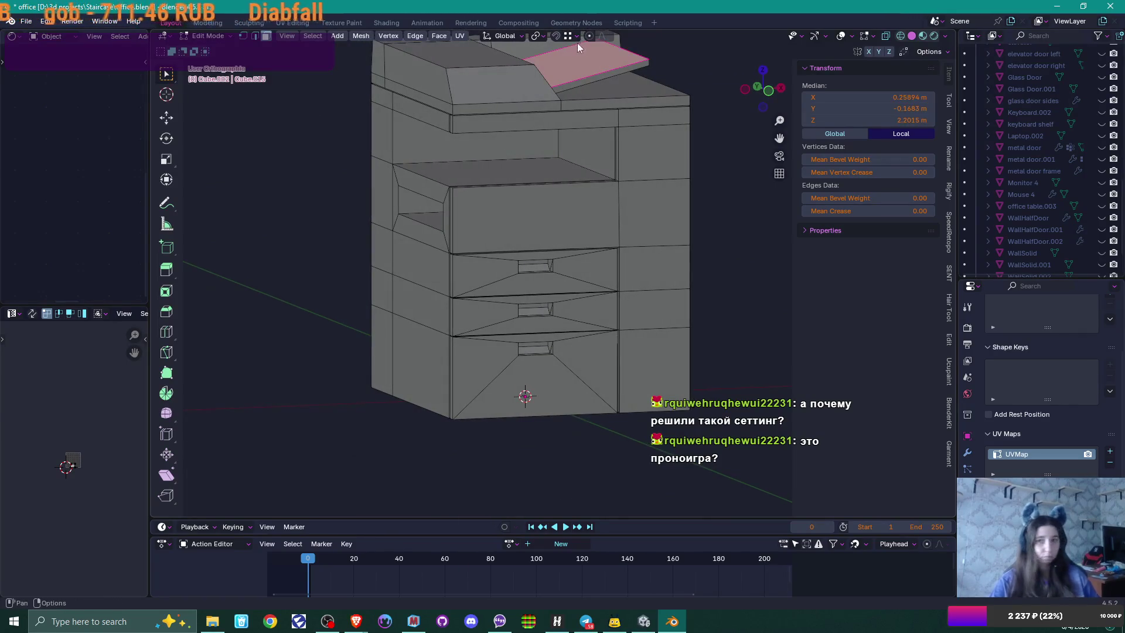
key(ctrl+l)
Step: In front view, edge-slide the slanted tray's lower edge slightly to thin the piece
key(KP_1)
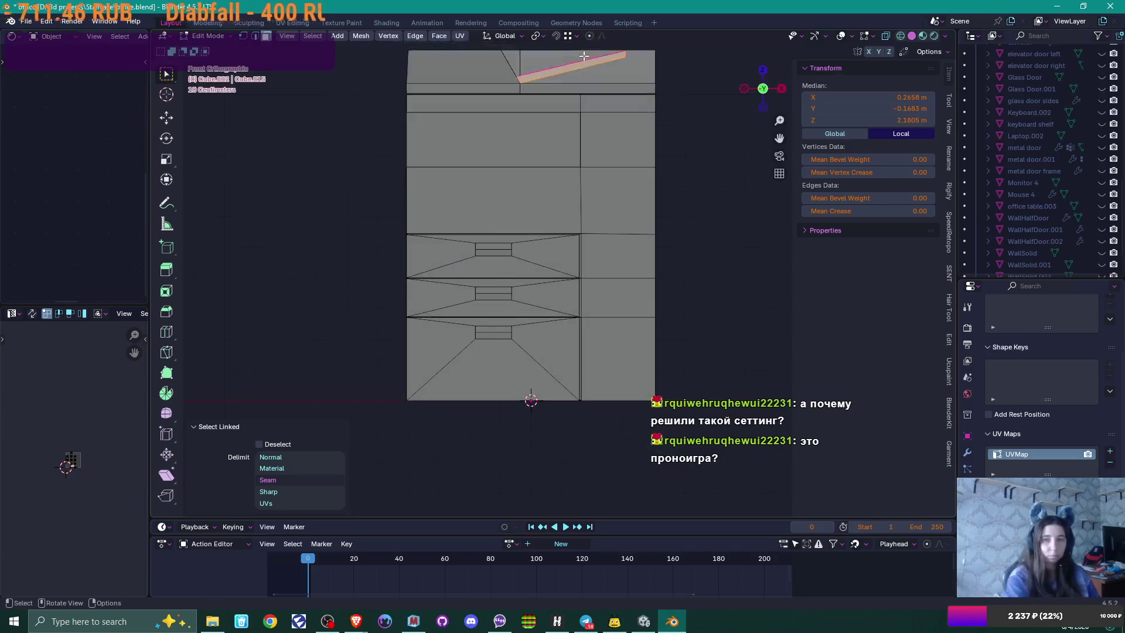
drag(524, 157, 604, 253)
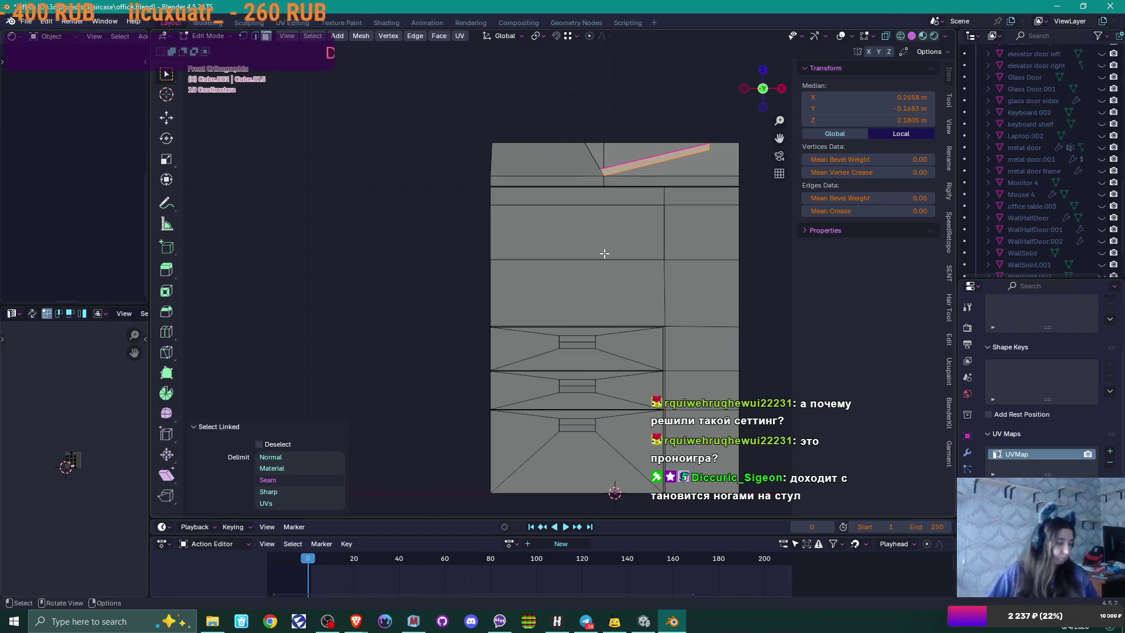
scroll(623, 210, up, 2)
mouse_move(560, 233)
mouse_down()
mouse_move(524, 233)
mouse_move(568, 157)
mouse_up()
scroll(524, 232, up, 2)
click(568, 153)
click(571, 159)
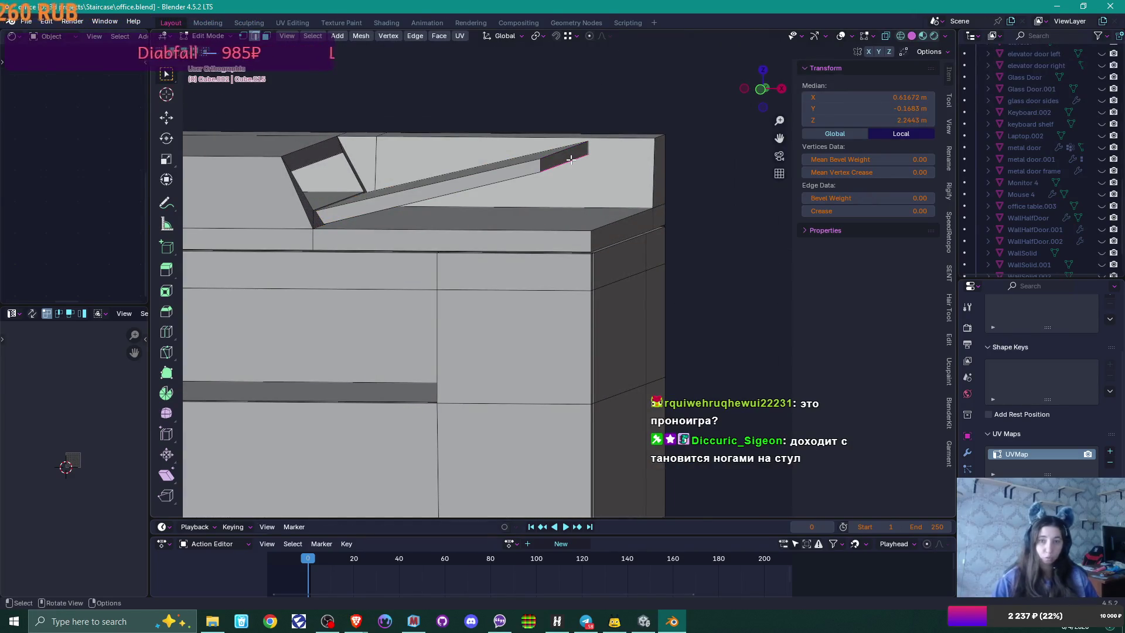
key(KP_1)
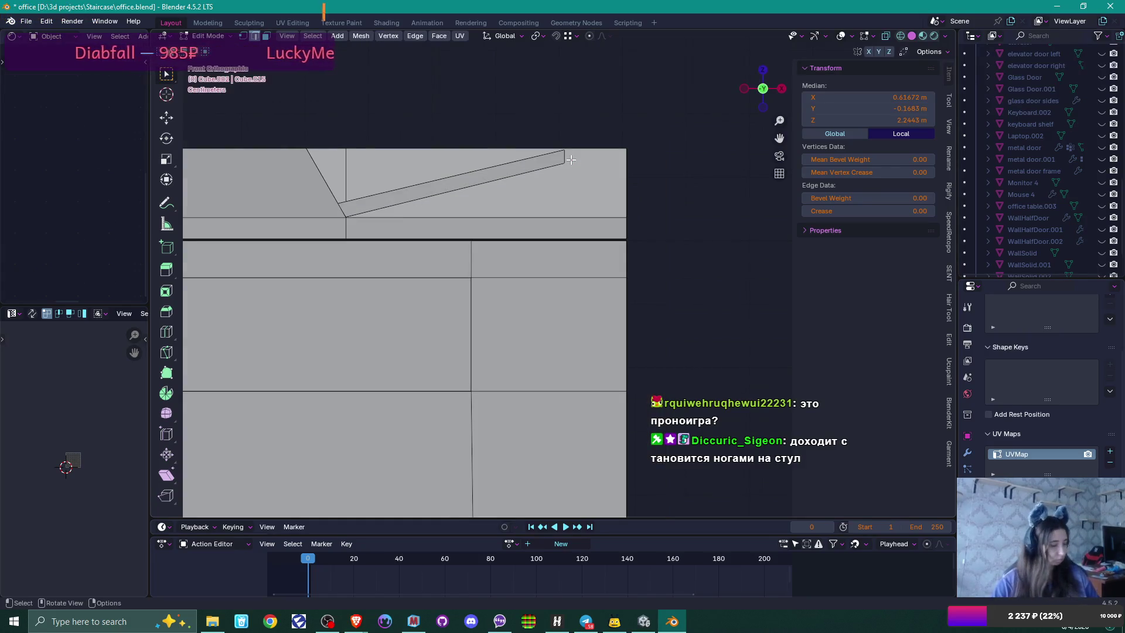
key(g)
key(g)
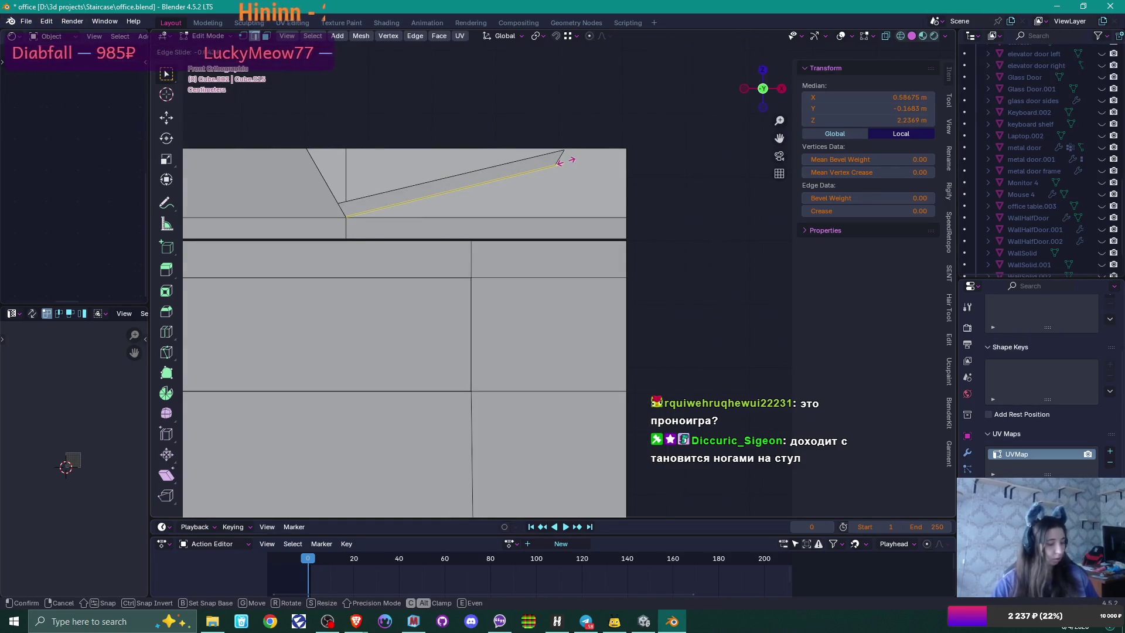
key(c)
click(567, 150)
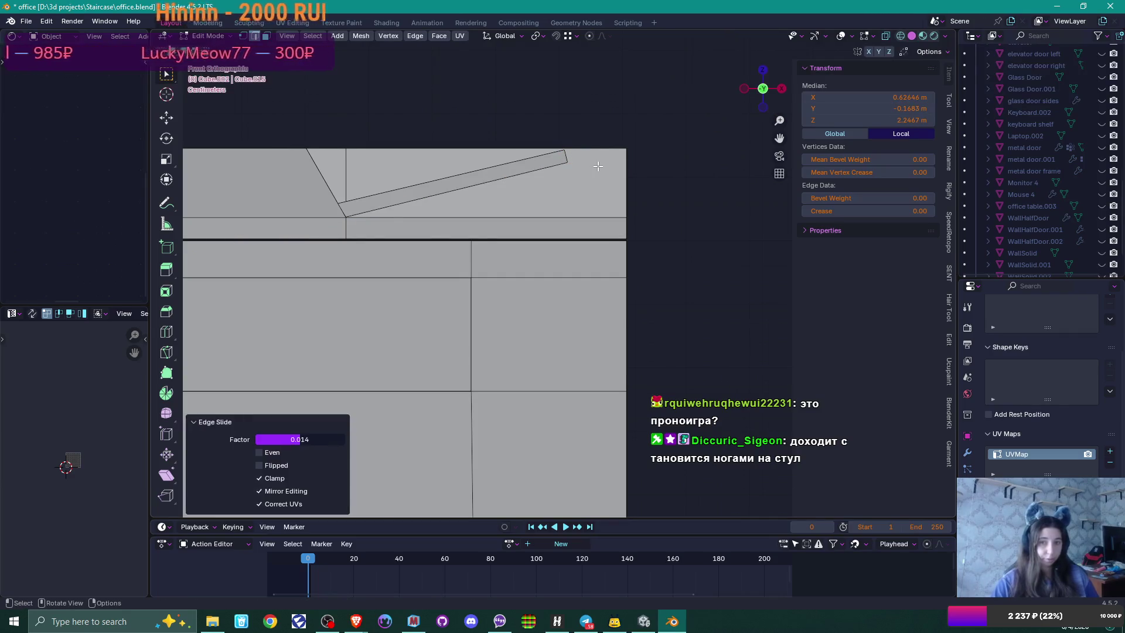
Step: Select the slanted sliver piece and place a duplicate left of the copier
scroll(597, 166, down, 2)
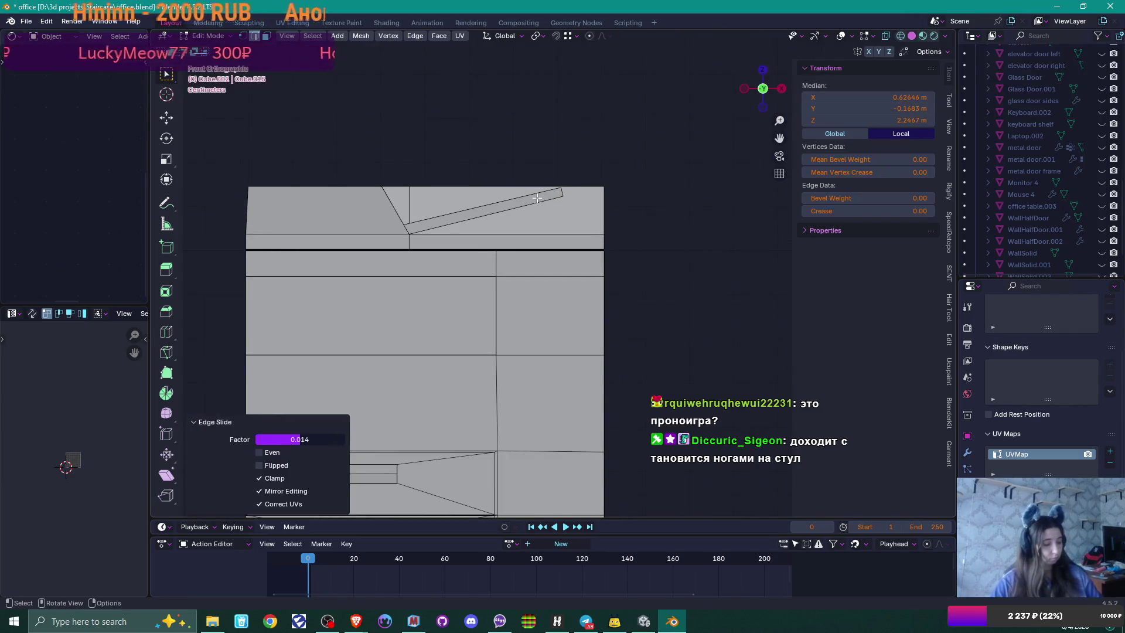
key(l)
key(KP_8)
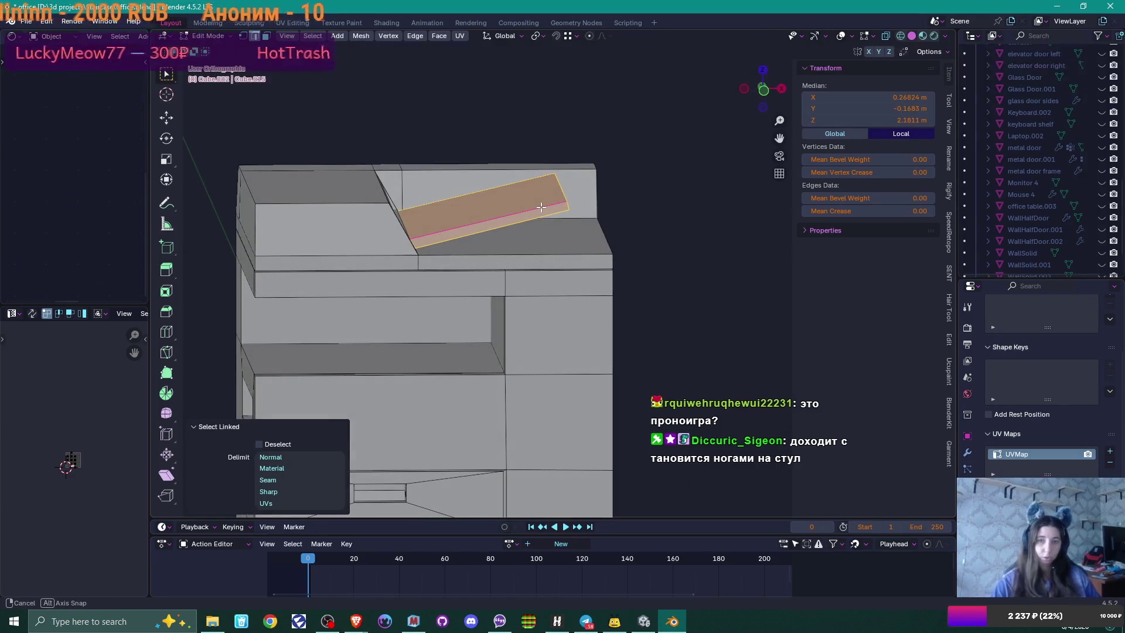
key(KP_1)
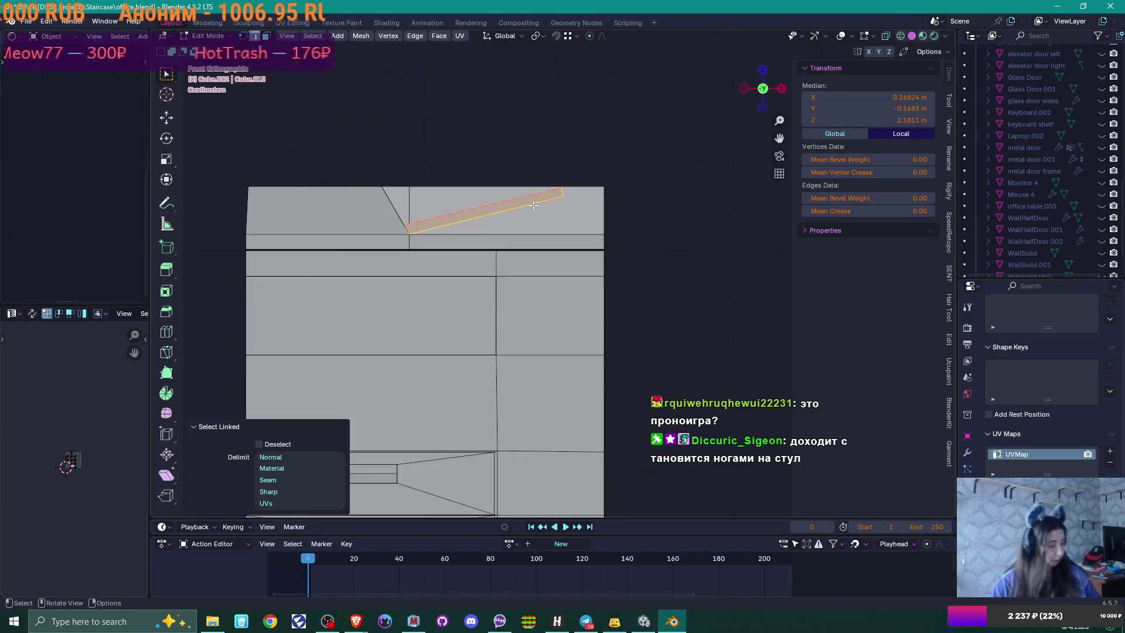
key(shift+d)
click(211, 296)
Step: Flip the copied sliver 180° around Z with rz180
key(KP_Decimal)
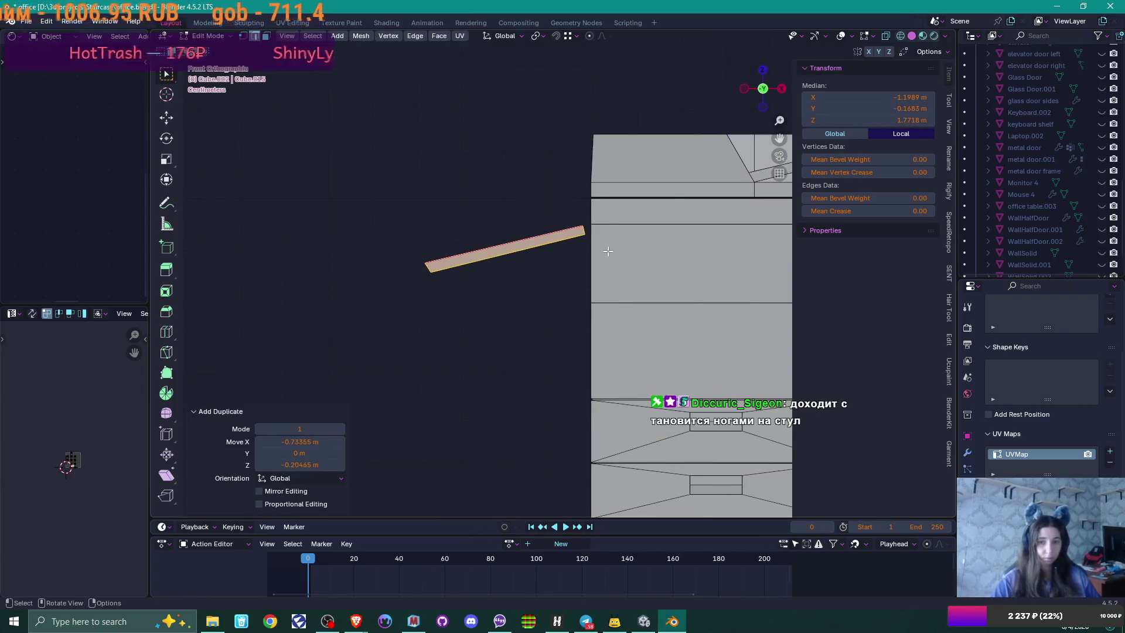
text(rz)
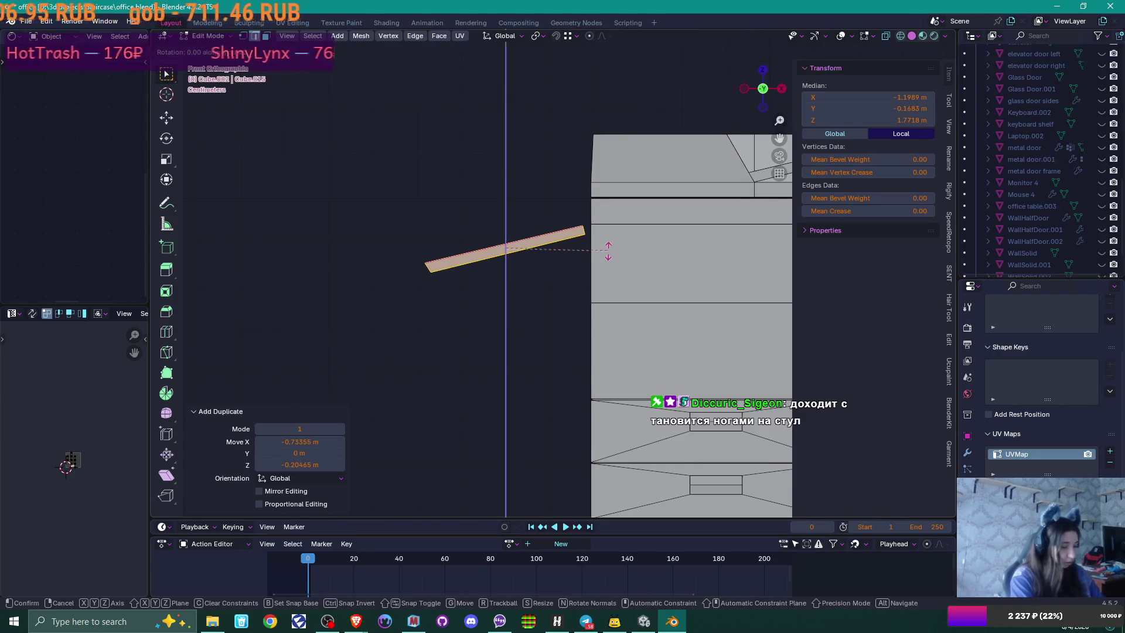
text(180)
key(Return)
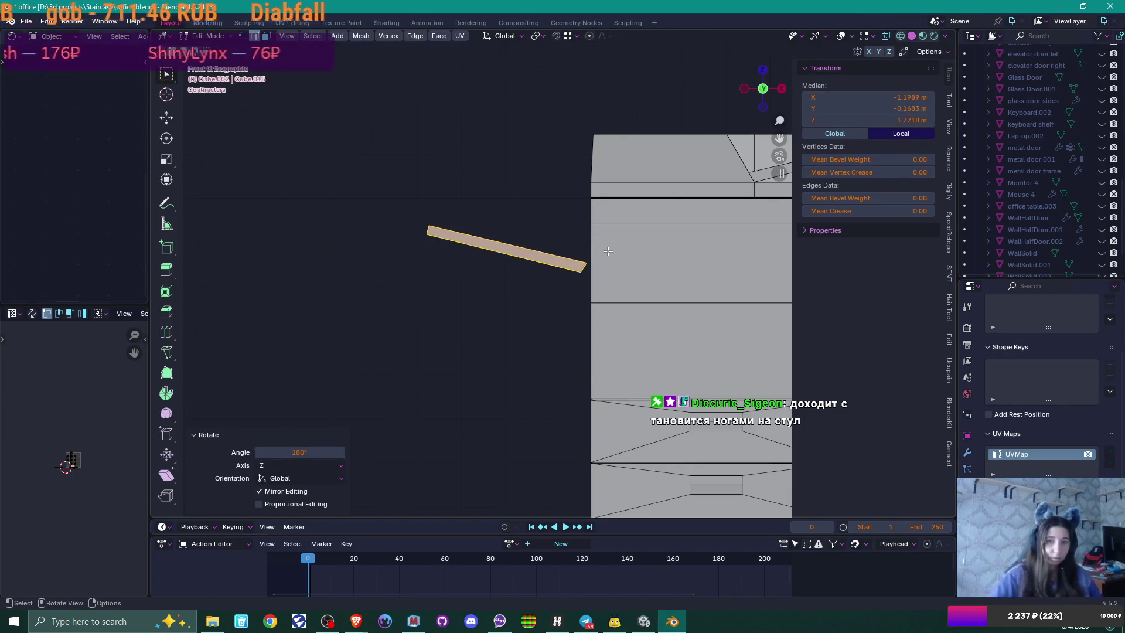
drag(592, 243, 619, 271)
Step: Lower the copy about 0.23 m along Z and fine-tune its height
key(g)
key(z)
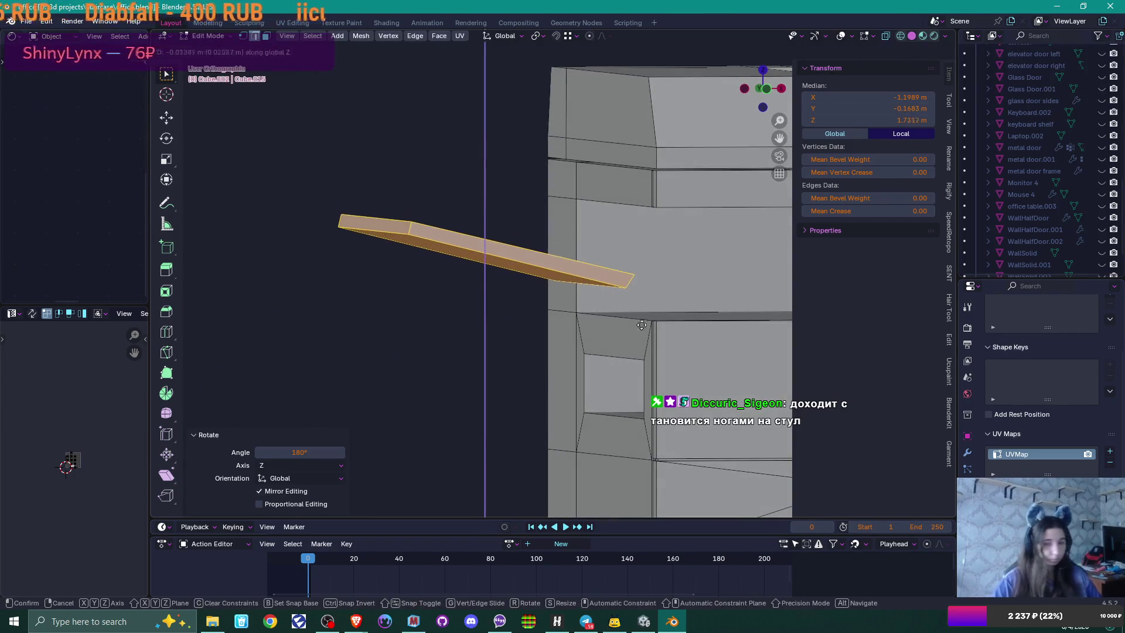
click(645, 422)
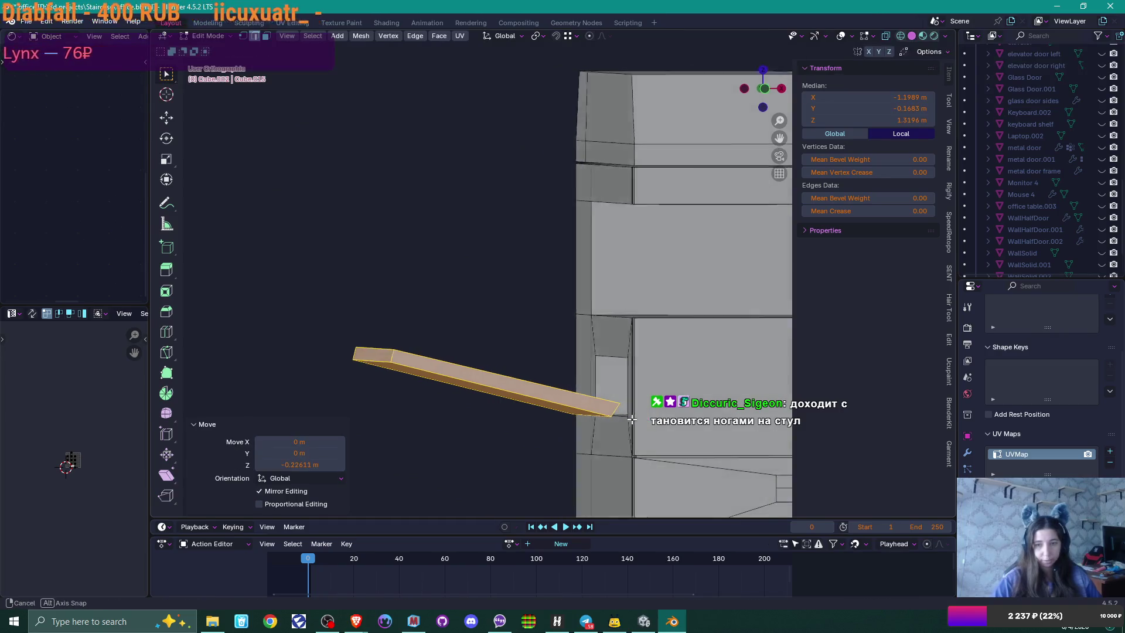
key(g)
key(z)
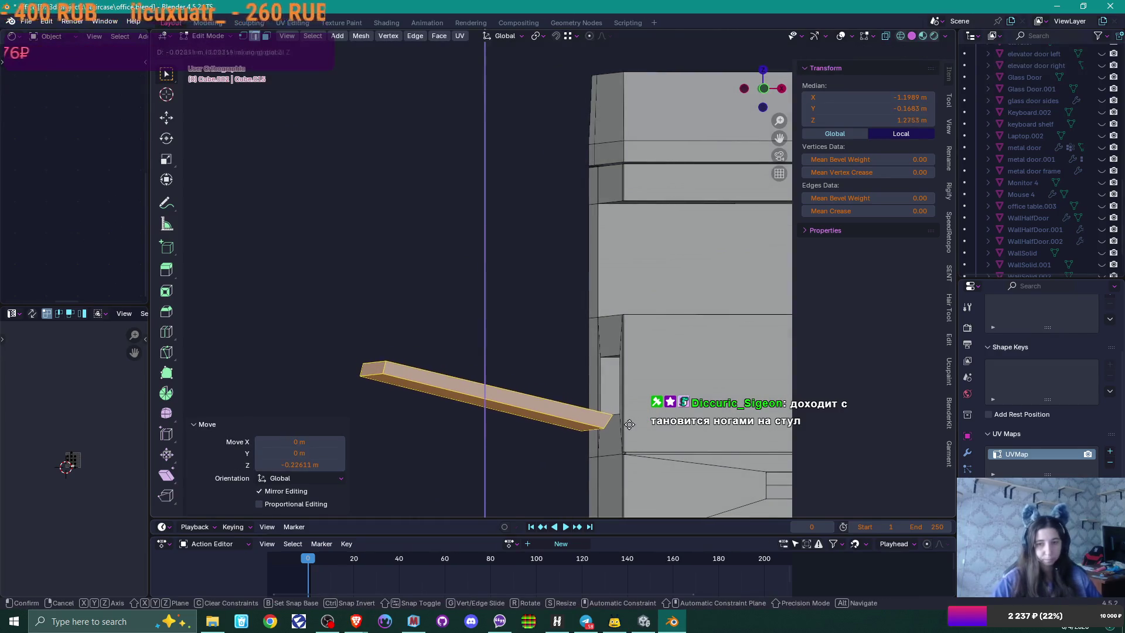
click(620, 414)
mouse_move(620, 414)
mouse_down()
mouse_move(637, 415)
mouse_move(555, 319)
mouse_up()
Step: In front view, shift the plank sideways along X into its final position
key(KP_1)
scroll(587, 392, up, 2)
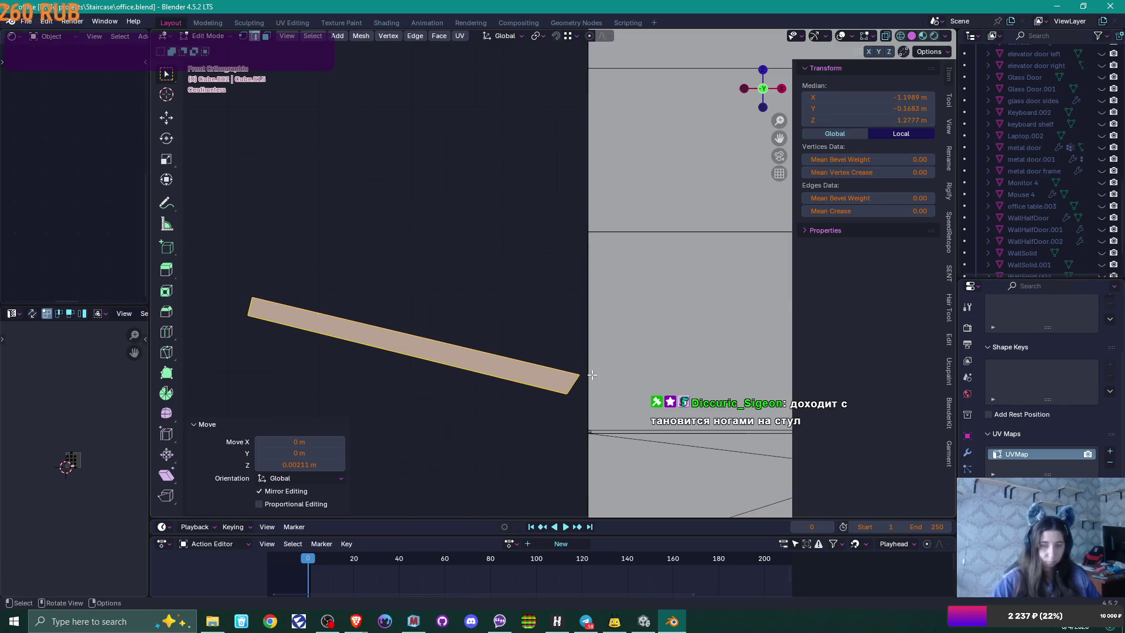
key(g)
key(z)
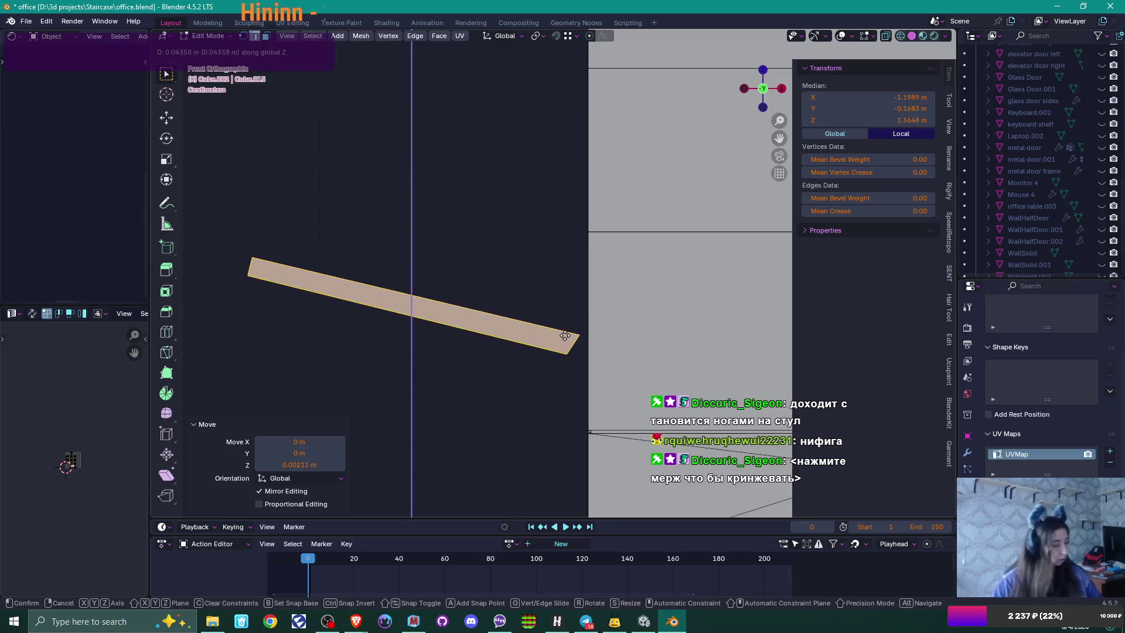
key(x)
click(556, 324)
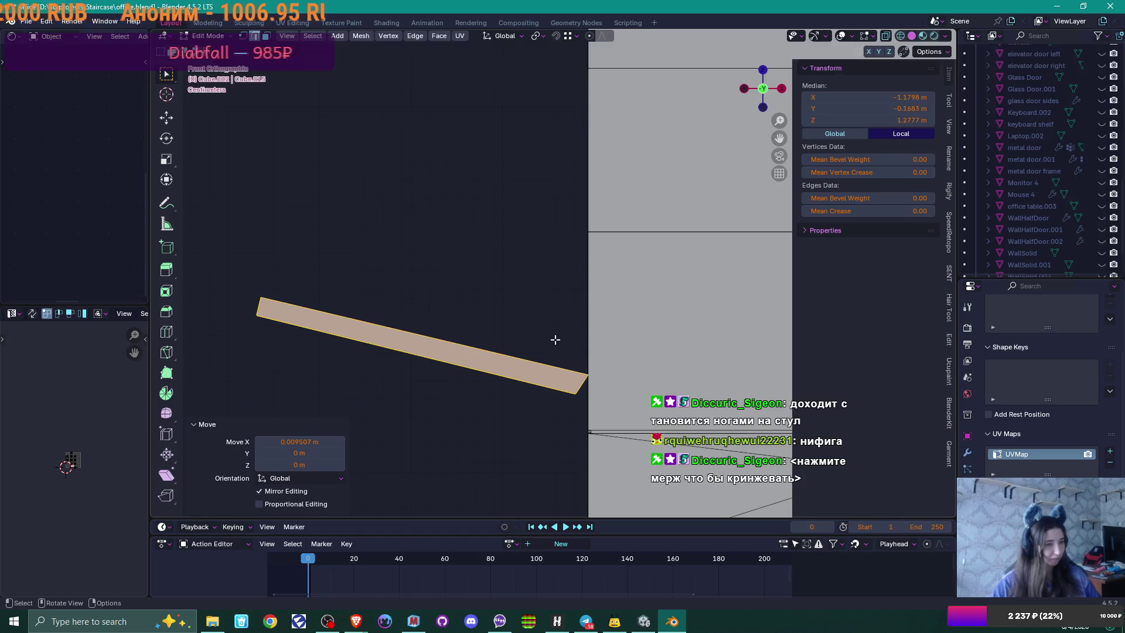
scroll(555, 339, up, 3)
scroll(470, 222, up, 3)
Step: Nudge the plank slightly along Y
mouse_move(470, 223)
mouse_down()
mouse_move(535, 208)
mouse_move(518, 247)
mouse_up()
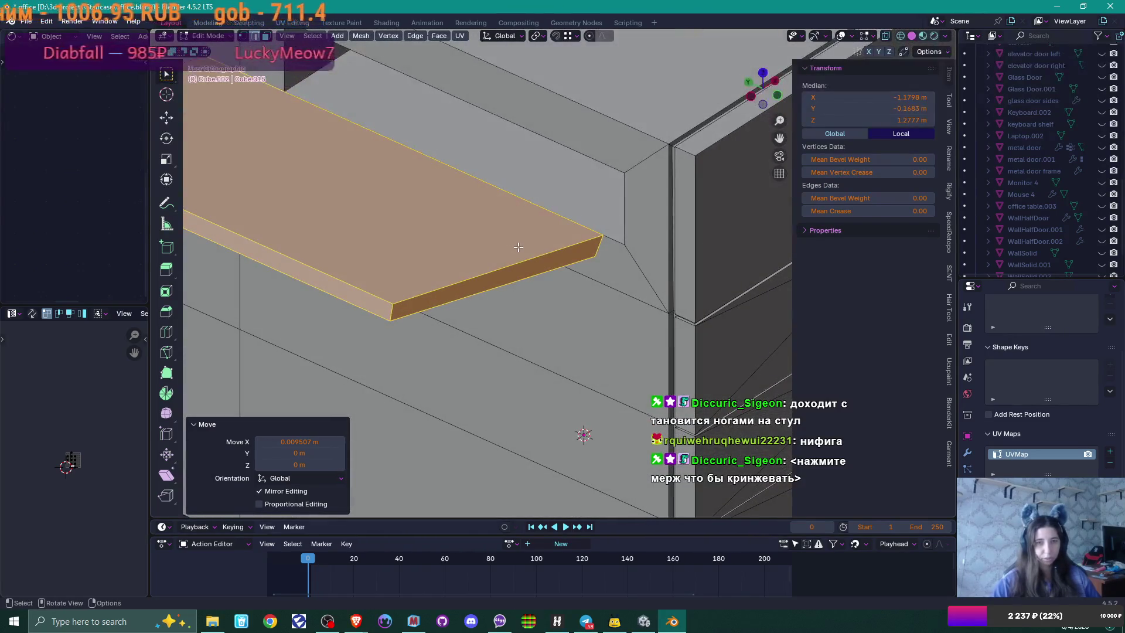
scroll(518, 246, down, 3)
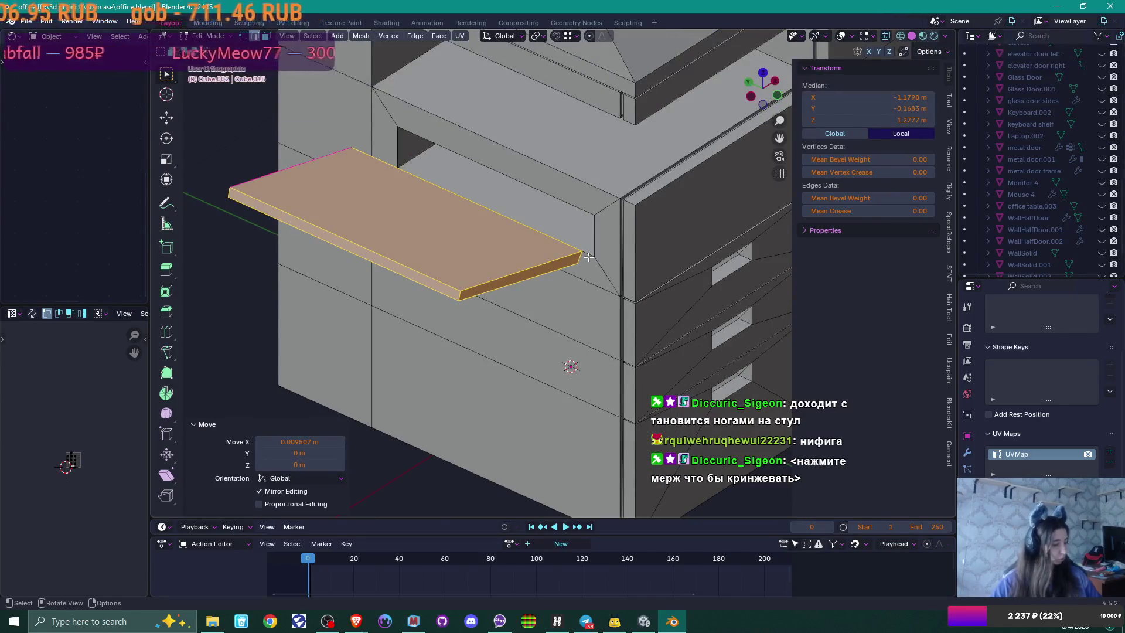
key(g)
key(y)
click(577, 308)
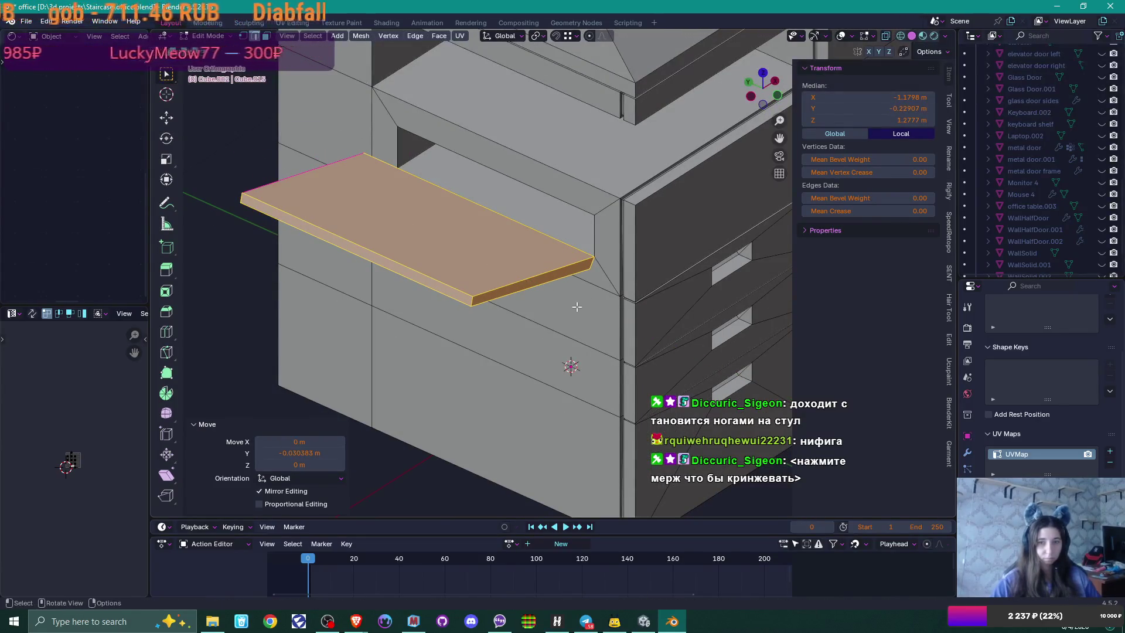
scroll(577, 307, up, 2)
key(Tab)
Step: Move the shelf's left side edge -0.083 m along Y
mouse_move(416, 262)
mouse_down()
mouse_move(477, 251)
mouse_move(455, 247)
mouse_up()
key(alt+a)
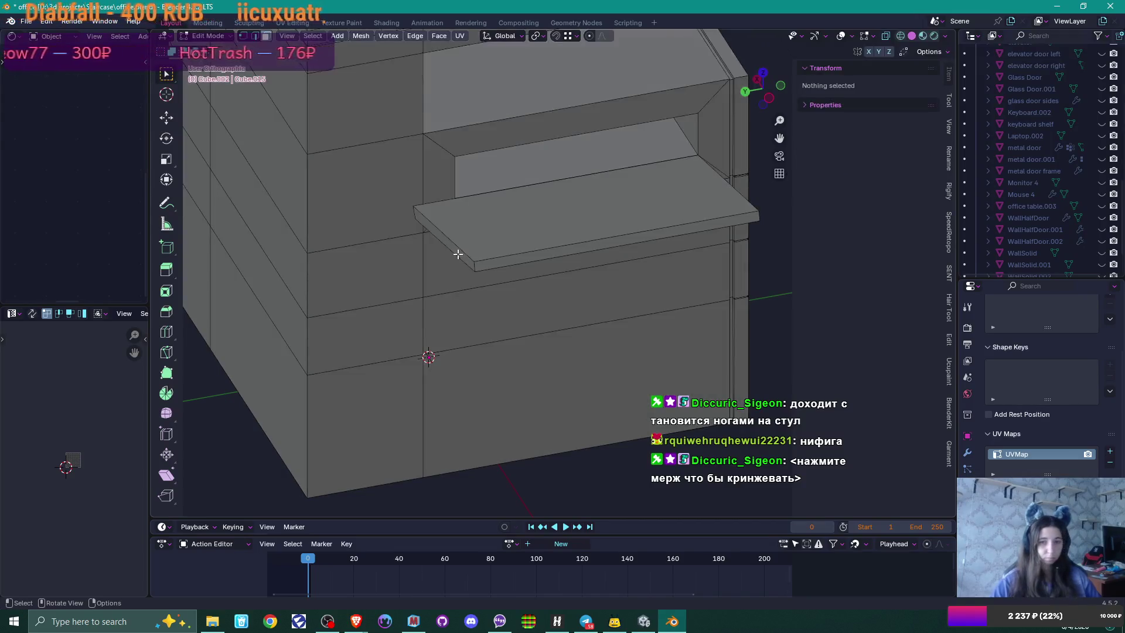
click(458, 253)
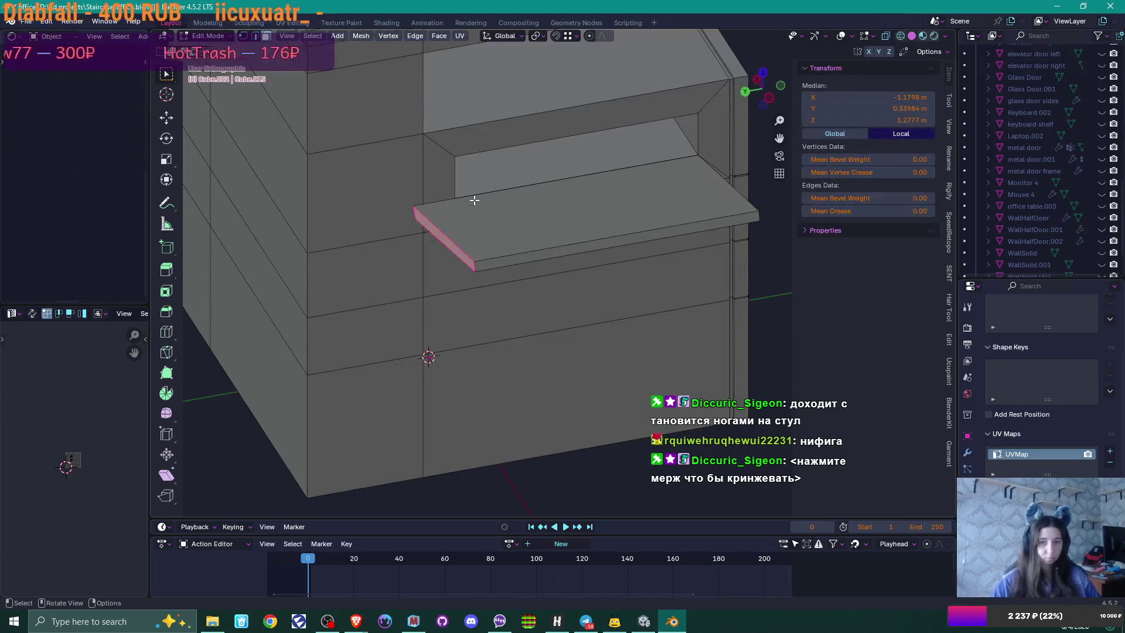
key(g)
key(y)
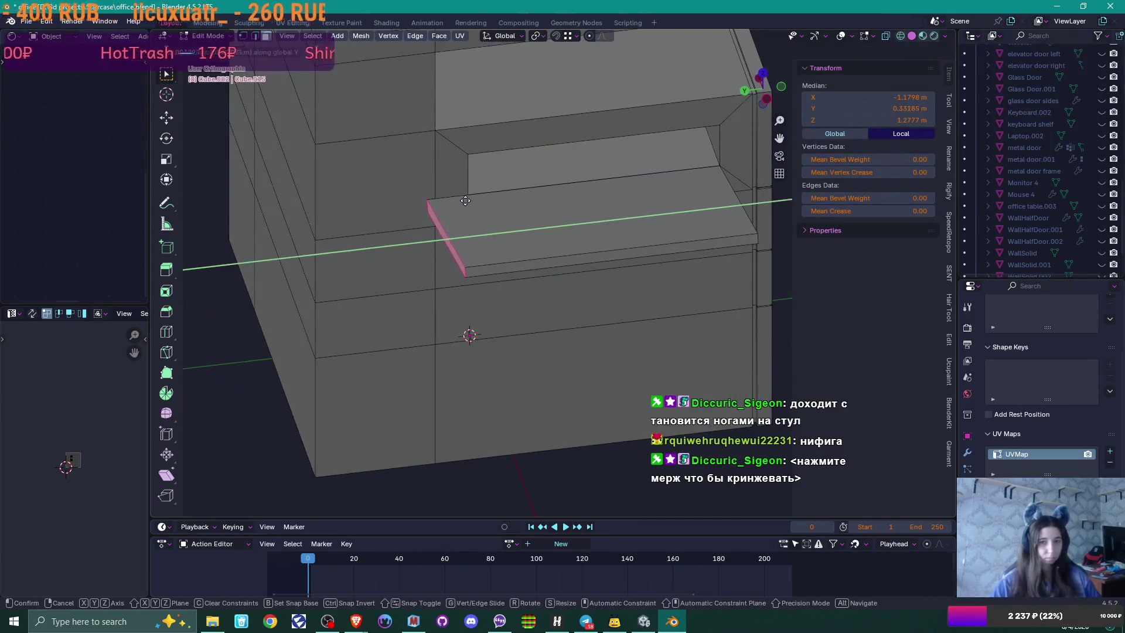
click(563, 221)
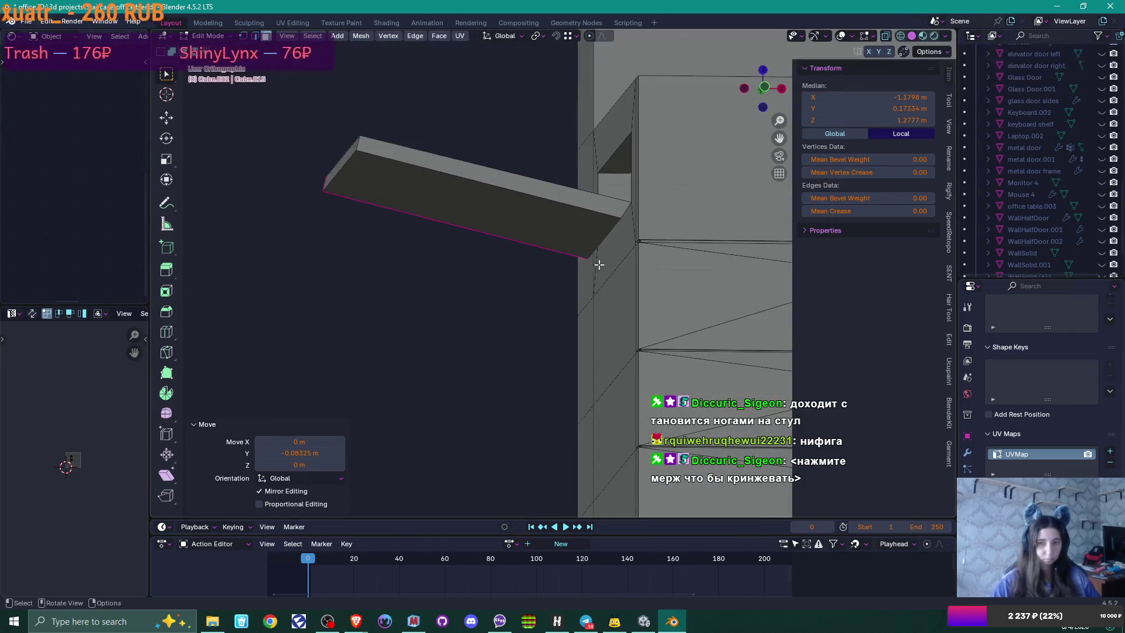
Step: Edge-slide the tray bar's end and bottom edges so the bar meets the copier body
click(619, 239)
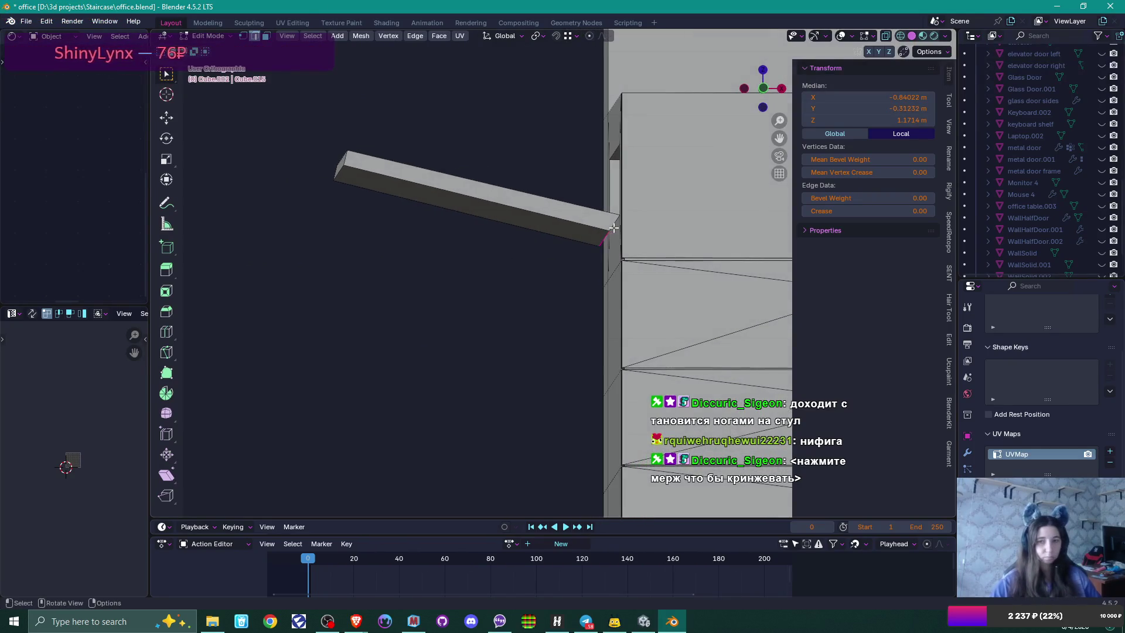
key(g)
key(g)
key(c)
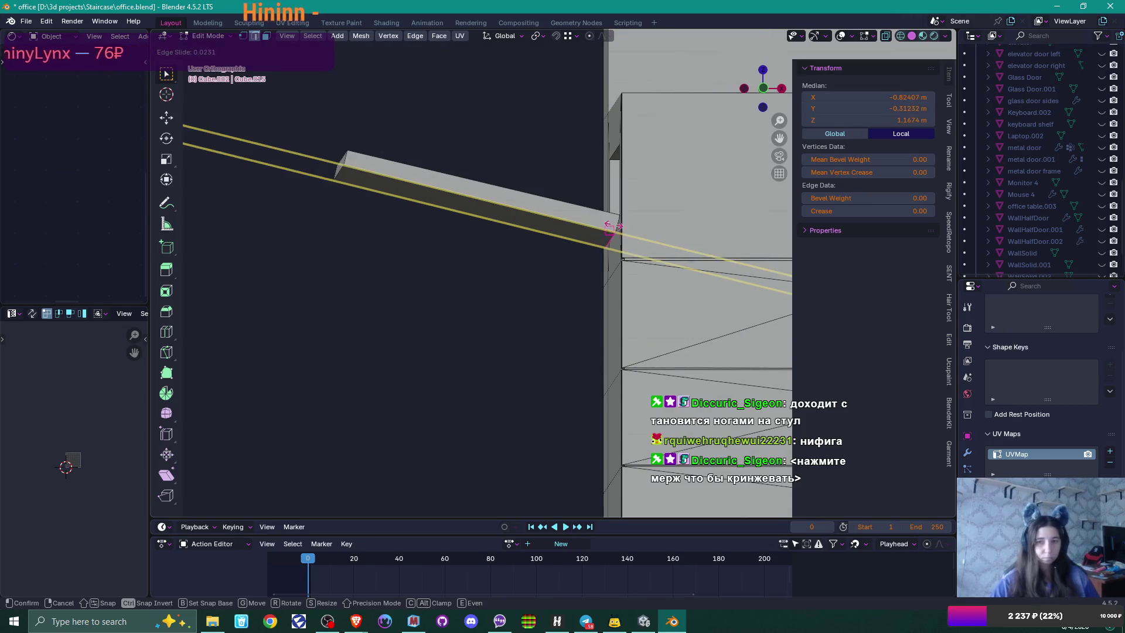
click(622, 216)
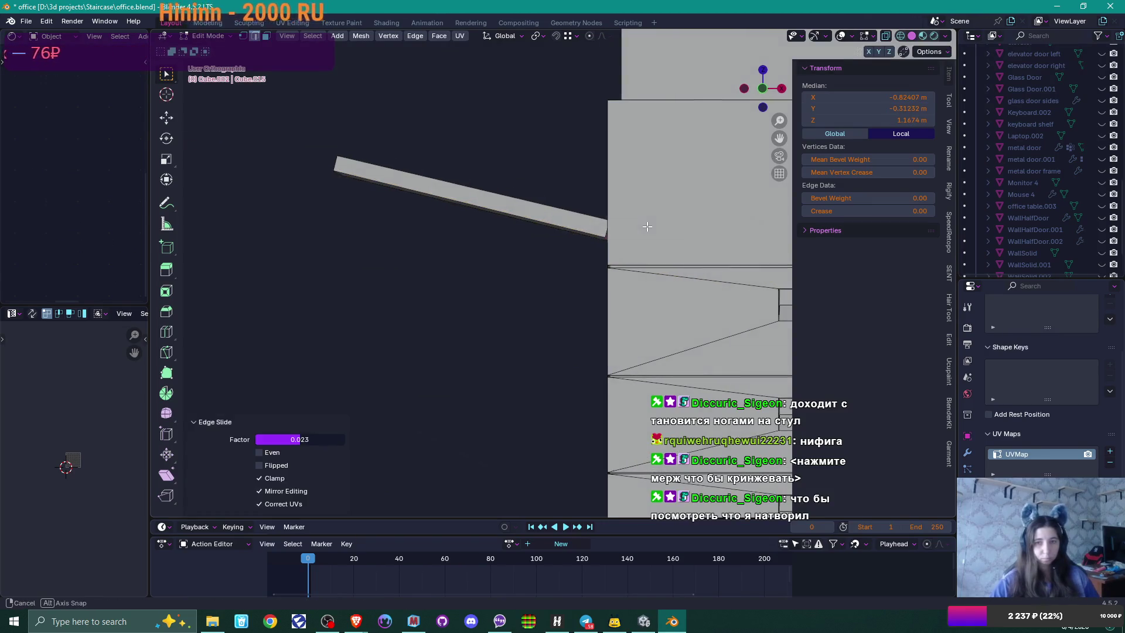
drag(683, 251, 683, 249)
key(g)
key(g)
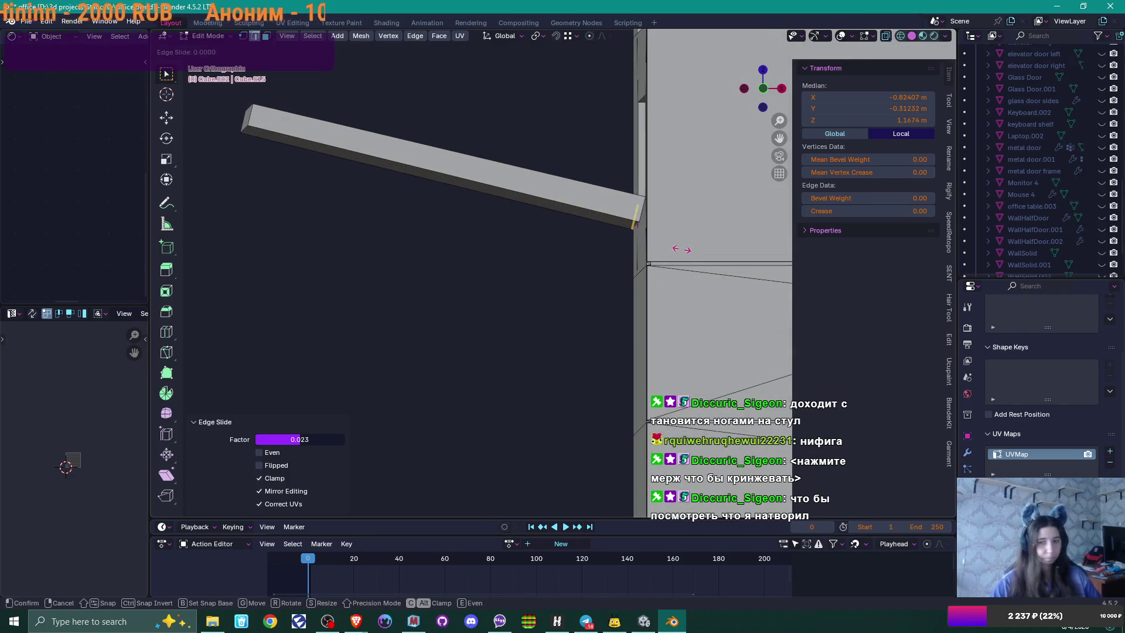
click(683, 251)
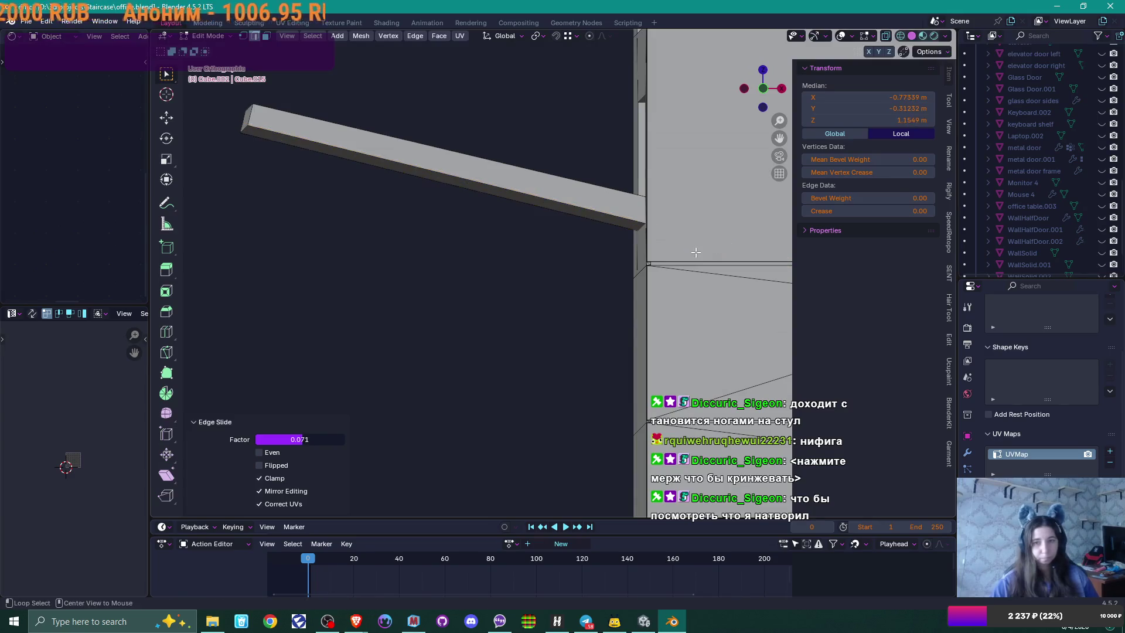
scroll(717, 248, down, 1)
key(Tab)
scroll(691, 232, down, 3)
mouse_move(688, 232)
mouse_down()
mouse_move(654, 269)
mouse_move(667, 289)
mouse_up()
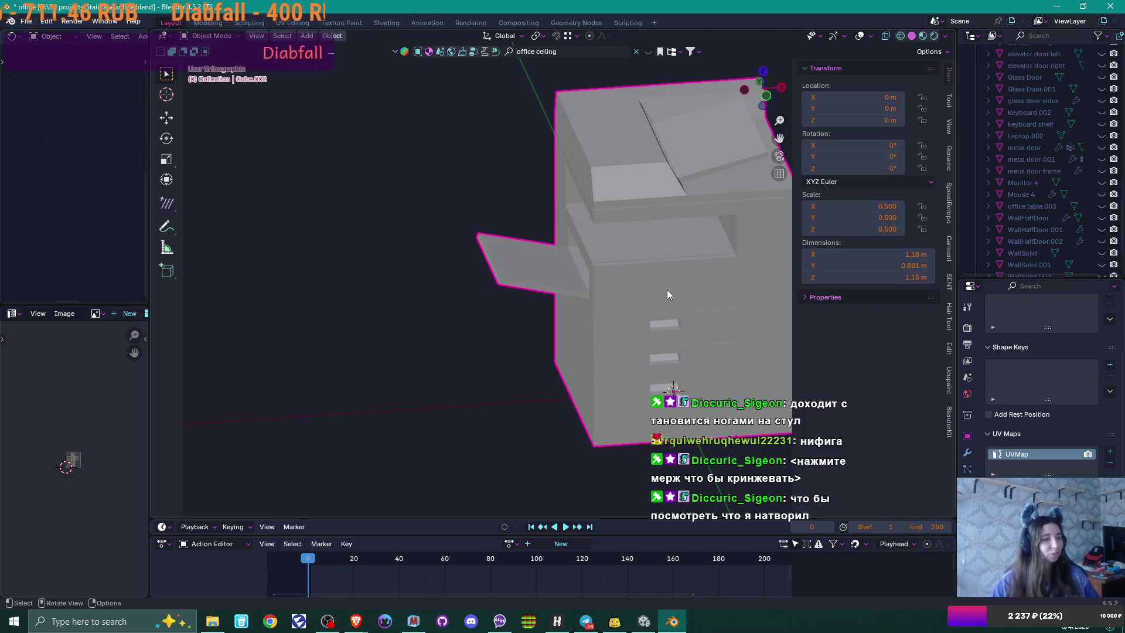
scroll(654, 280, down, 2)
mouse_move(654, 280)
mouse_down()
mouse_move(552, 293)
mouse_move(462, 284)
mouse_move(564, 263)
mouse_move(599, 274)
mouse_move(574, 276)
mouse_move(632, 269)
mouse_move(451, 287)
mouse_move(585, 284)
mouse_move(584, 264)
mouse_move(551, 303)
mouse_move(543, 286)
mouse_move(479, 268)
mouse_move(520, 291)
mouse_move(423, 305)
mouse_move(527, 300)
mouse_move(473, 301)
mouse_move(505, 291)
mouse_move(495, 299)
mouse_move(418, 245)
mouse_up()
scroll(519, 290, up, 2)
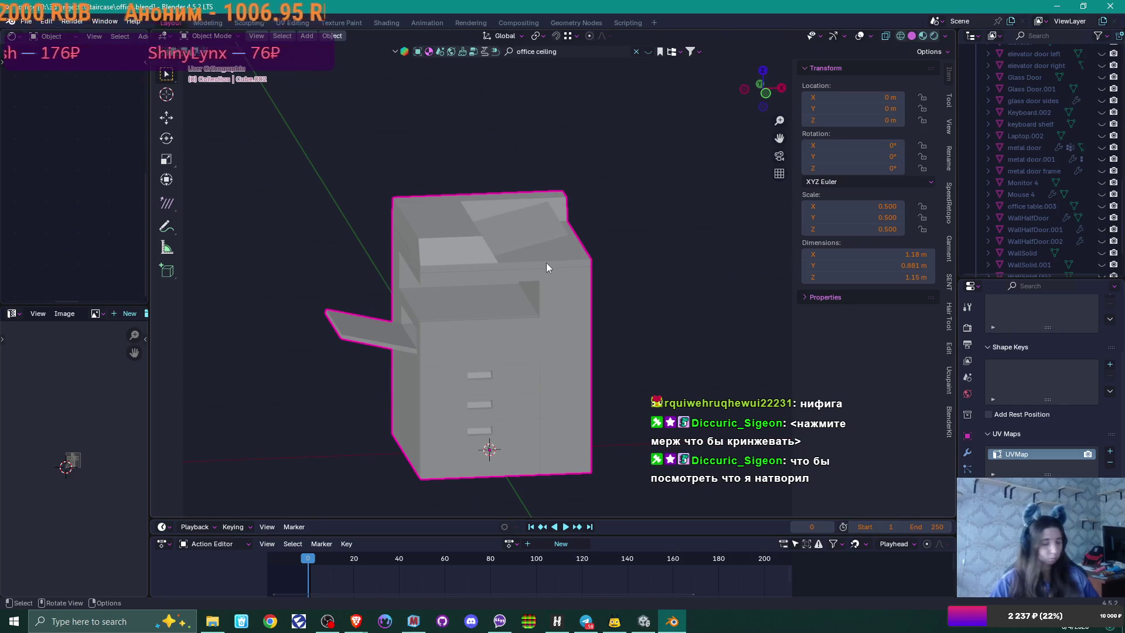
click(644, 621)
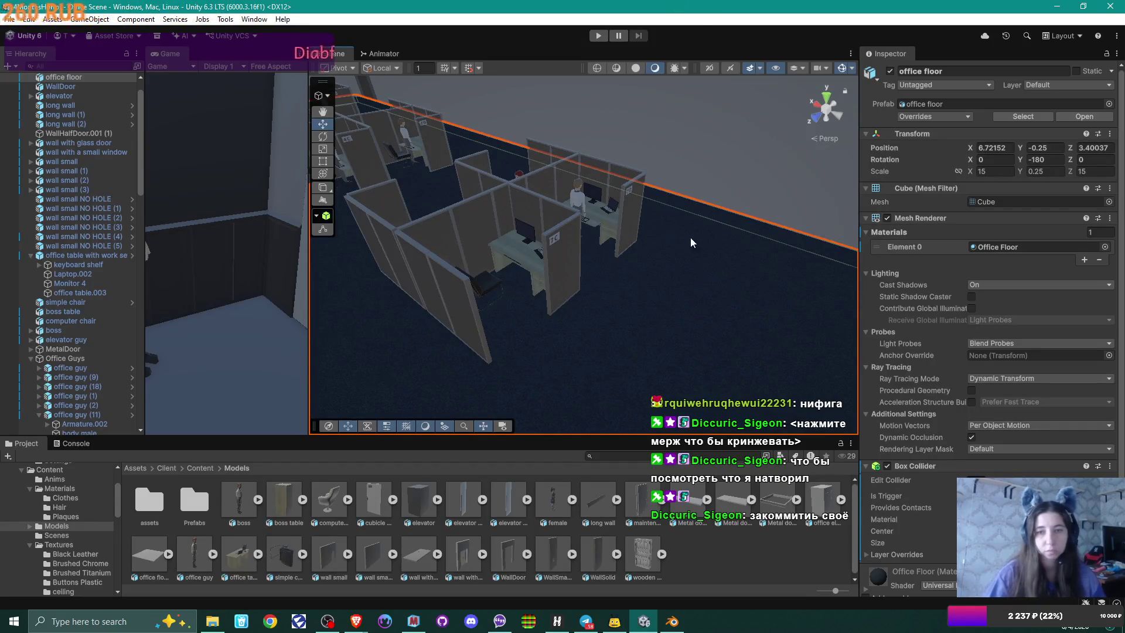
Step: Orbit the Unity Scene view over the cubicles, then switch to GitHub Desktop
mouse_move(718, 253)
mouse_down()
mouse_move(487, 228)
mouse_move(495, 200)
mouse_up()
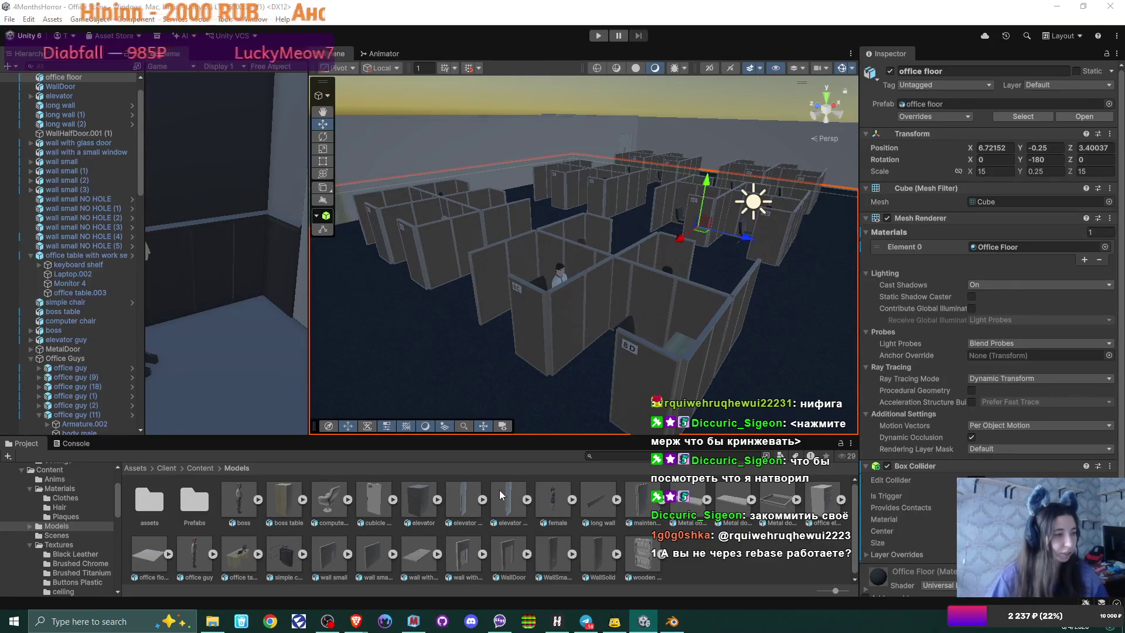
key(alt+Tab)
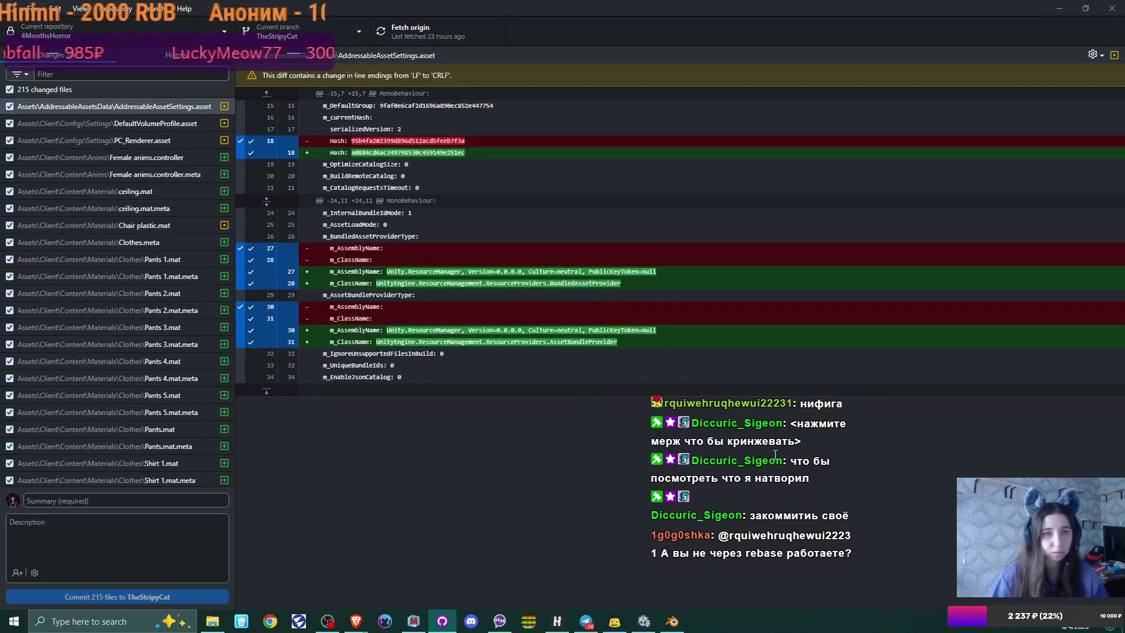
Step: Look through the 215 changed files and enter 'office' as the commit summary
click(126, 500)
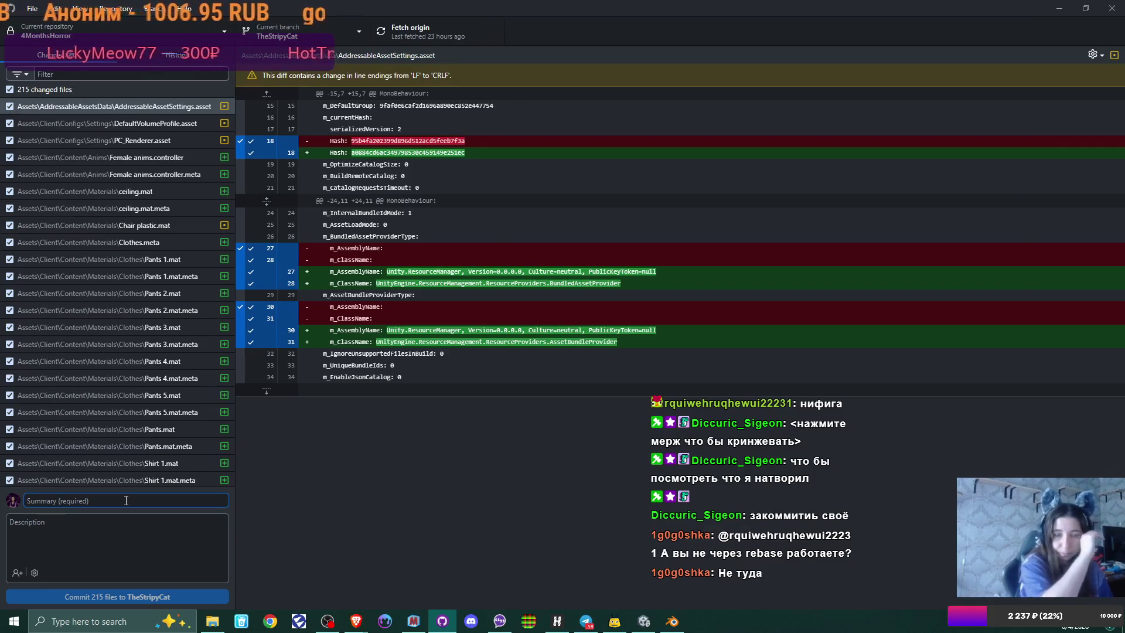
scroll(143, 348, down, 10)
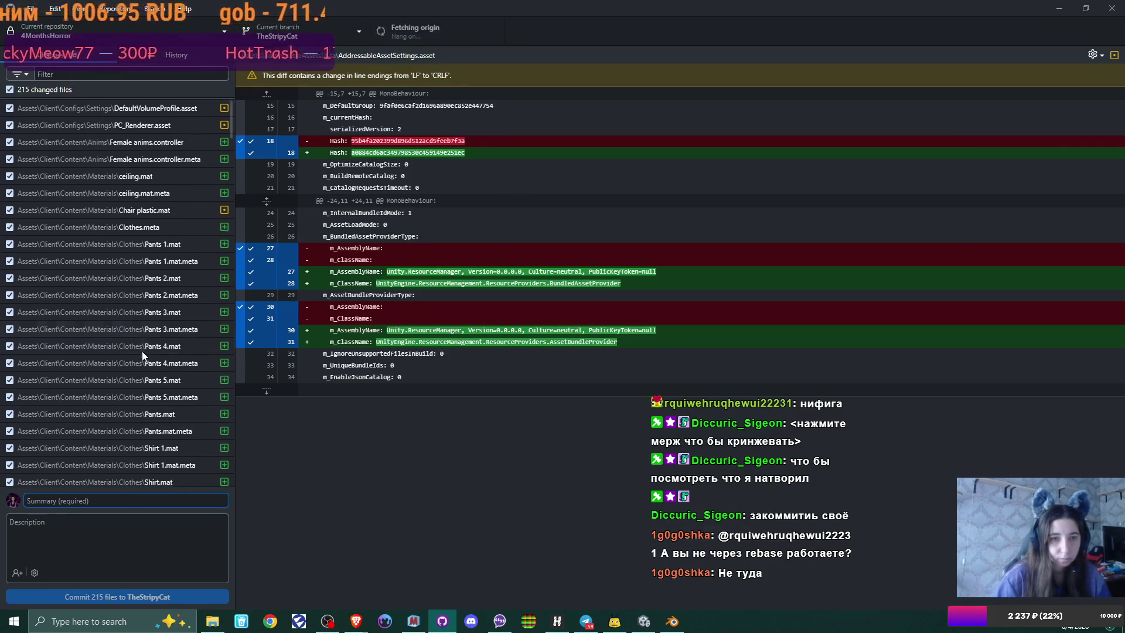
scroll(142, 350, down, 20)
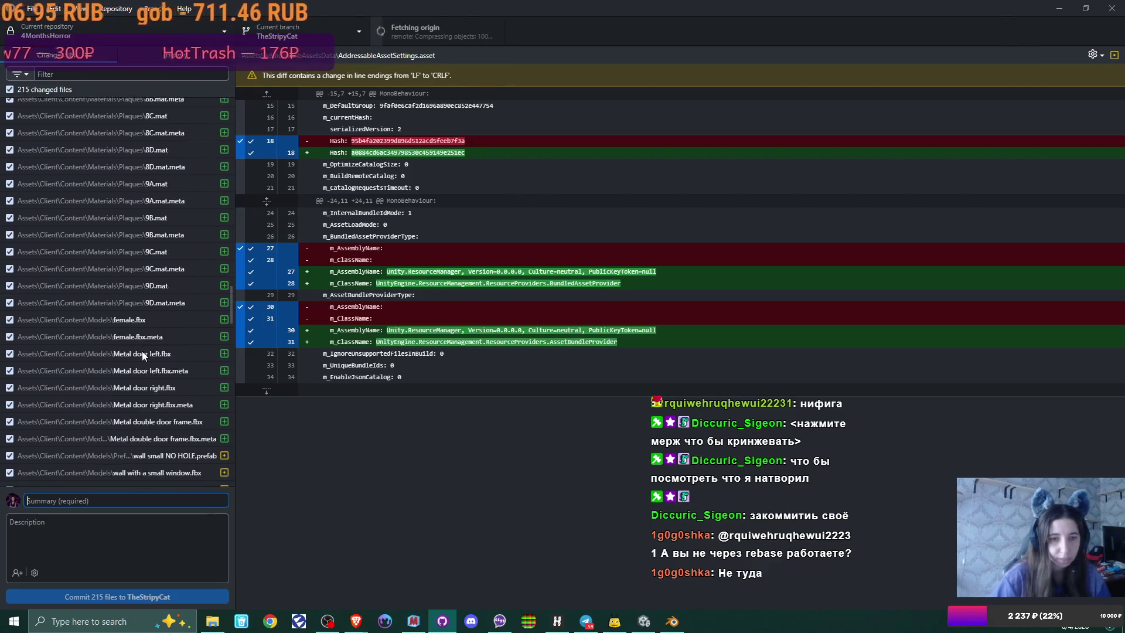
scroll(142, 351, down, 20)
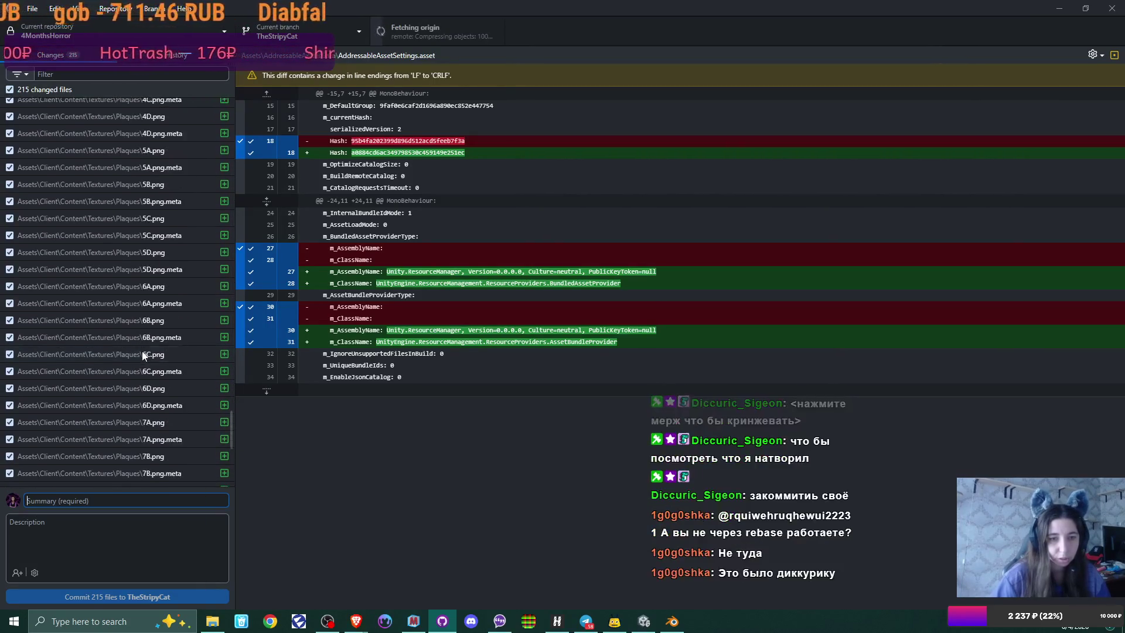
scroll(142, 350, up, 20)
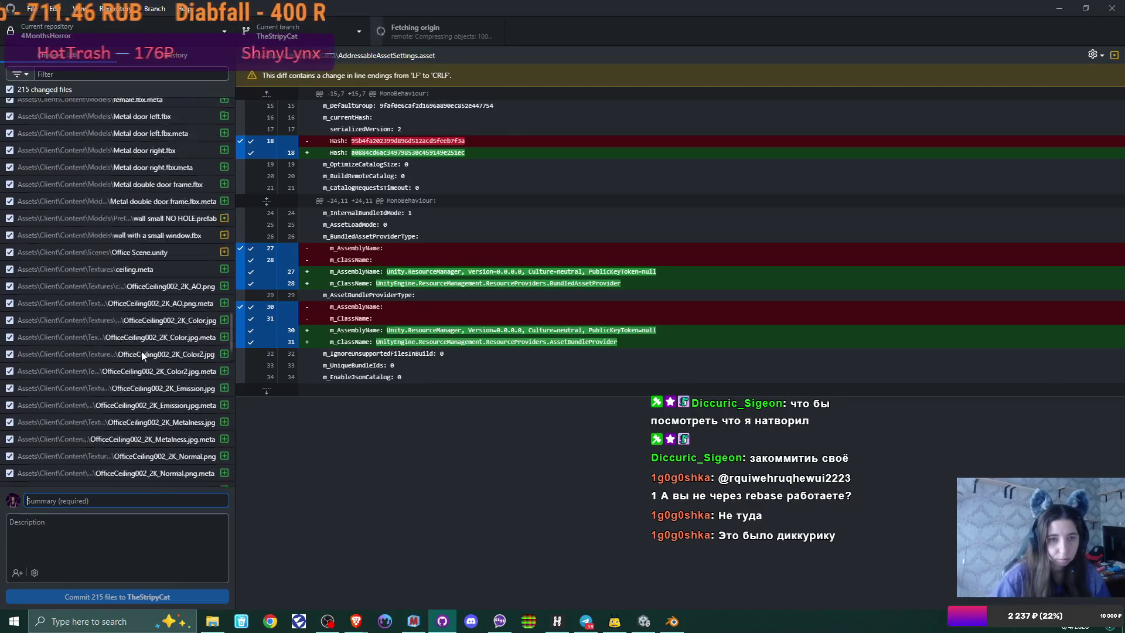
scroll(142, 350, up, 15)
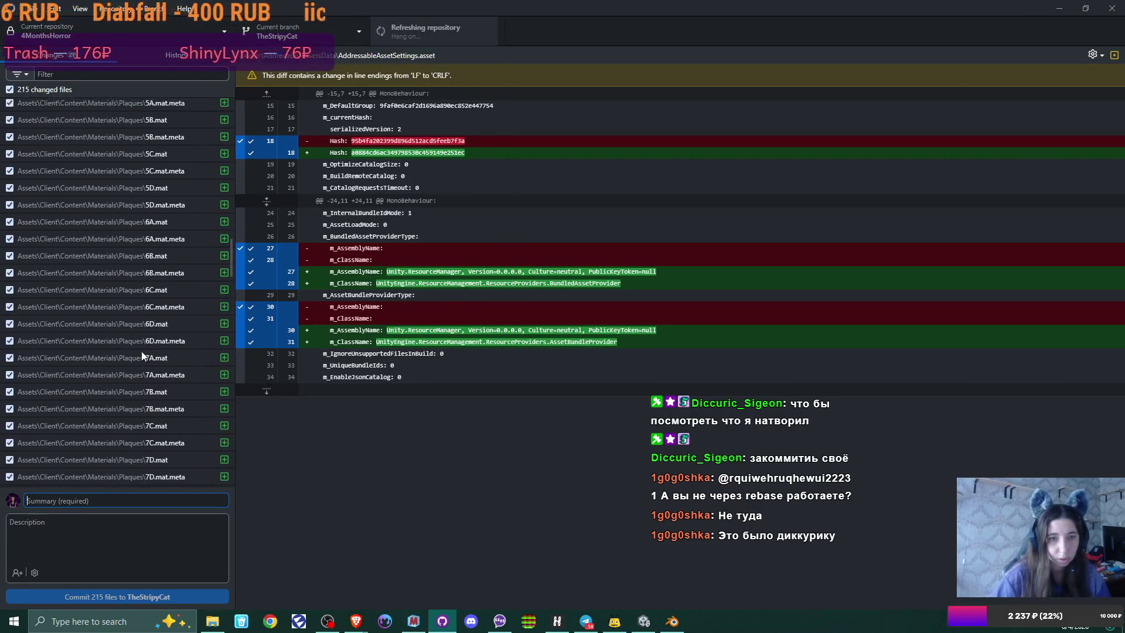
scroll(142, 350, up, 10)
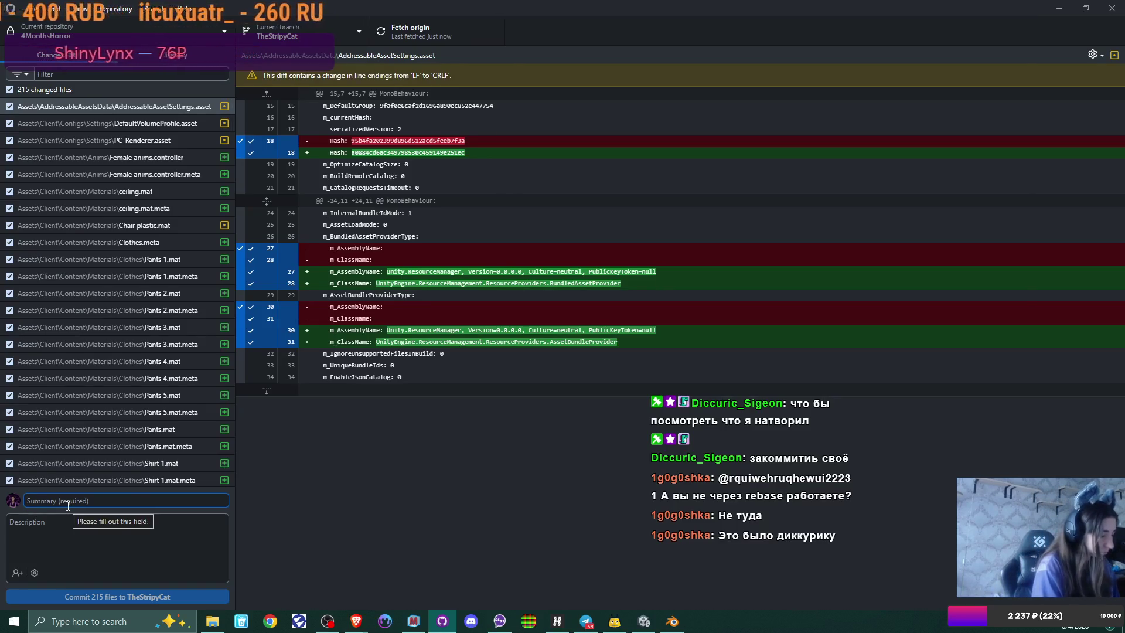
text(office)
Step: Add the description 'plaques', 'ceiling', 'female' and commit the 215 files to TheStripyCat
click(69, 531)
text(plaques)
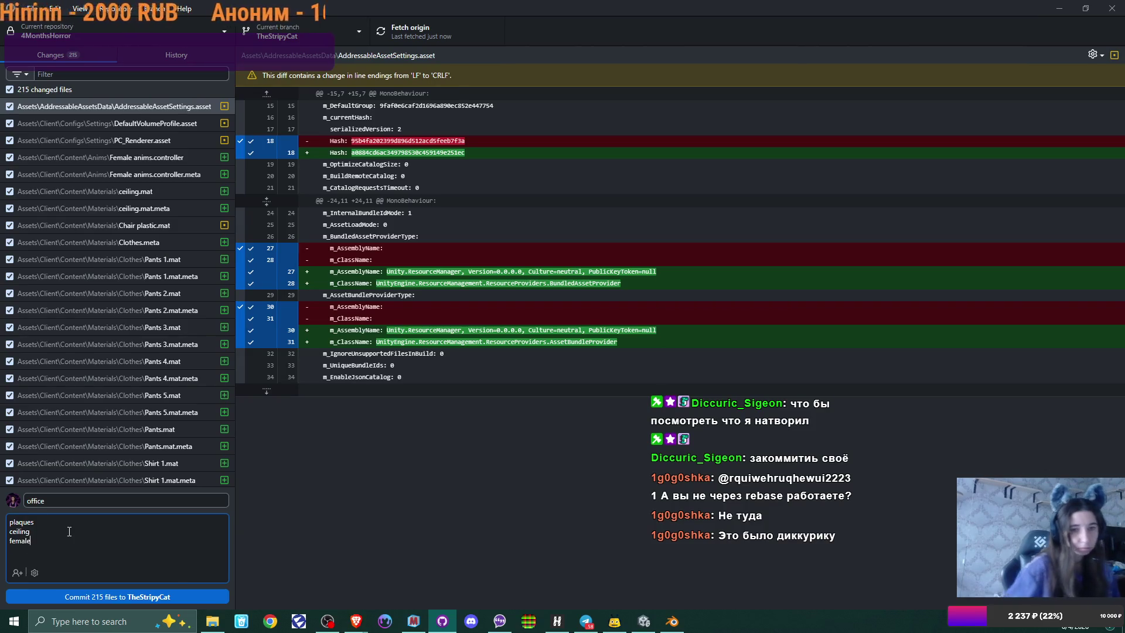
click(132, 598)
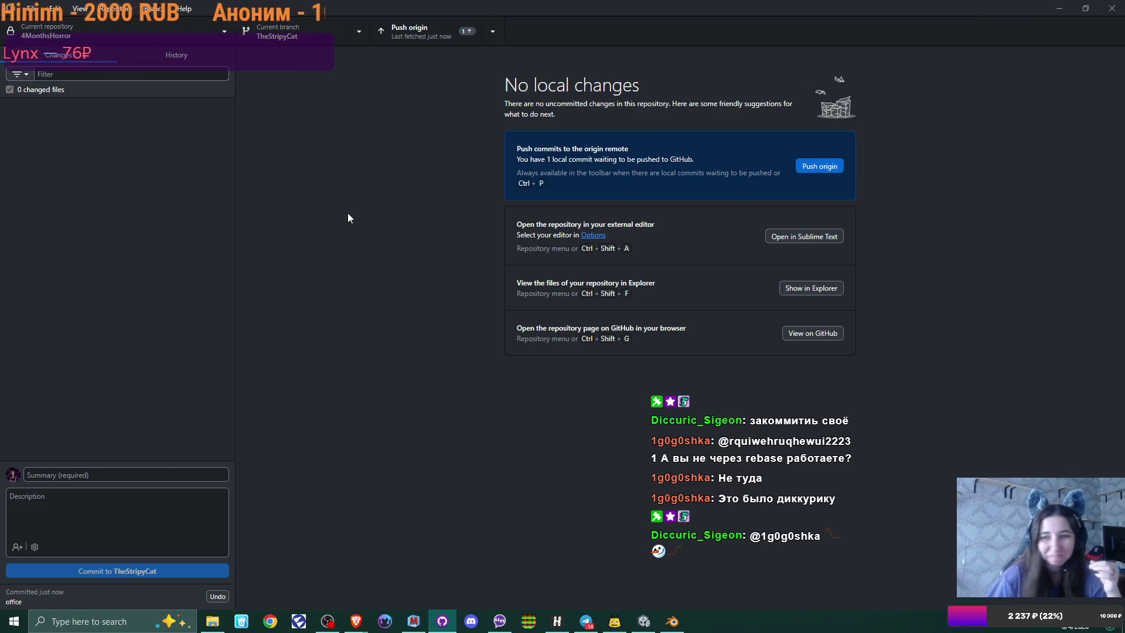
Step: Push the 'office' commit to origin and open the Current branch list
click(831, 167)
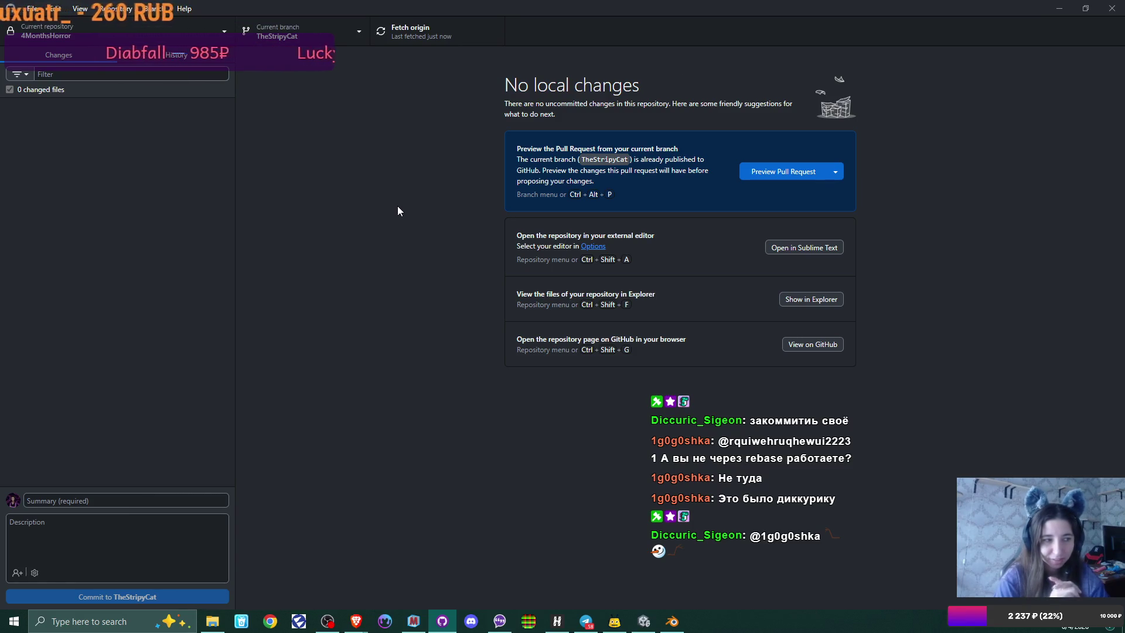
click(360, 29)
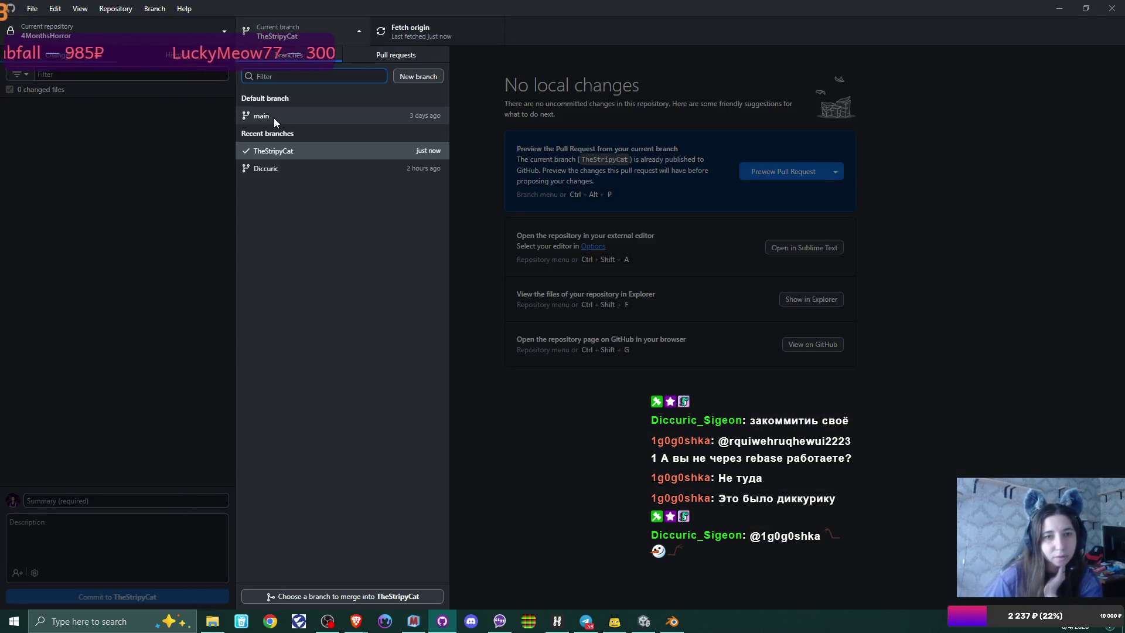
click(154, 8)
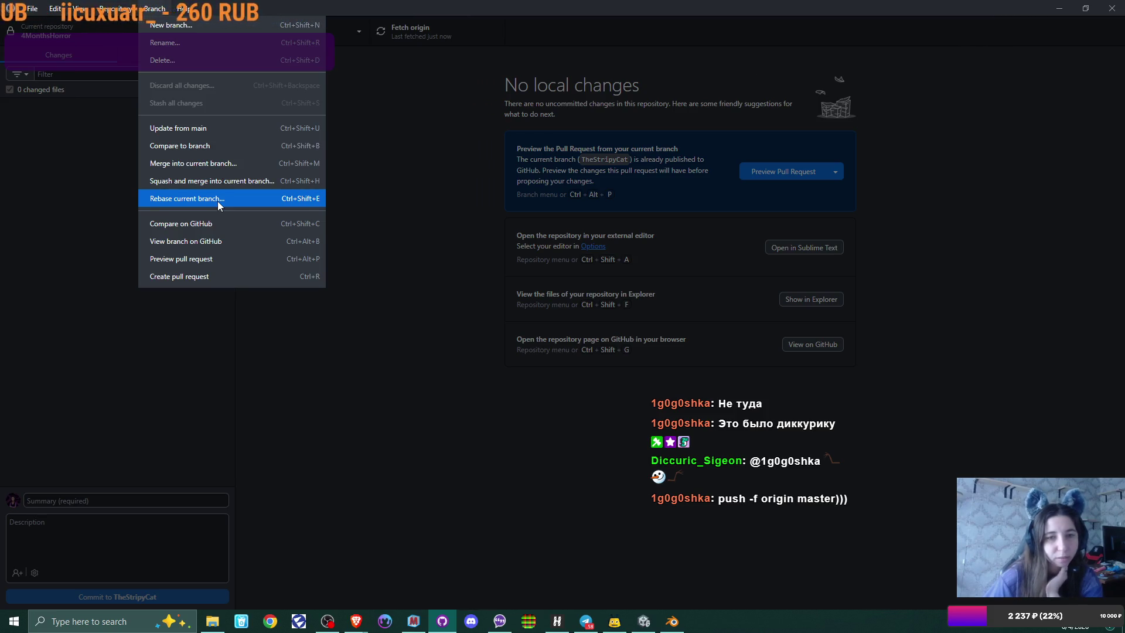
click(392, 404)
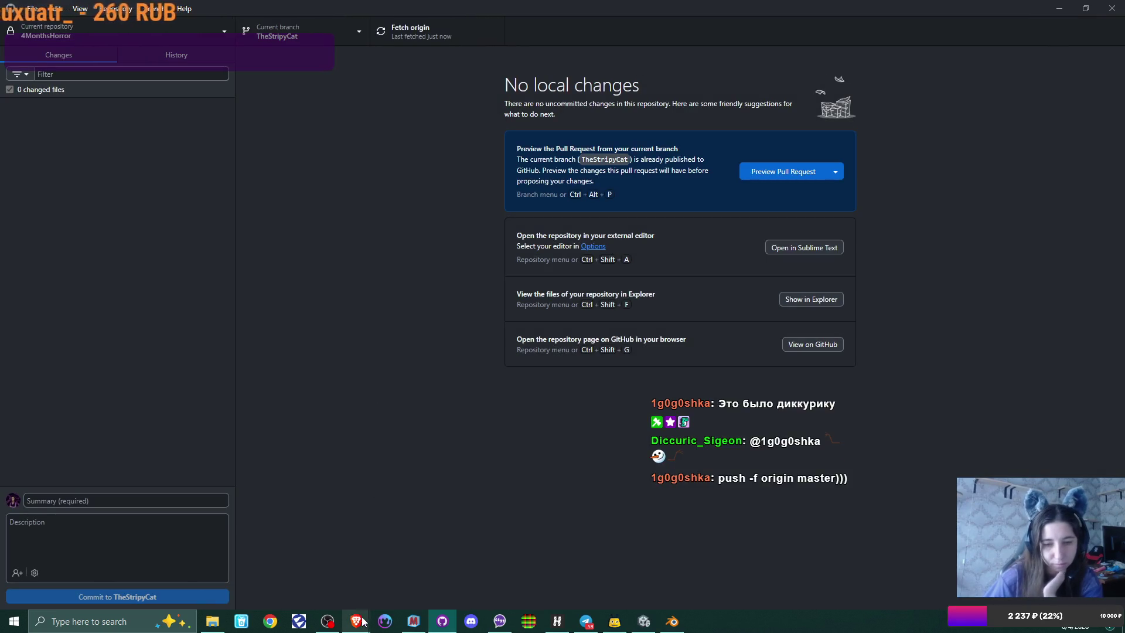
mouse_move(361, 628)
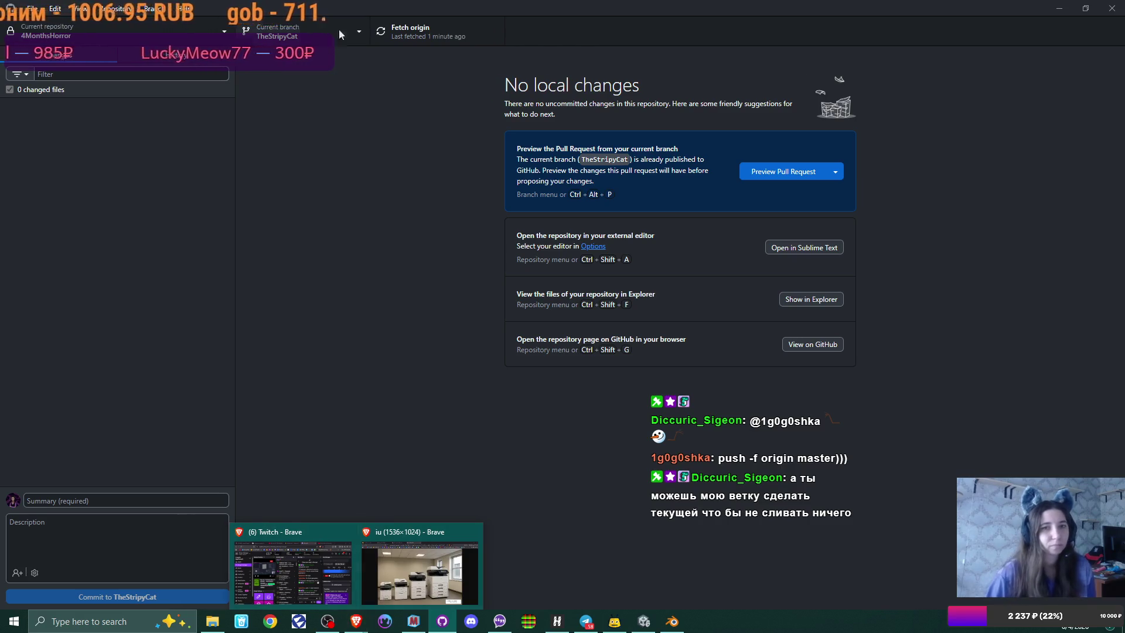
click(361, 34)
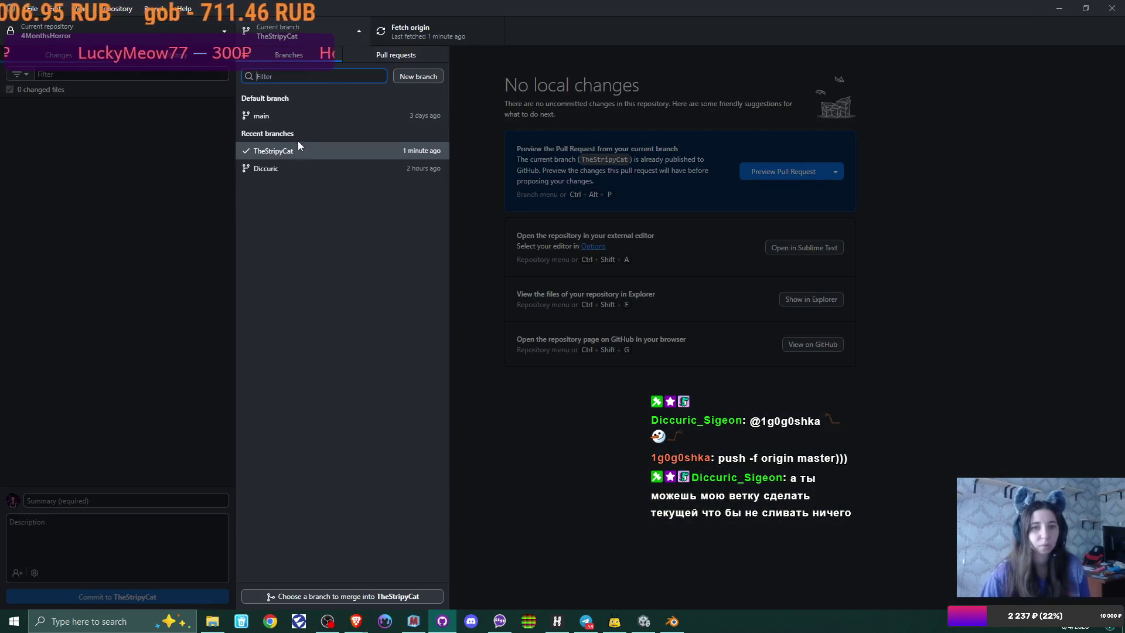
Step: Check out the Diccuric branch and switch back to the Unity editor
click(271, 171)
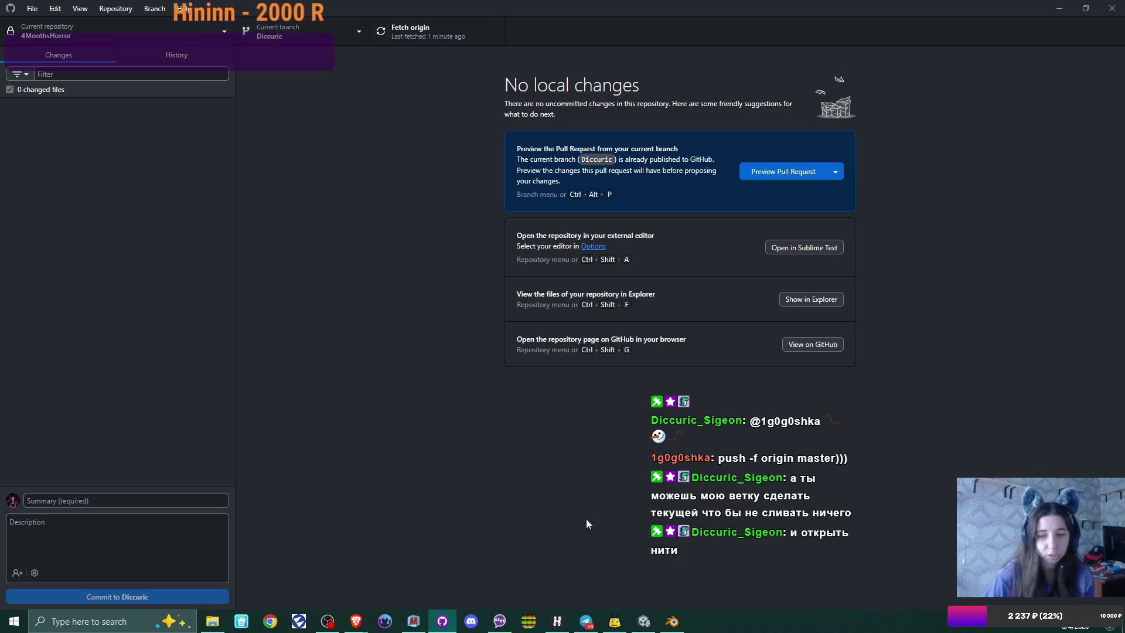
click(650, 626)
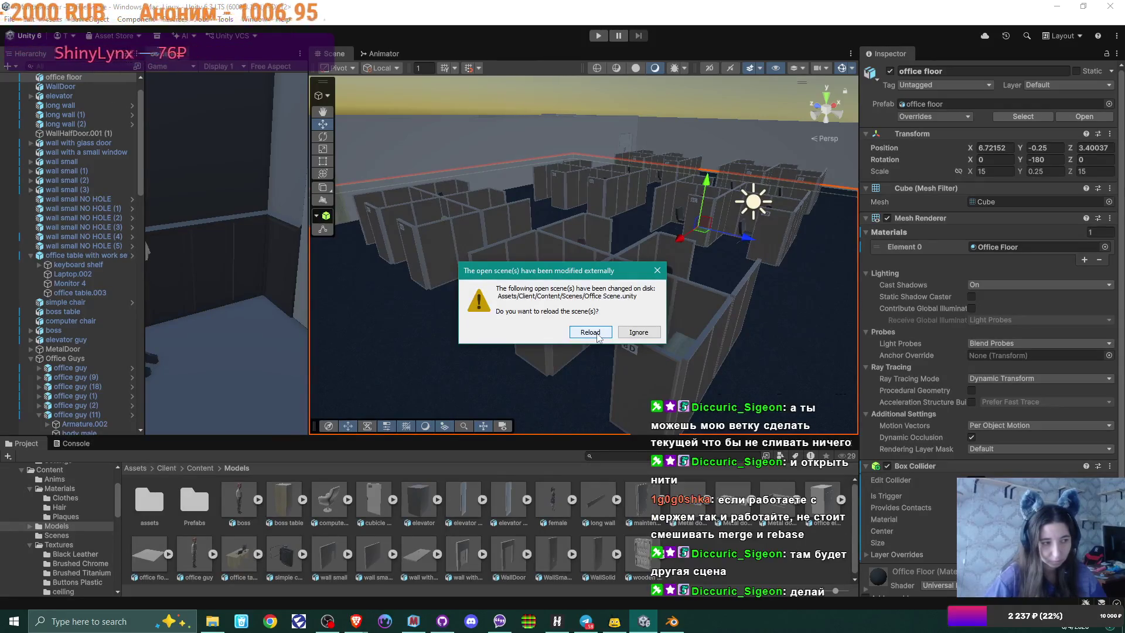
Step: Reload the externally changed Office Scene, widen the Game panel, and start Play mode
click(597, 336)
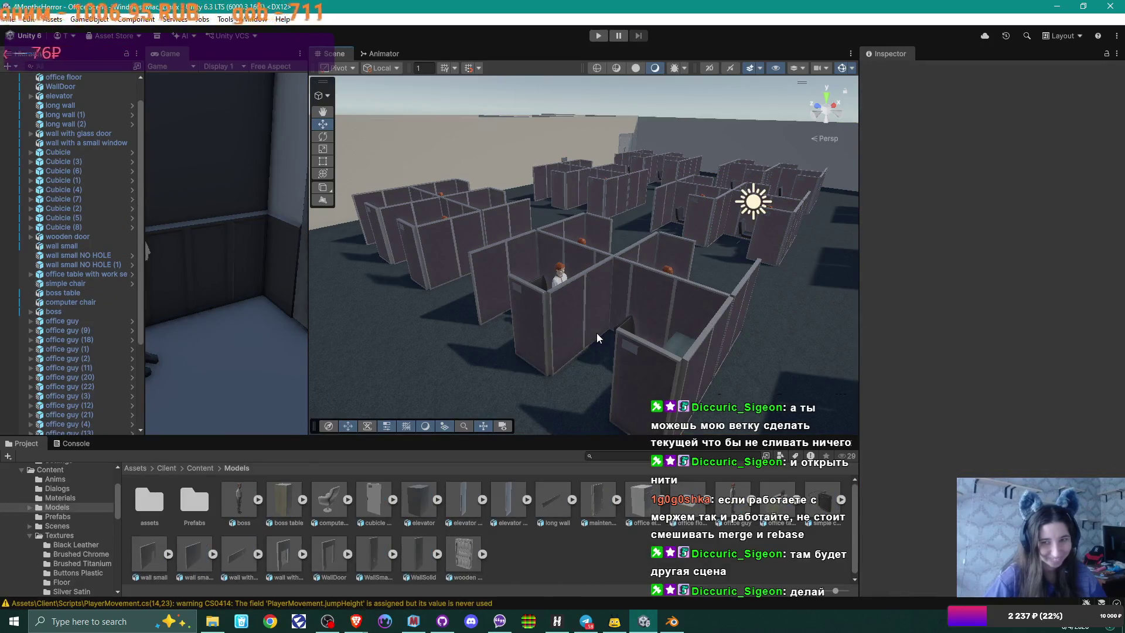
mouse_move(597, 338)
mouse_down()
mouse_move(540, 254)
mouse_move(561, 235)
mouse_move(575, 245)
mouse_up()
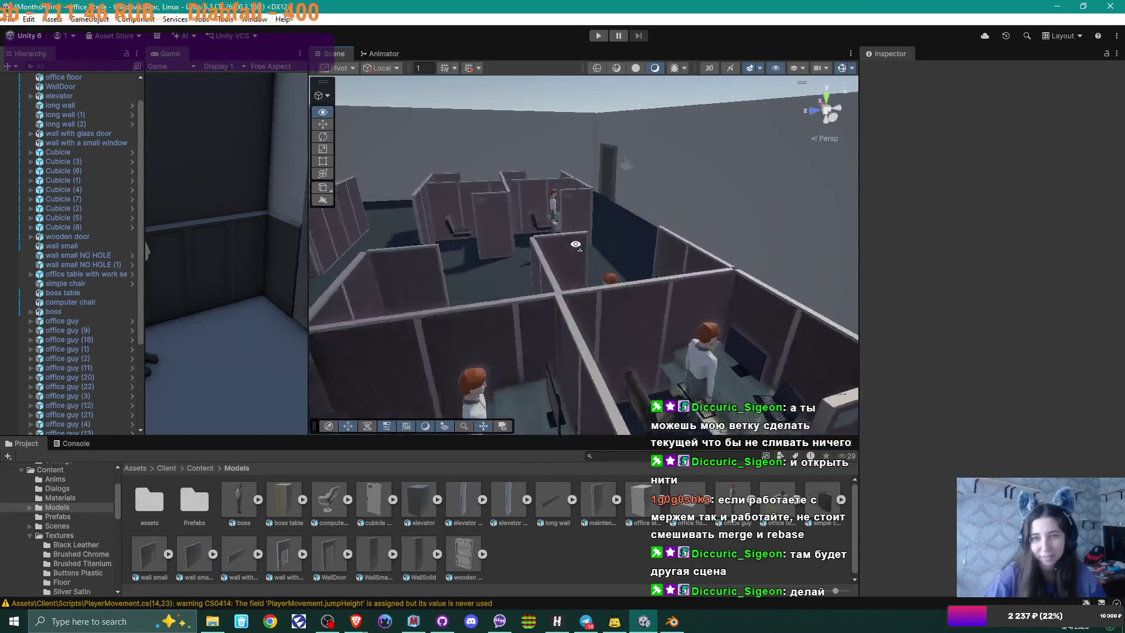
drag(309, 268, 601, 265)
mouse_move(620, 53)
mouse_down()
mouse_move(551, 72)
mouse_move(586, 57)
mouse_move(676, 61)
mouse_up()
drag(373, 101, 158, 127)
key(ctrl+p)
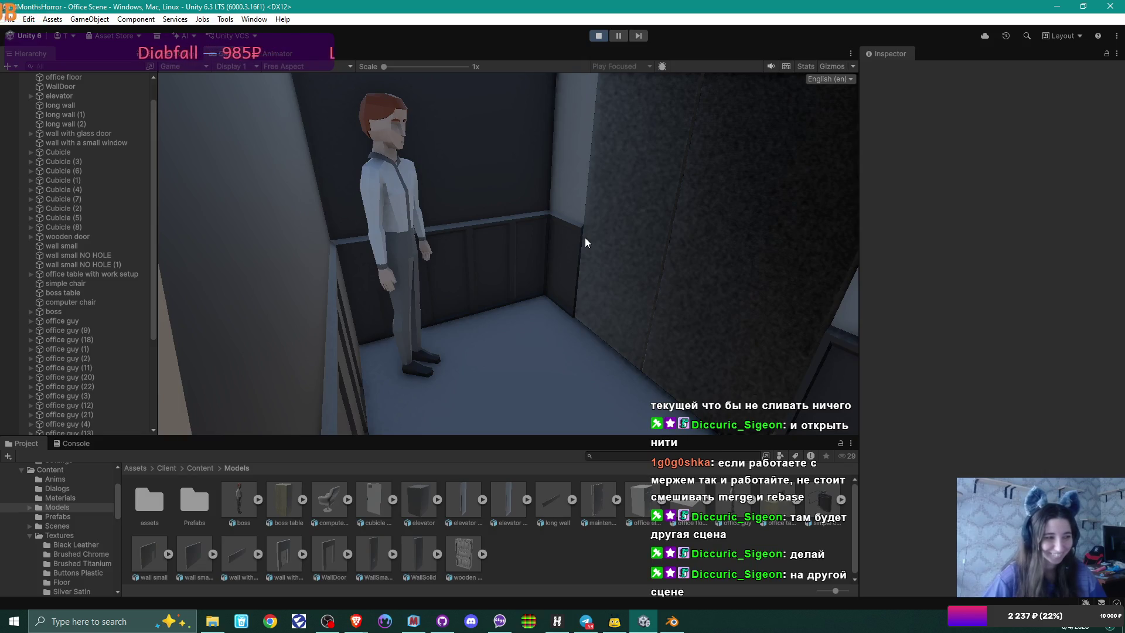
Step: Stop Play mode, browse to Assets/Client/Content/Scenes, compare the scene assets and choose Office Scene 2.0
click(598, 36)
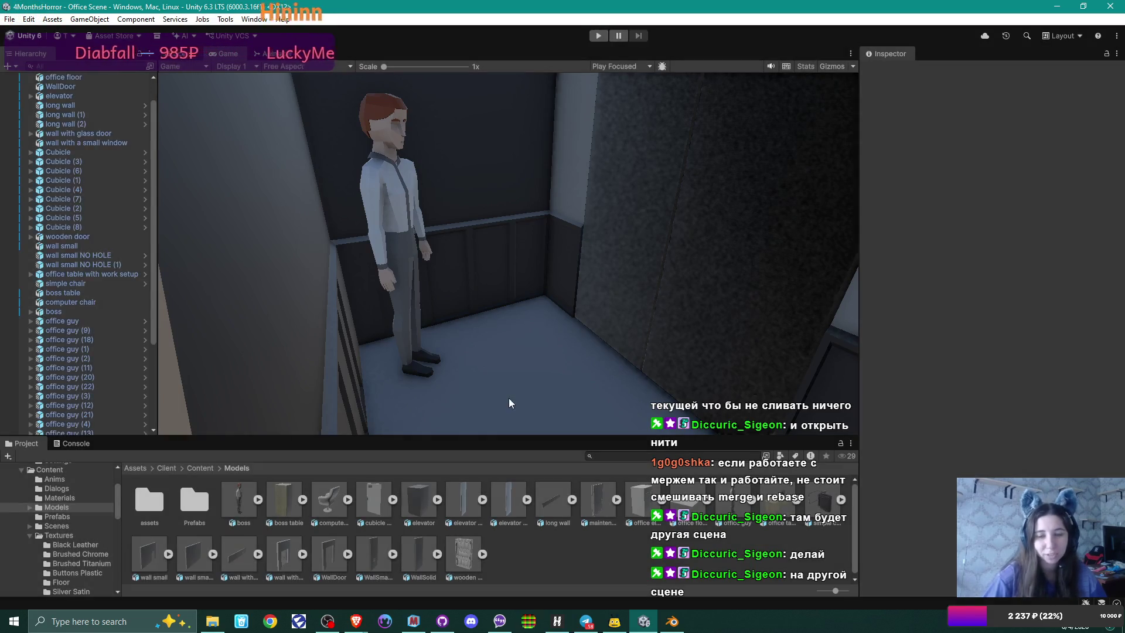
click(203, 470)
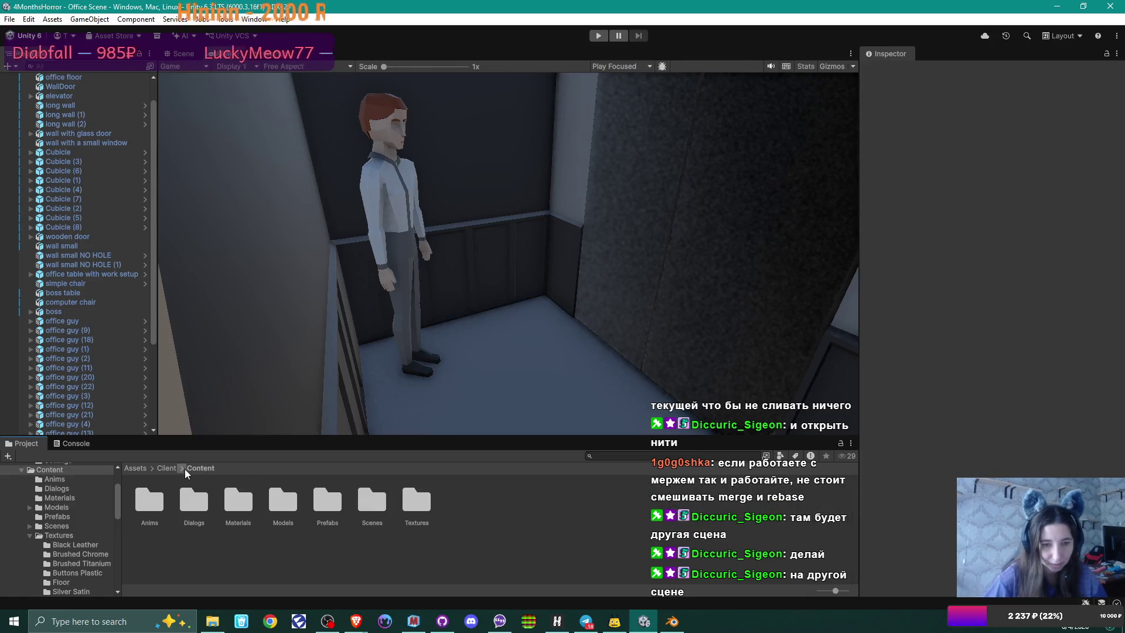
double_click(373, 501)
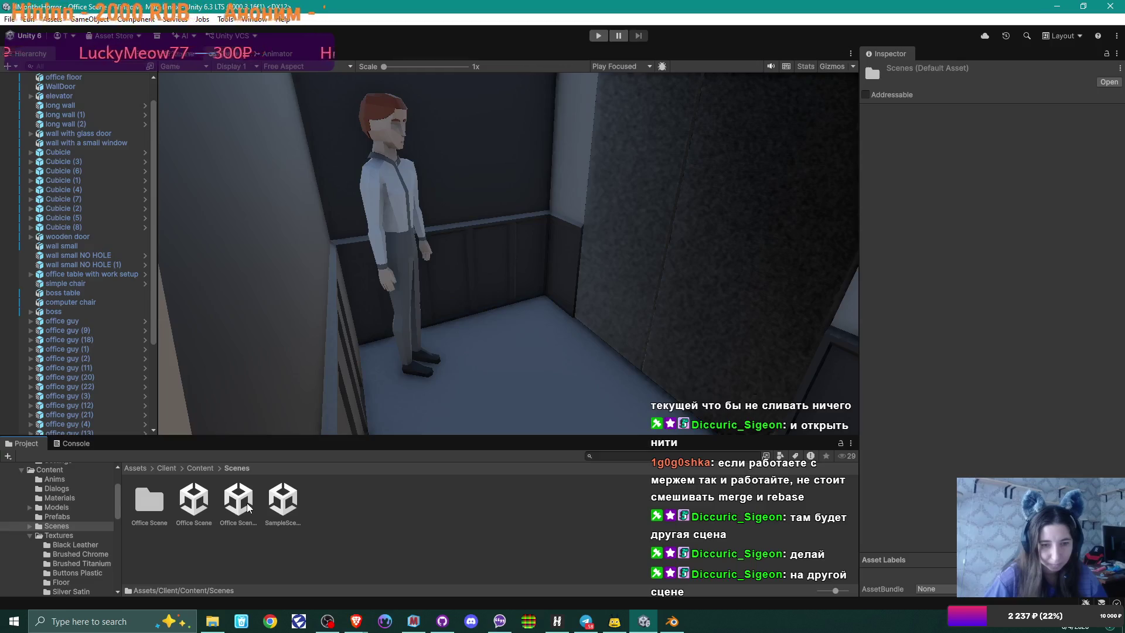
click(187, 506)
click(233, 506)
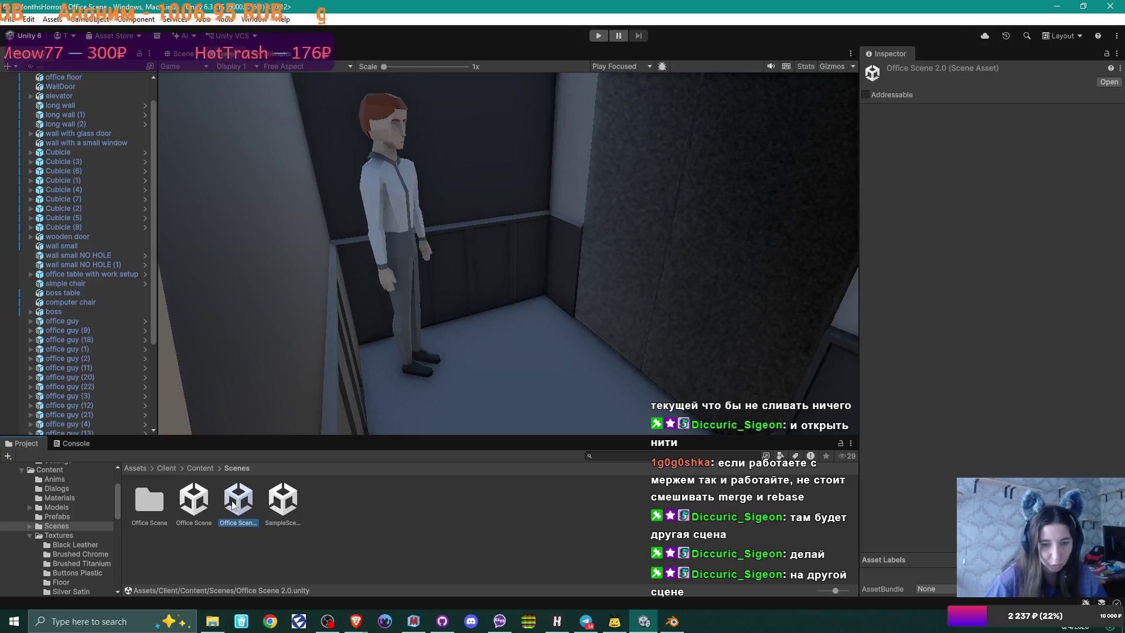
click(270, 509)
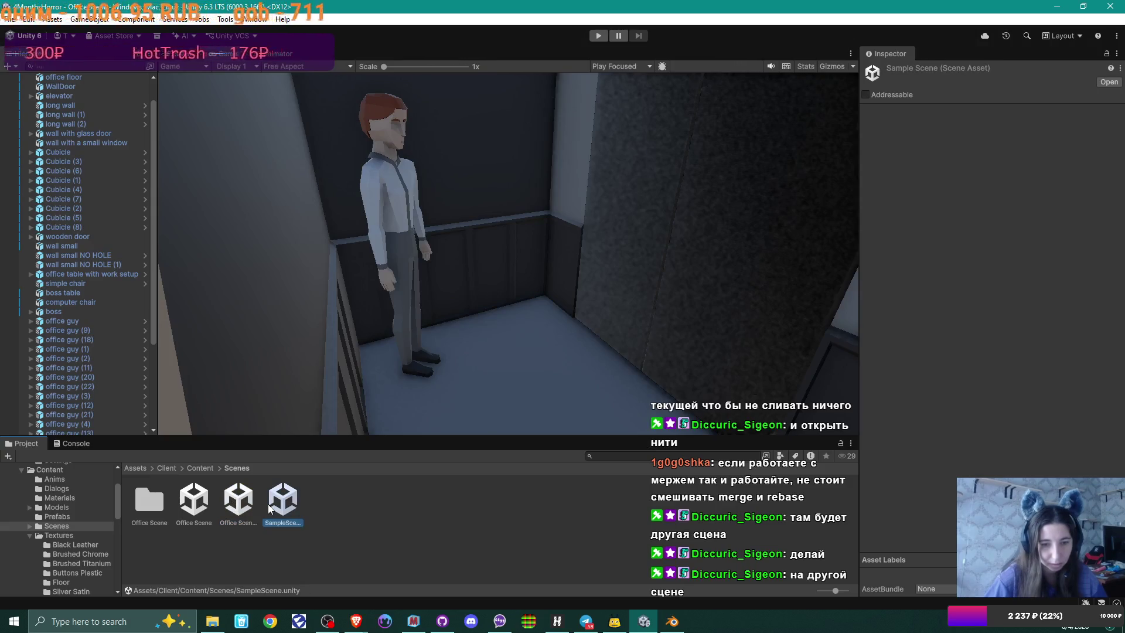
click(237, 507)
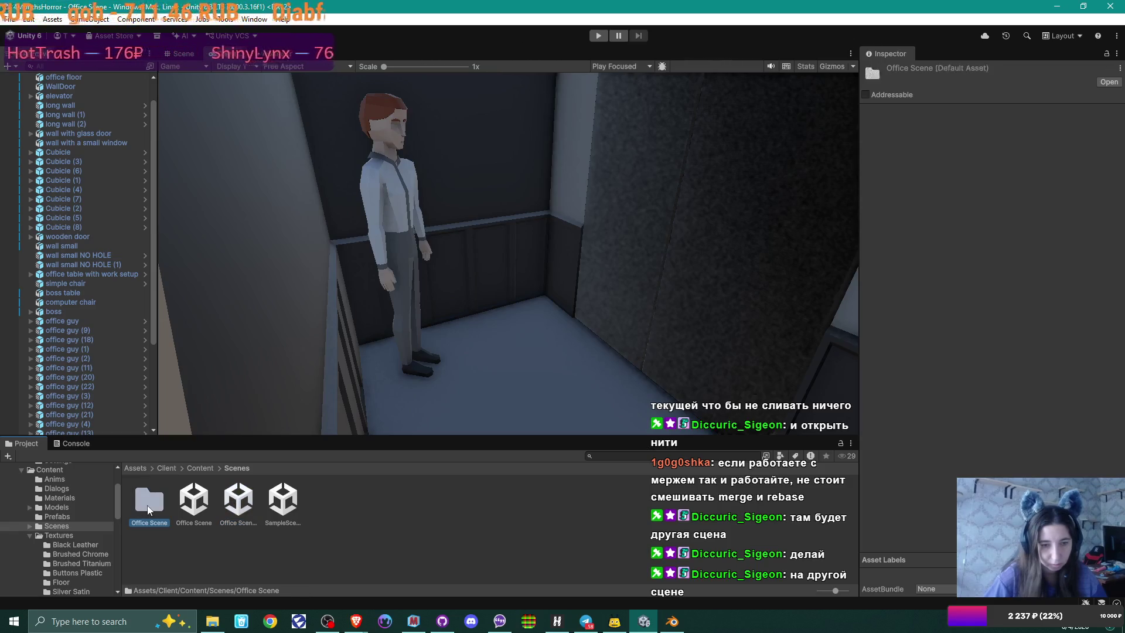
click(194, 502)
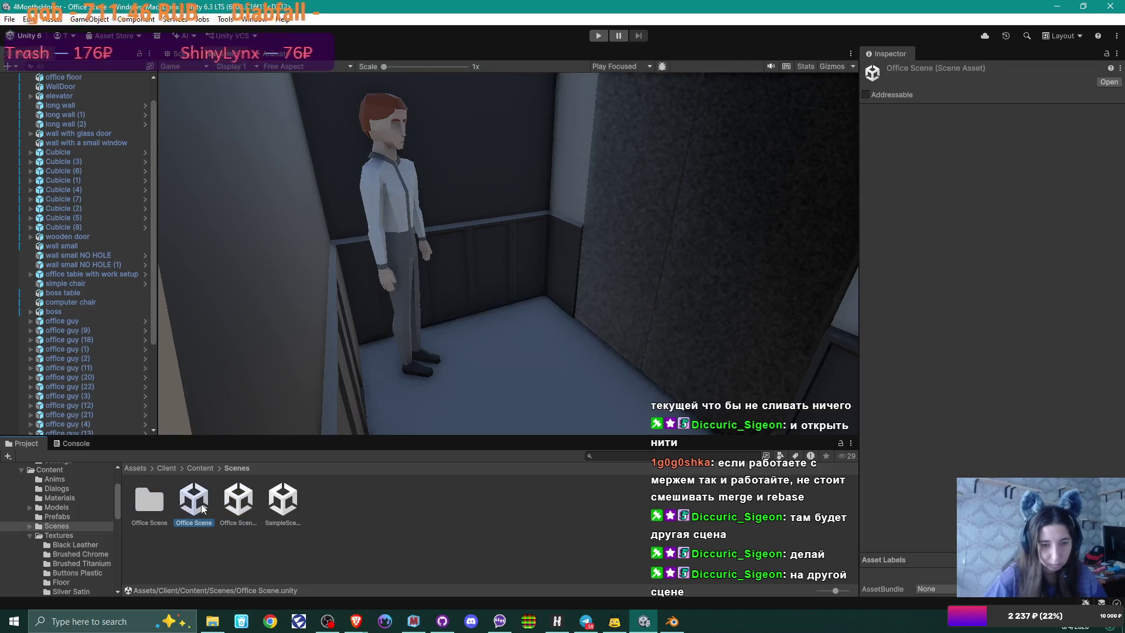
click(242, 508)
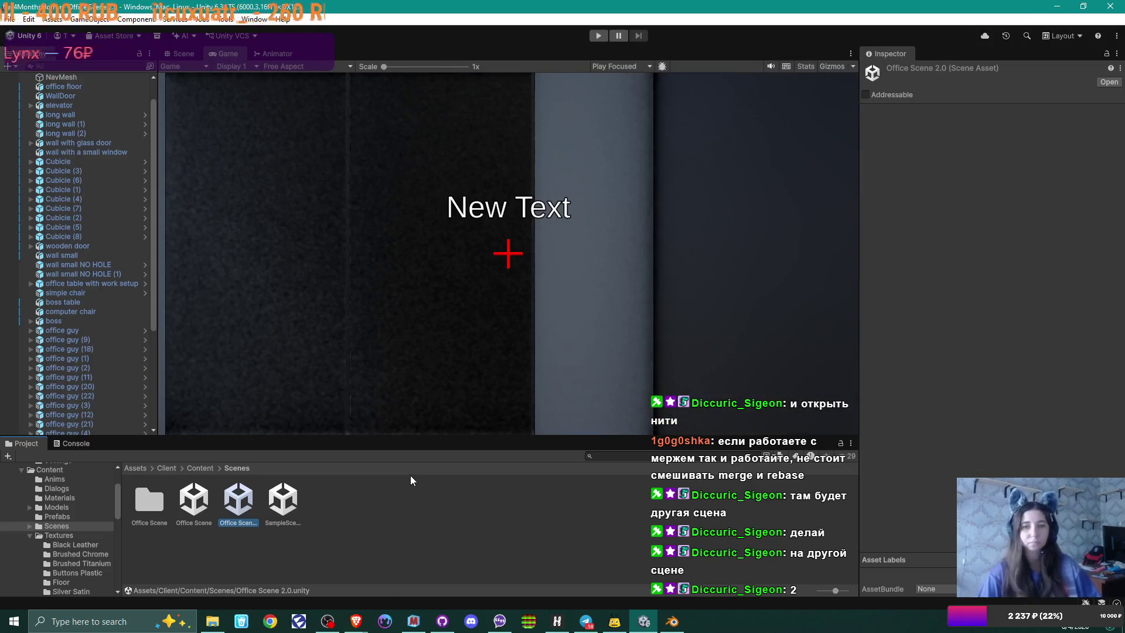
Step: Start Play mode in Office Scene 2.0 and read the debug dialog through to its end
click(599, 36)
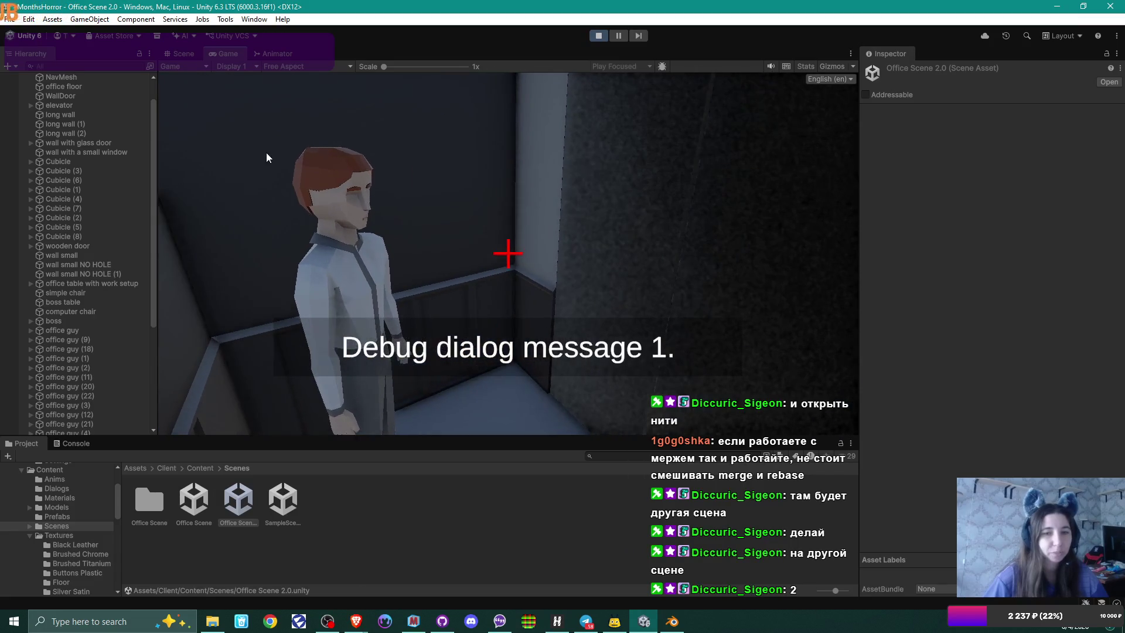
click(266, 157)
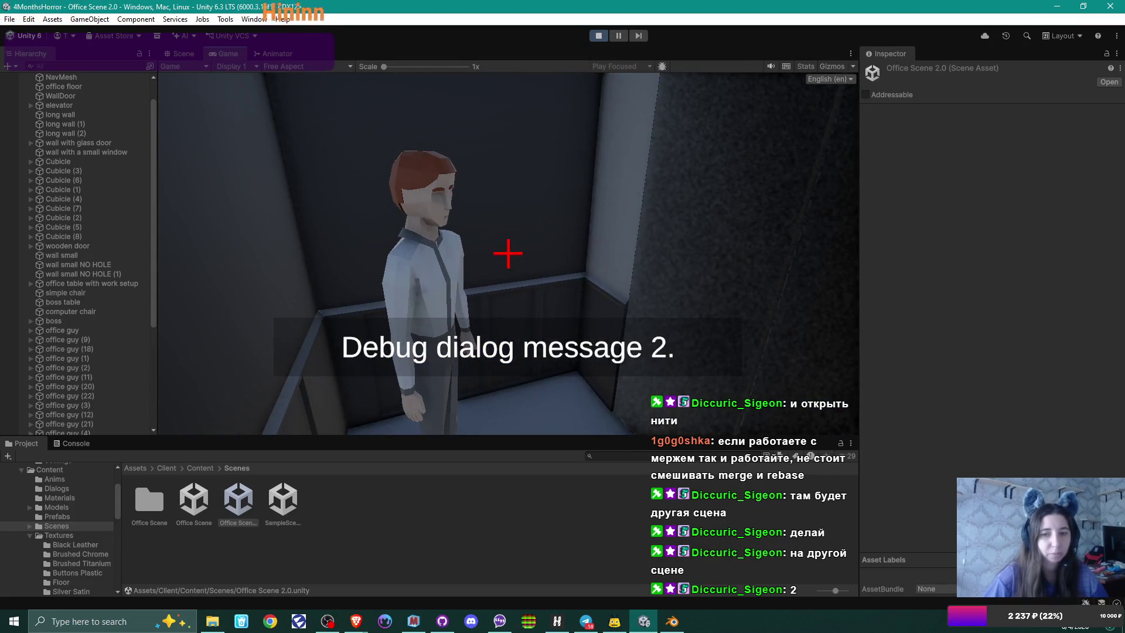
click(508, 253)
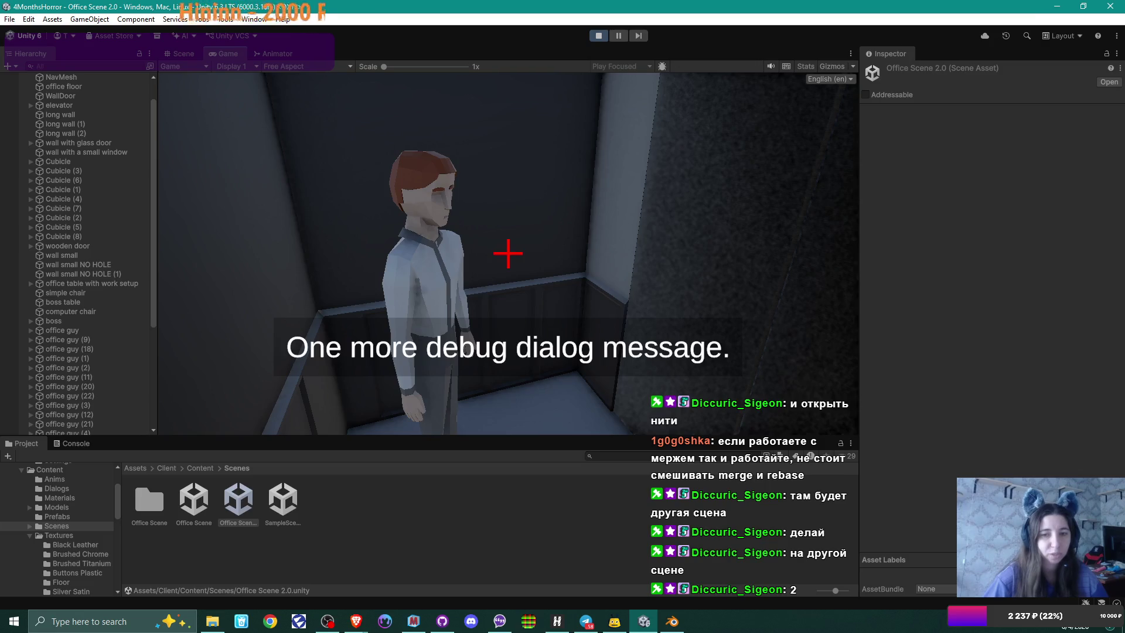
click(508, 254)
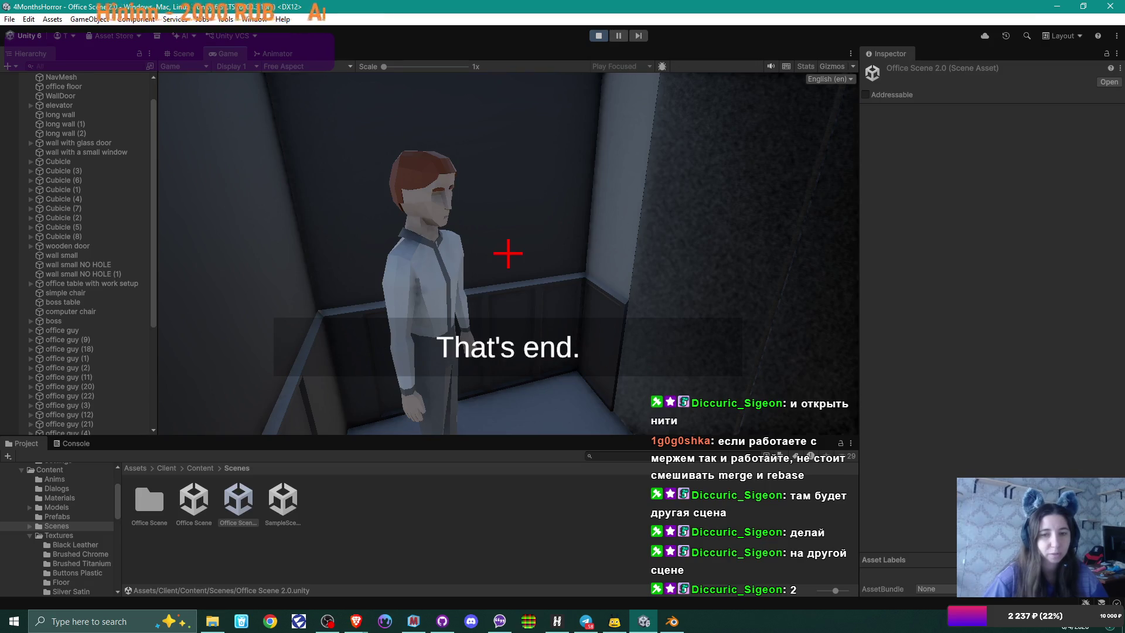
click(508, 253)
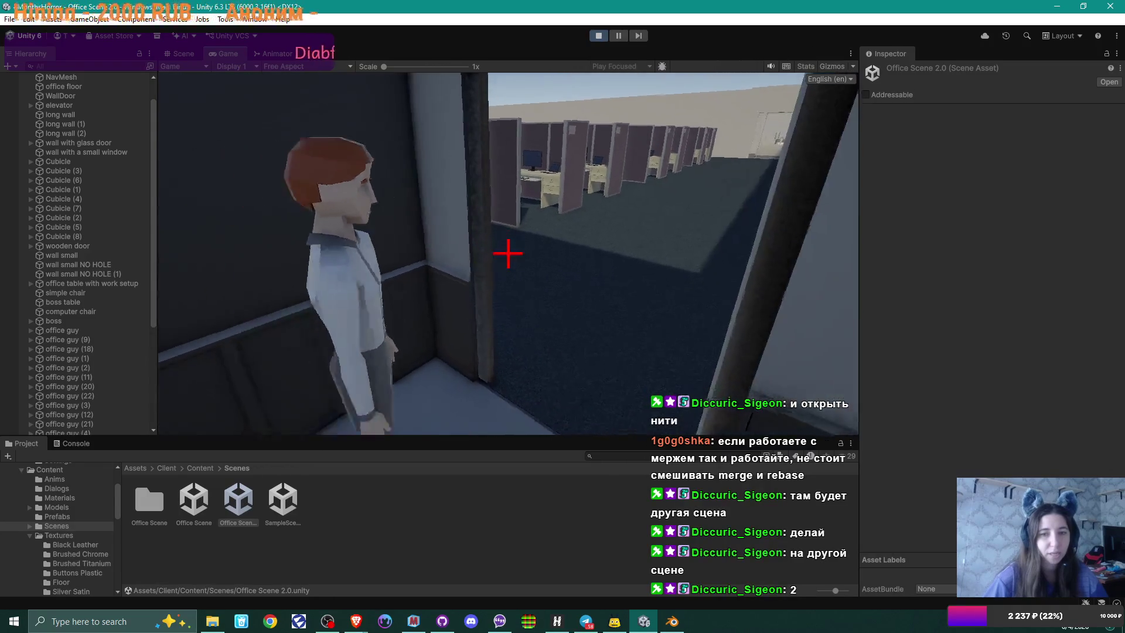
Step: Walk through the doorway and down the cubicle corridor toward the seated office workers
key(w)
key(w)
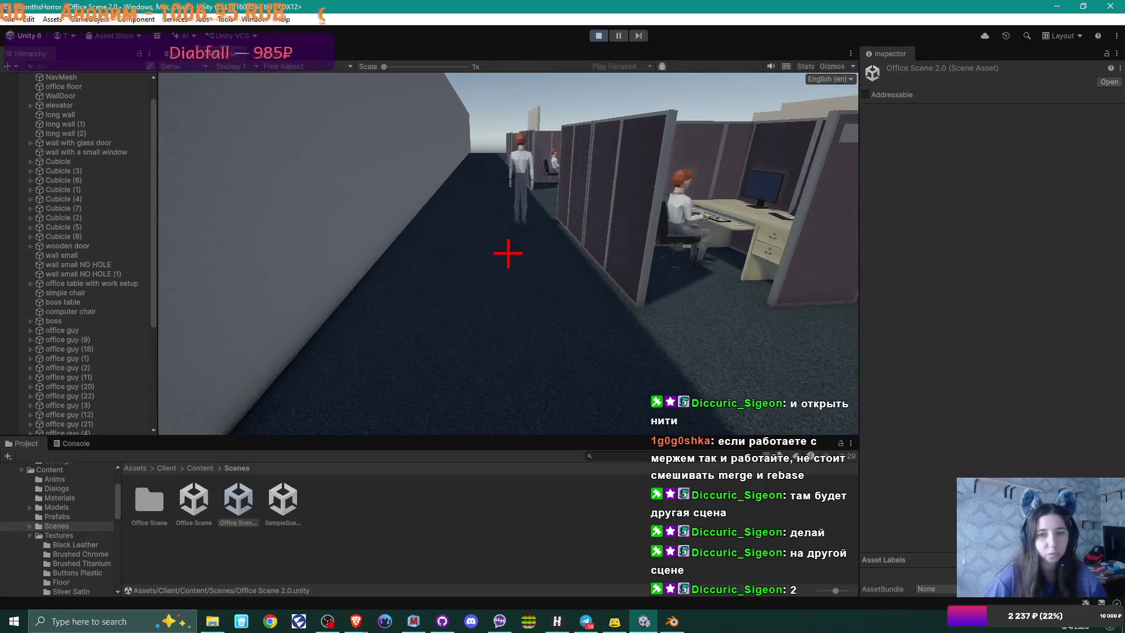
key(w)
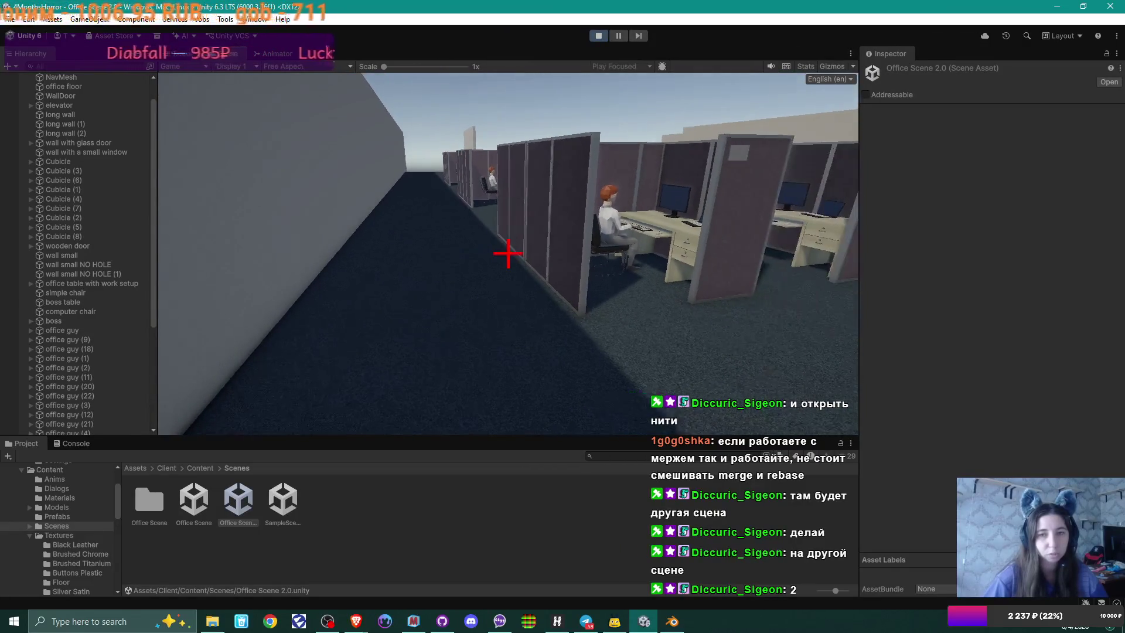
key(w)
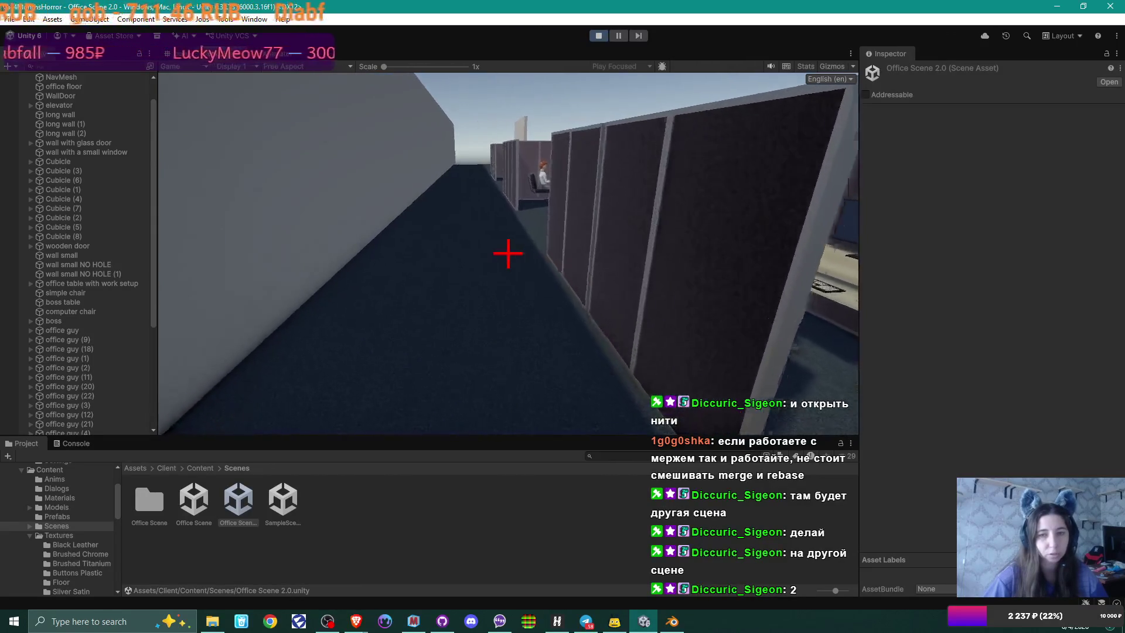
key(w)
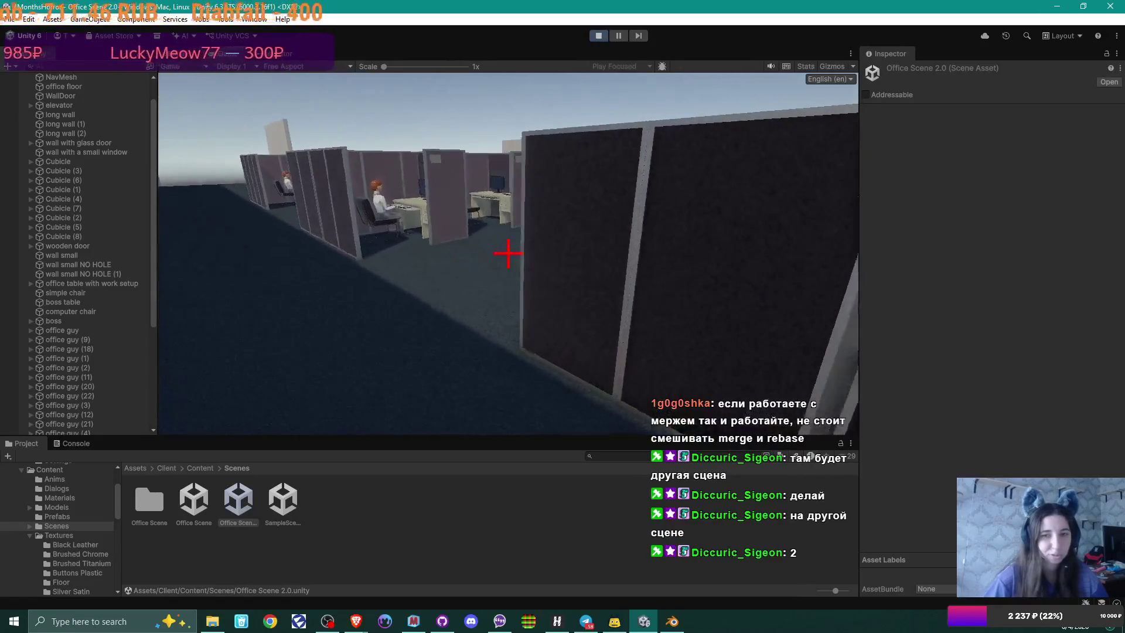
key(w)
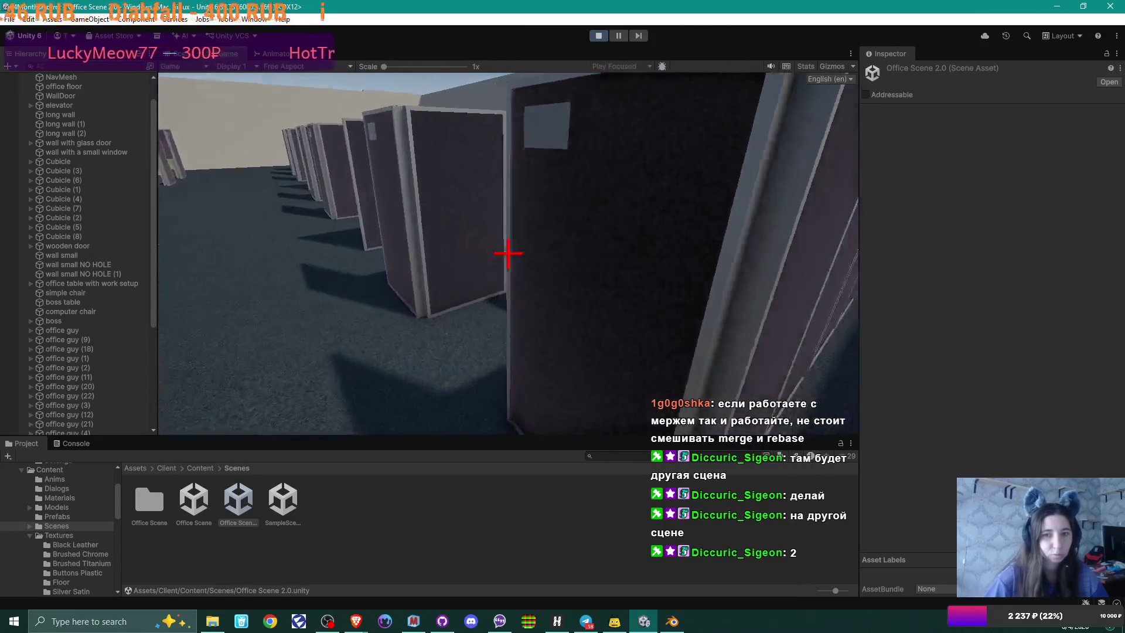
key(w)
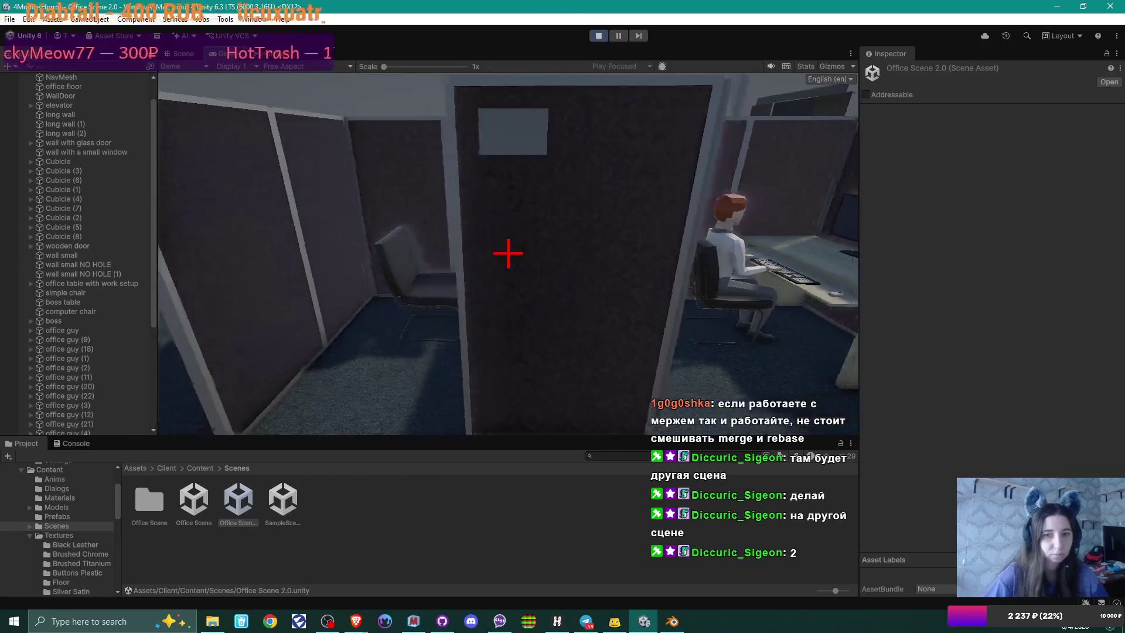
key(w)
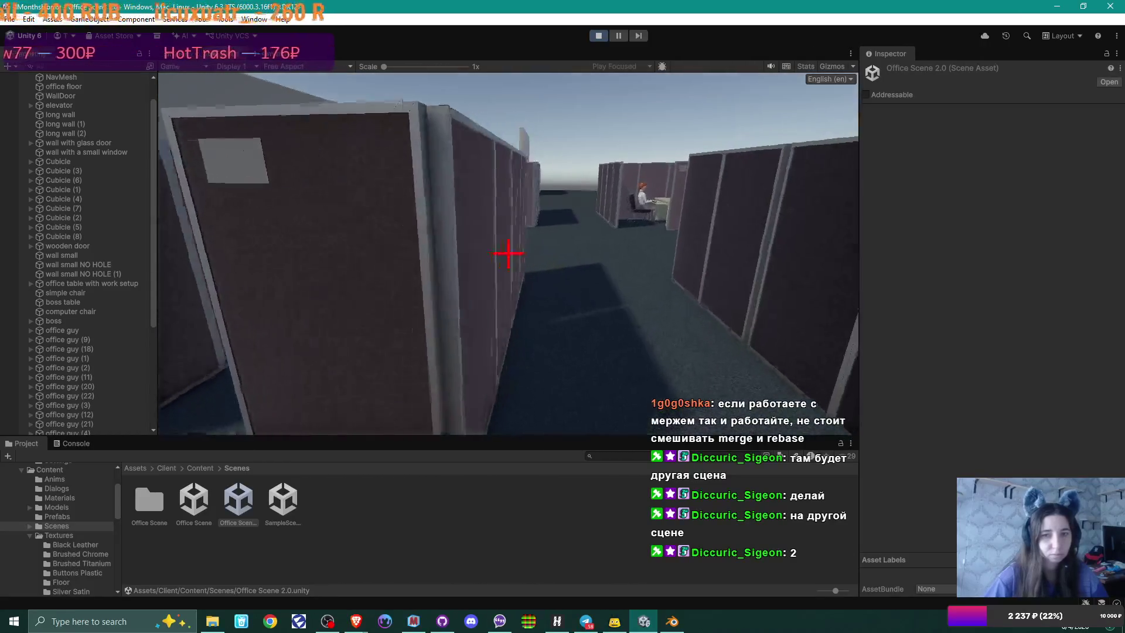
key(w)
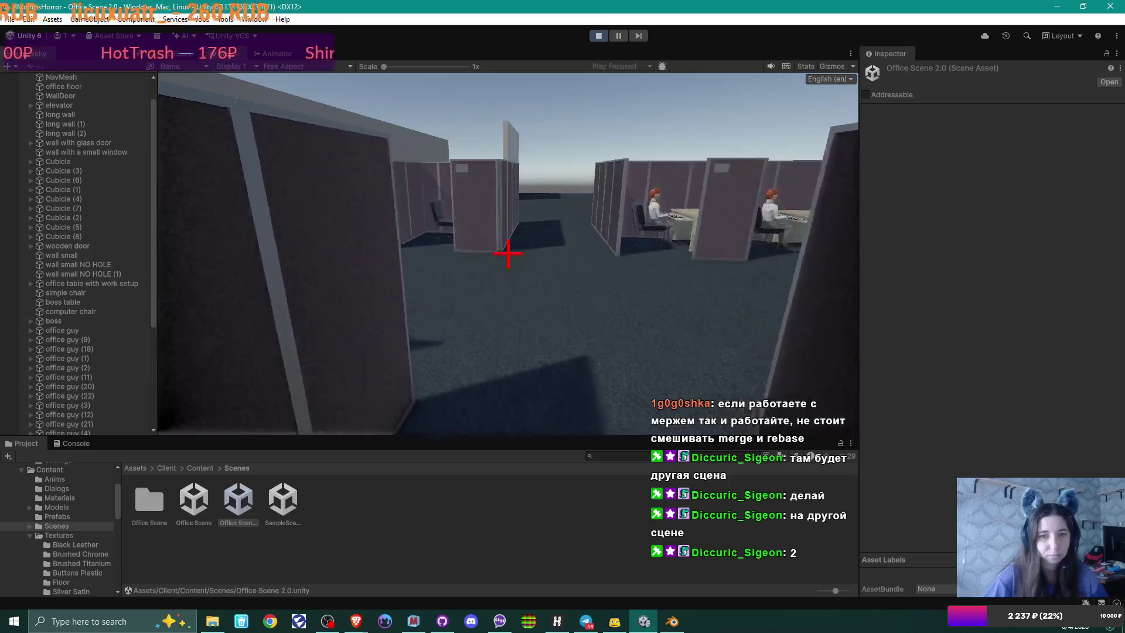
key(w)
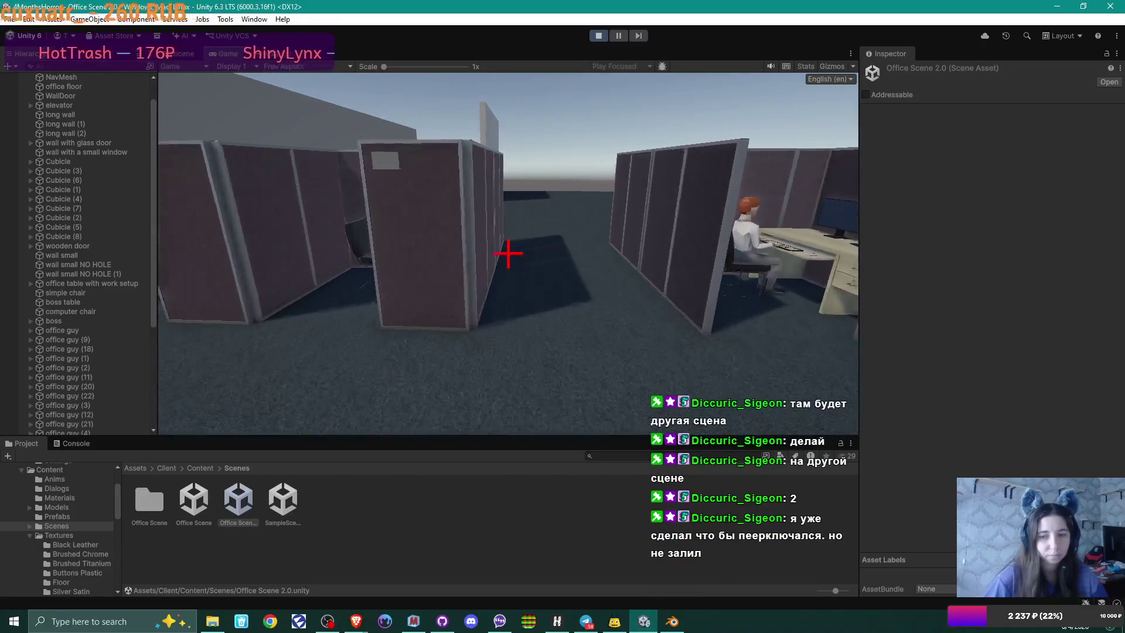
key(w)
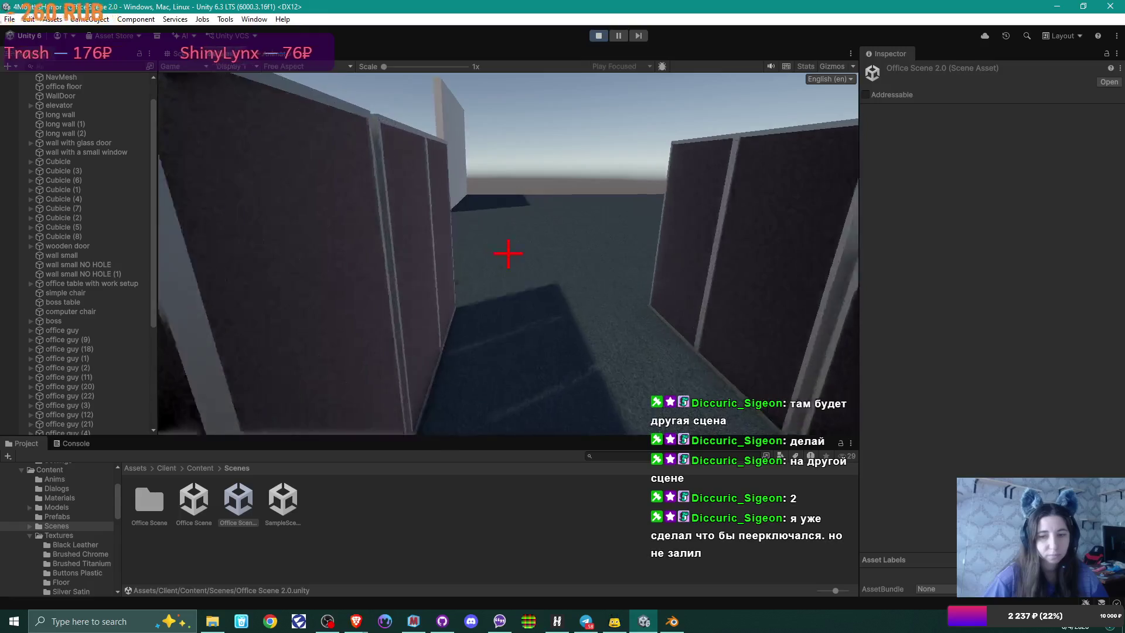
Step: Keep walking between cubicle rows, ending beside a seated worker typing at a desk
key(w)
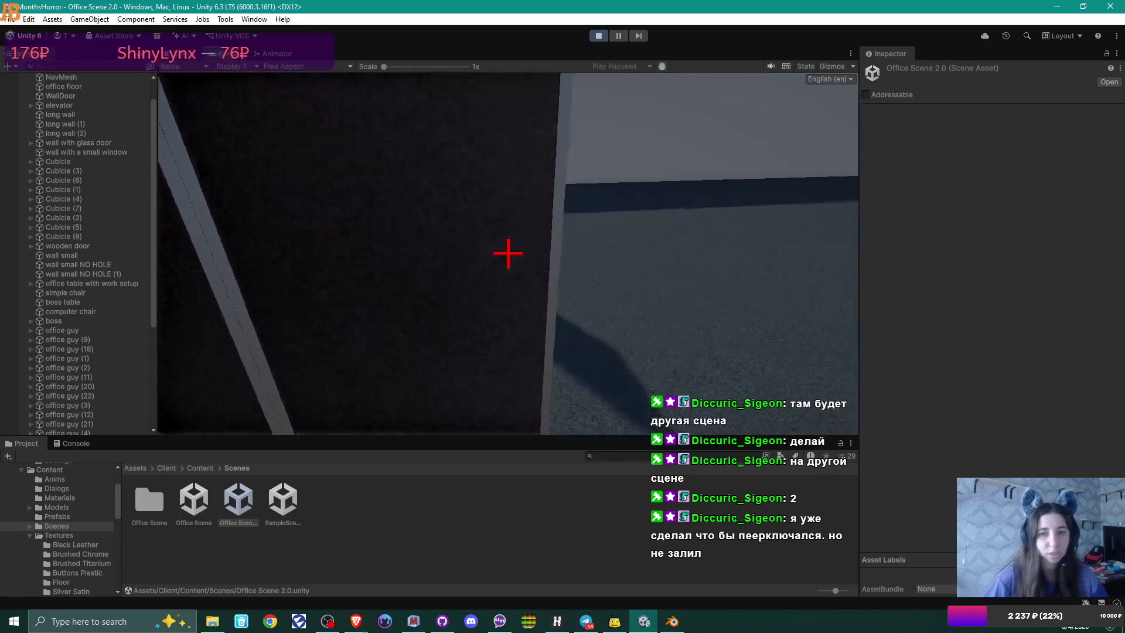
key(s)
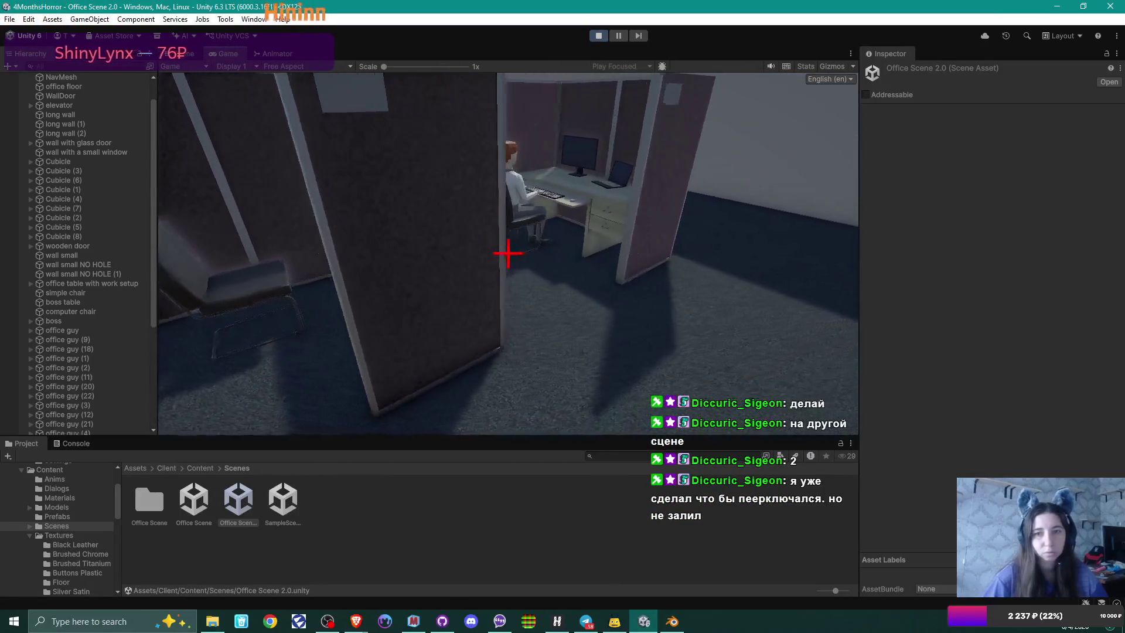
key(w)
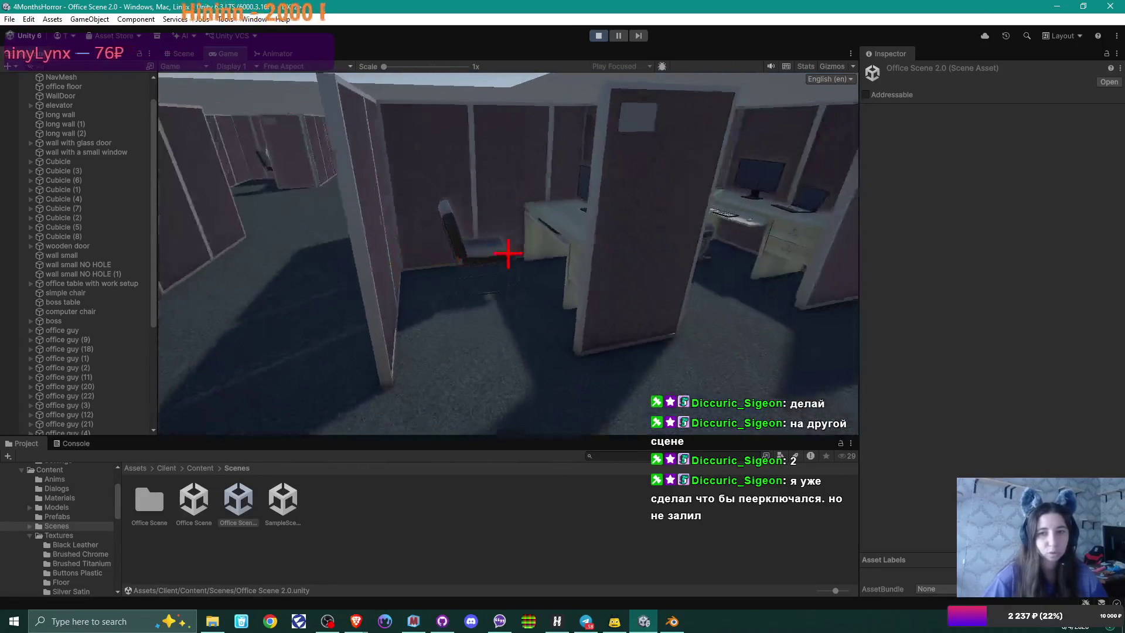
key(w)
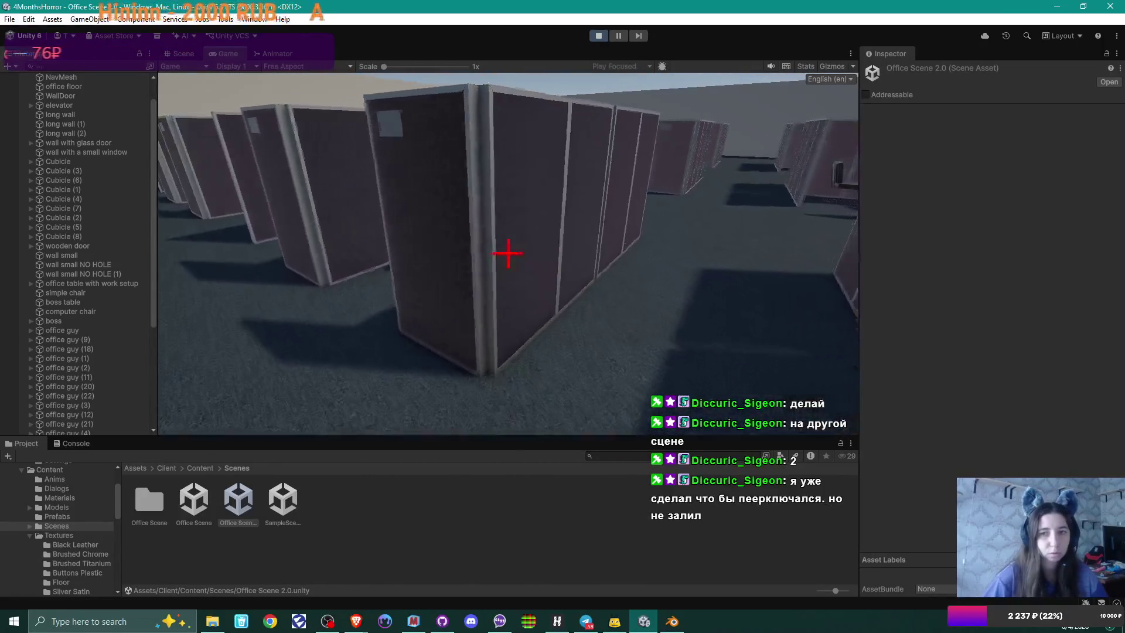
key(w)
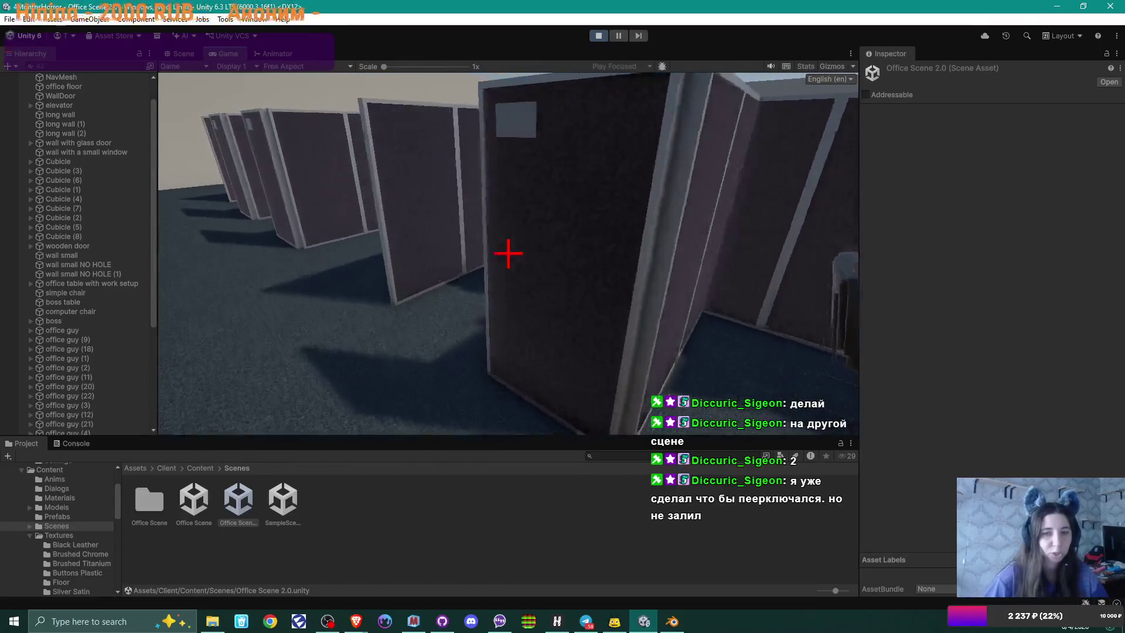
key(w)
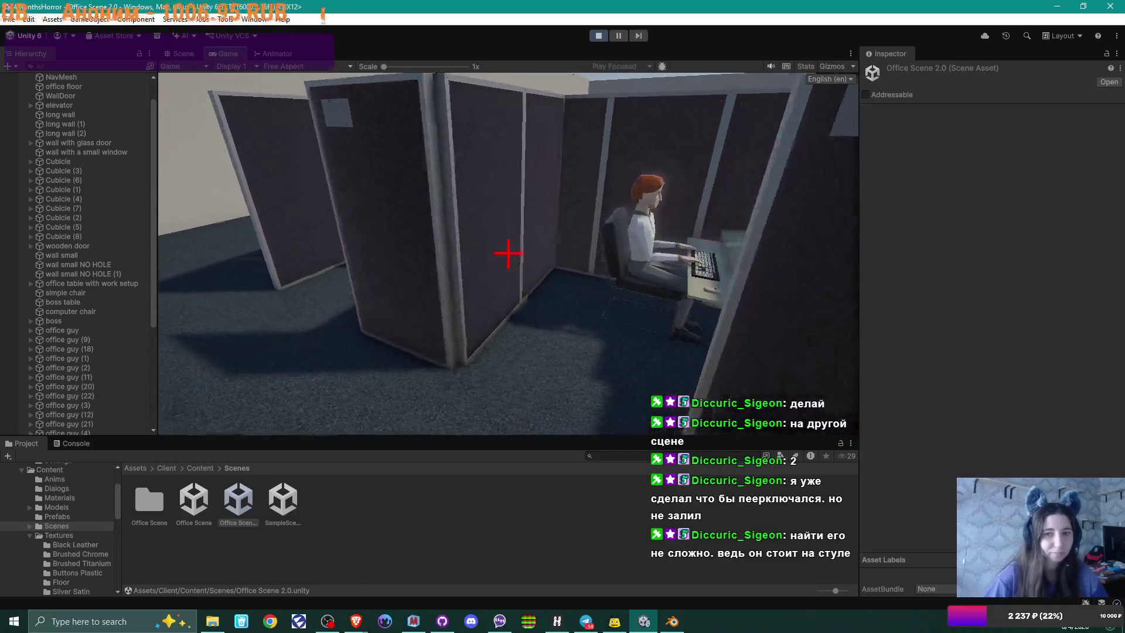
key(w)
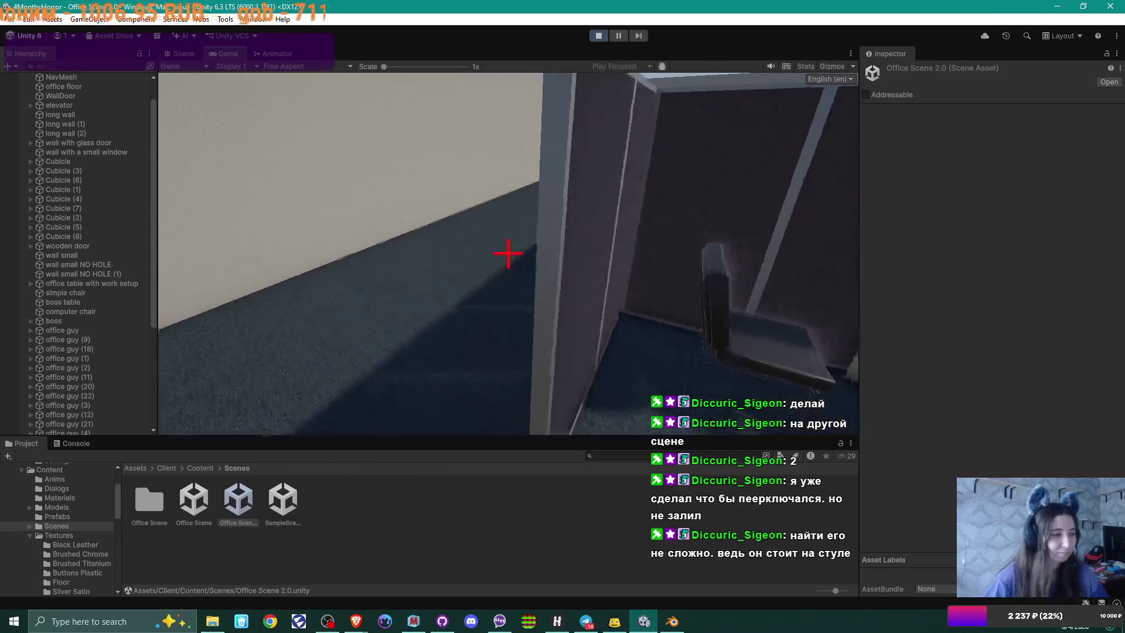
key(s)
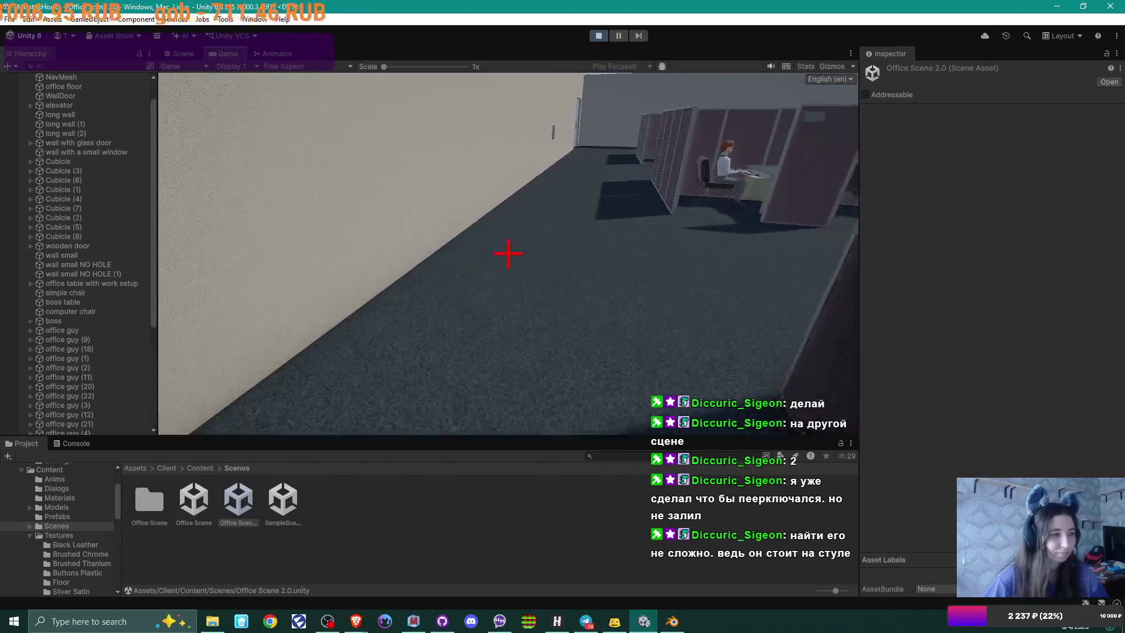
key(w)
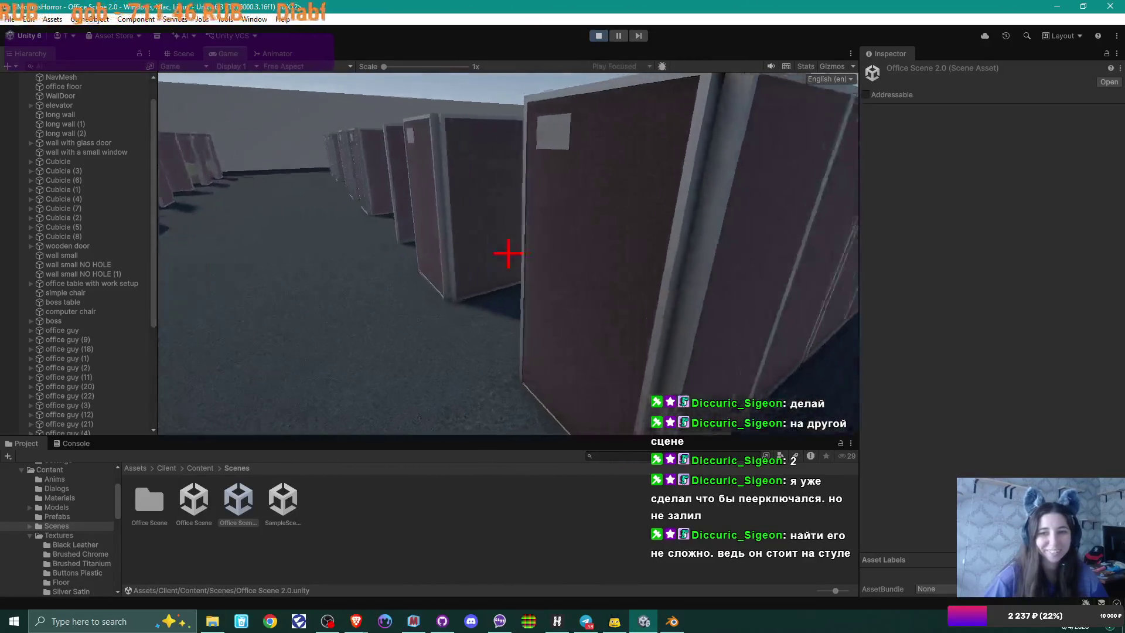
key(s)
key(w)
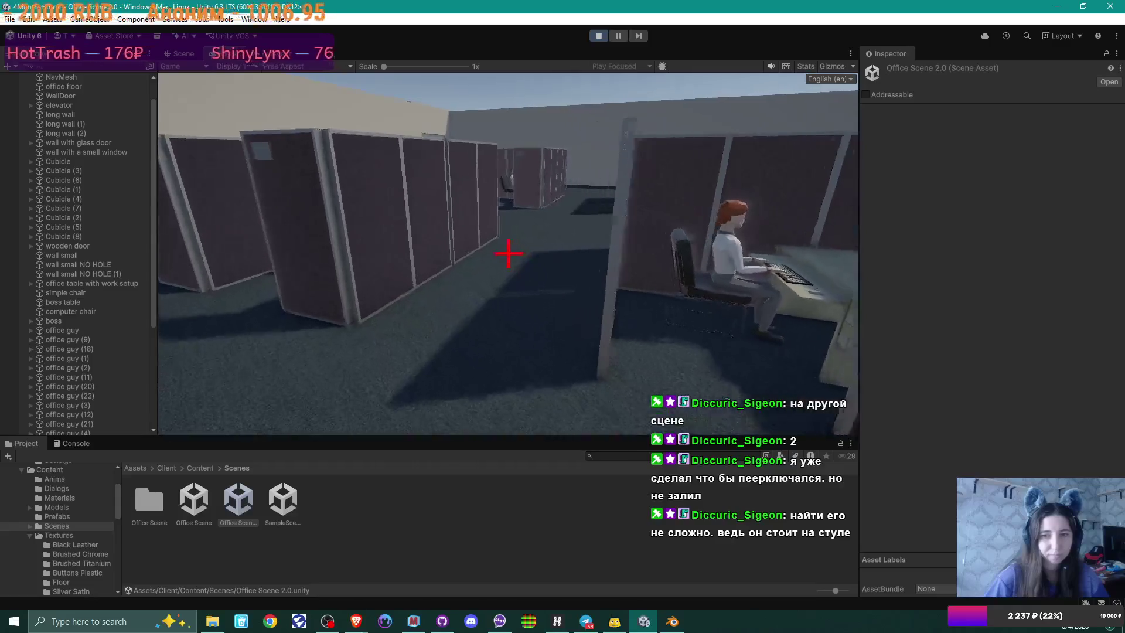
Step: Walk down the corridor and look into the seated worker's cubicle from several angles
key(w)
key(s)
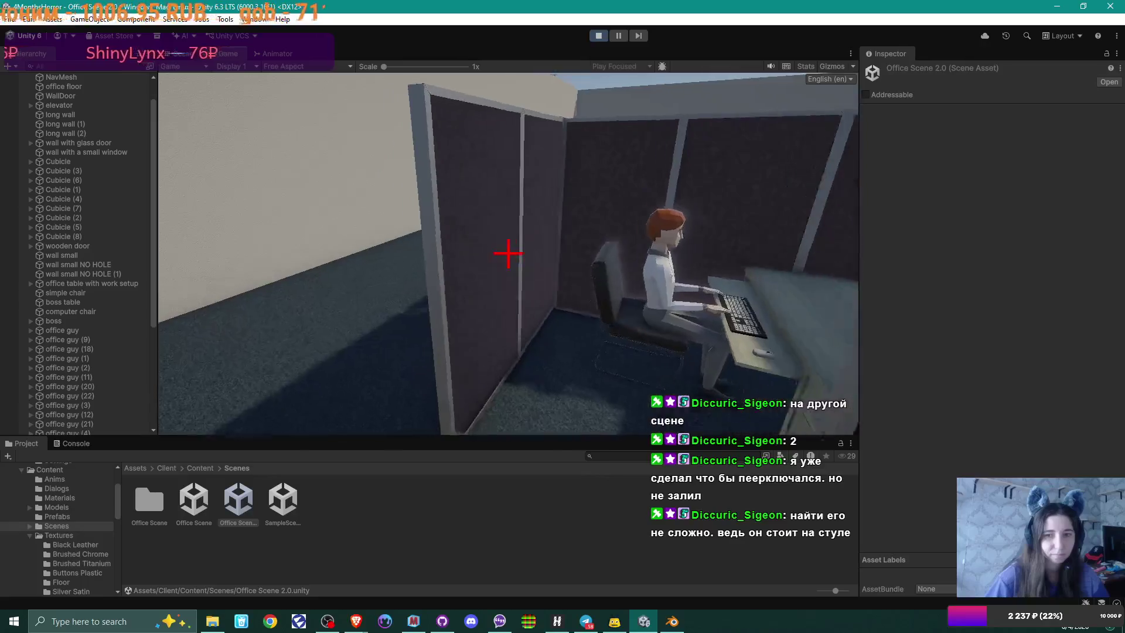
key(w)
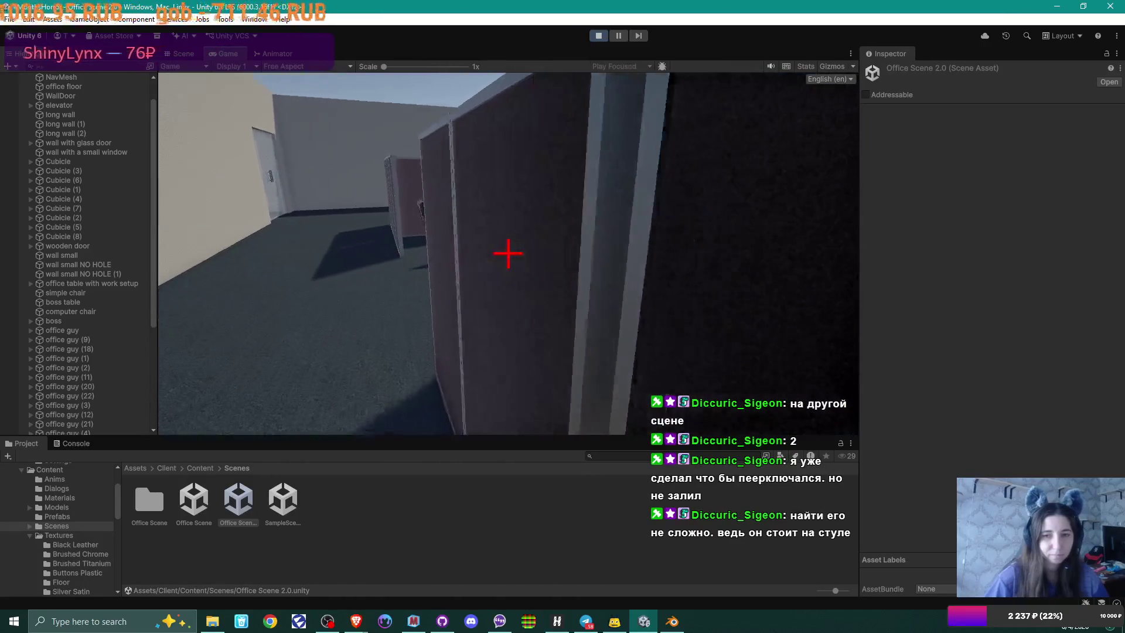
key(s)
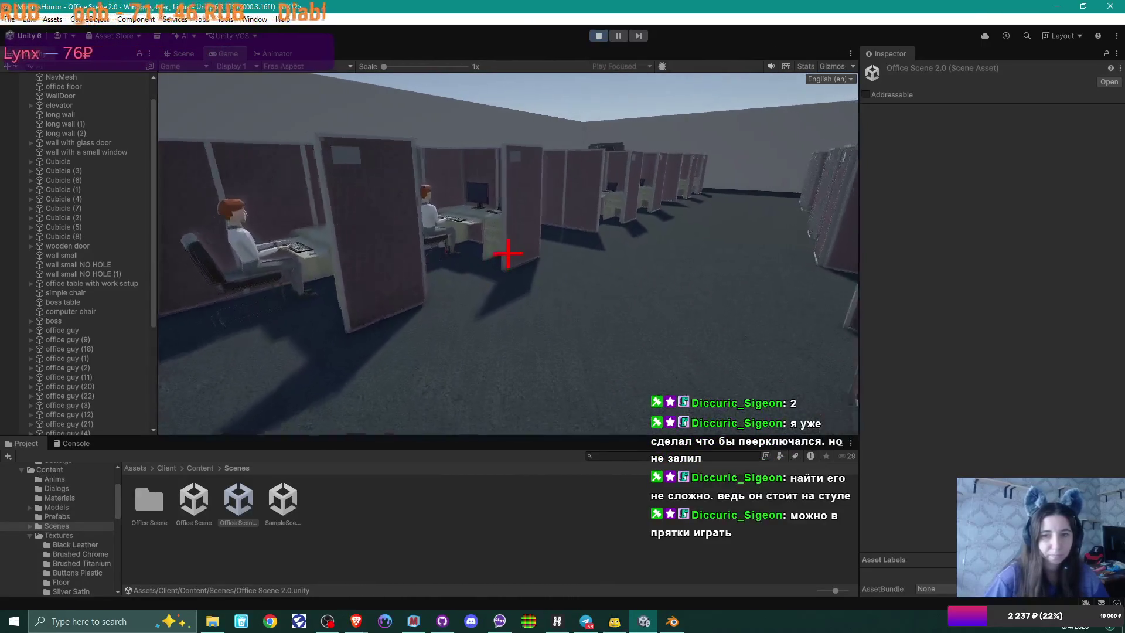
key(w)
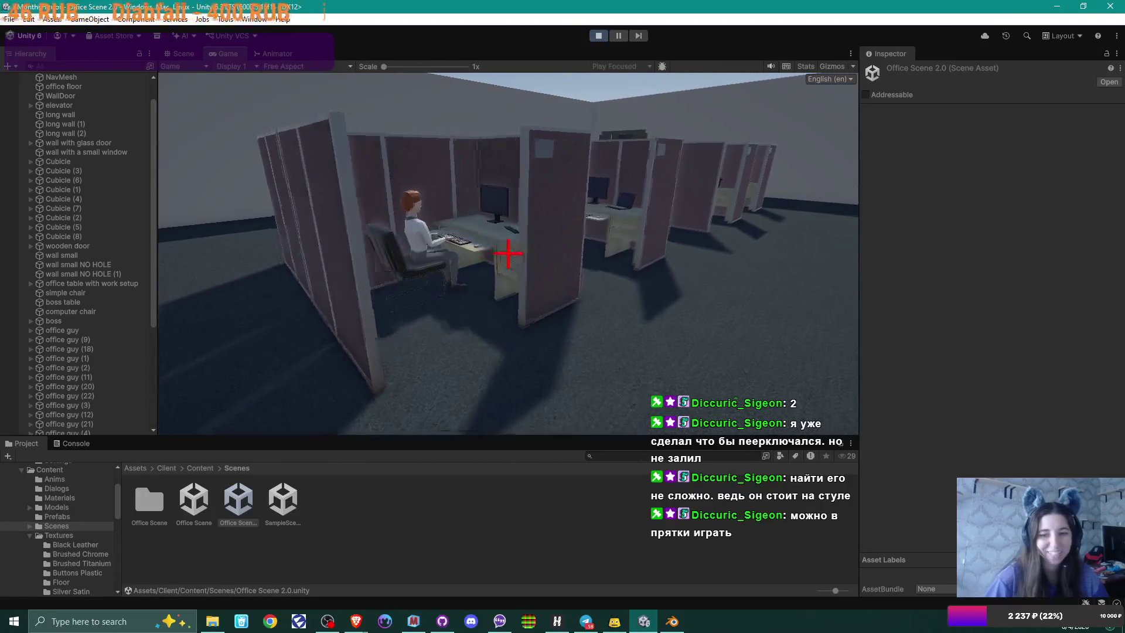
key(a)
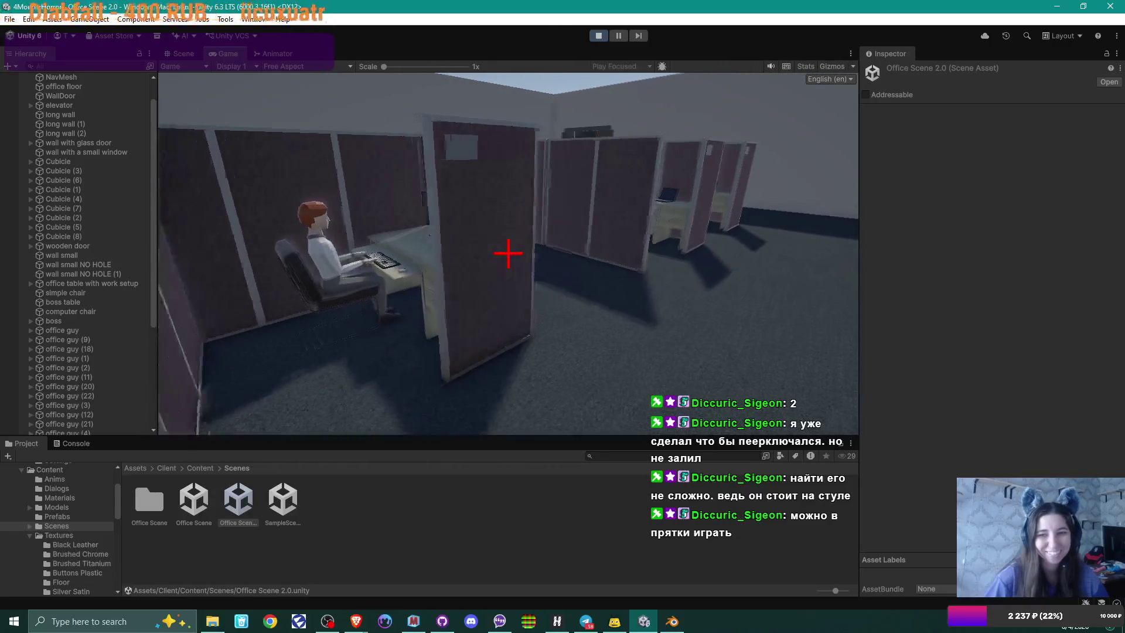
key(w)
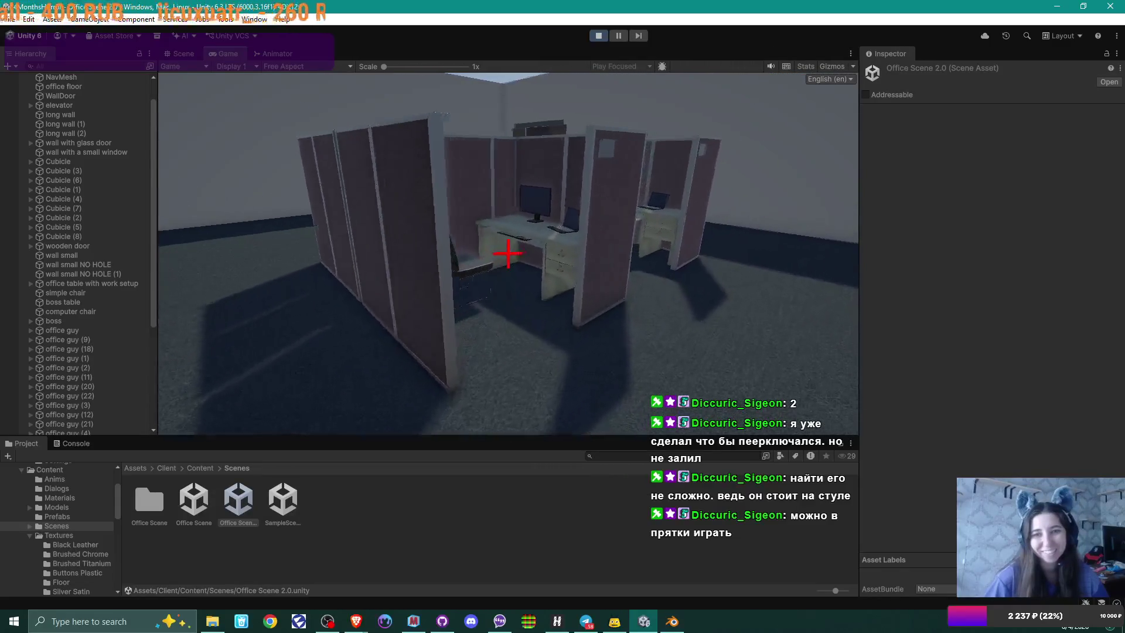
key(w)
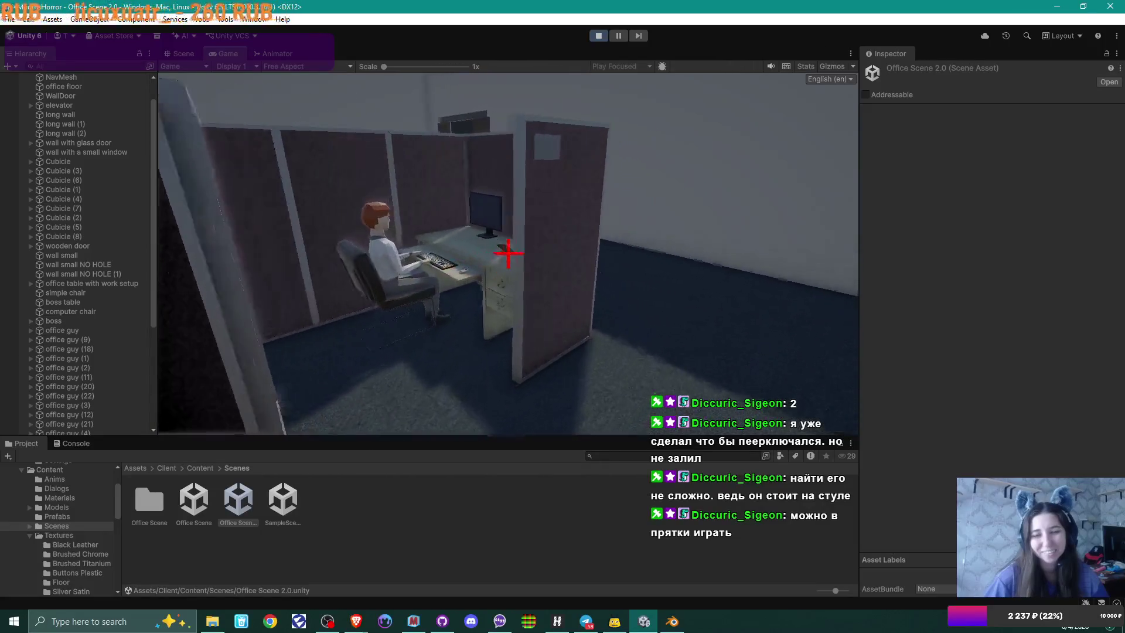
key(d)
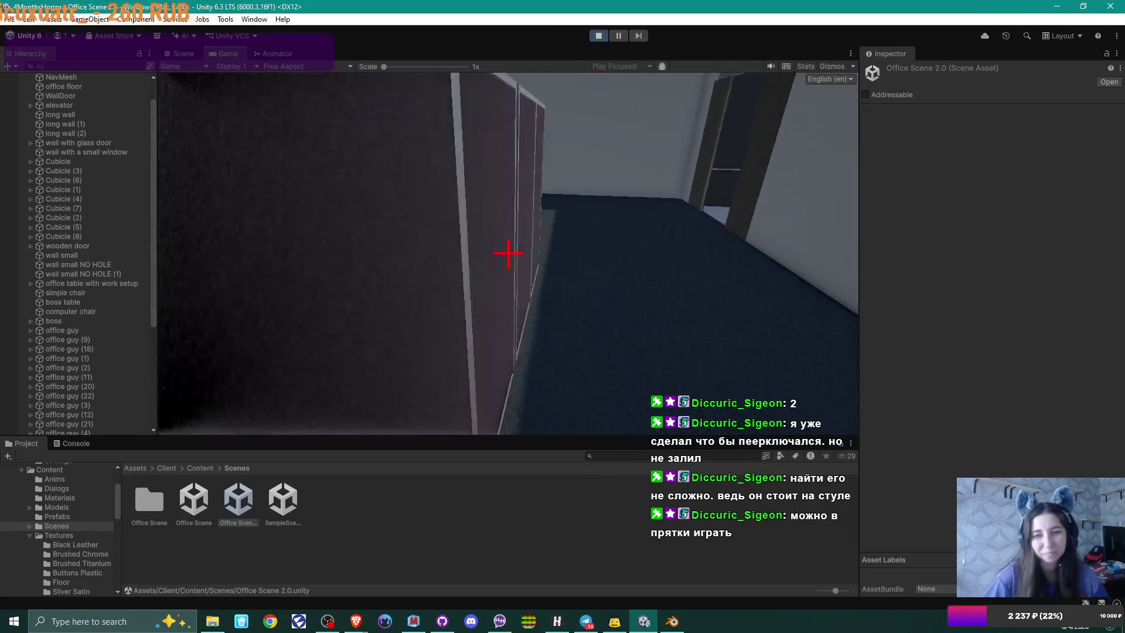
key(a)
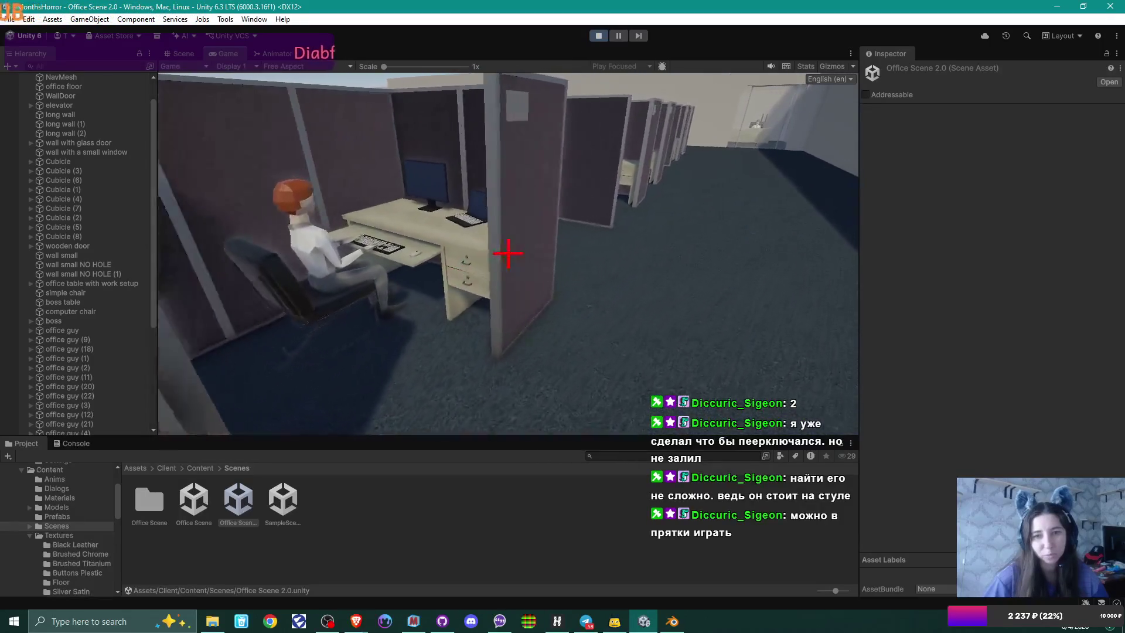
key(s)
Step: Visit the standing worker's cubicle, then continue along the aisle between cubicle rows
key(w)
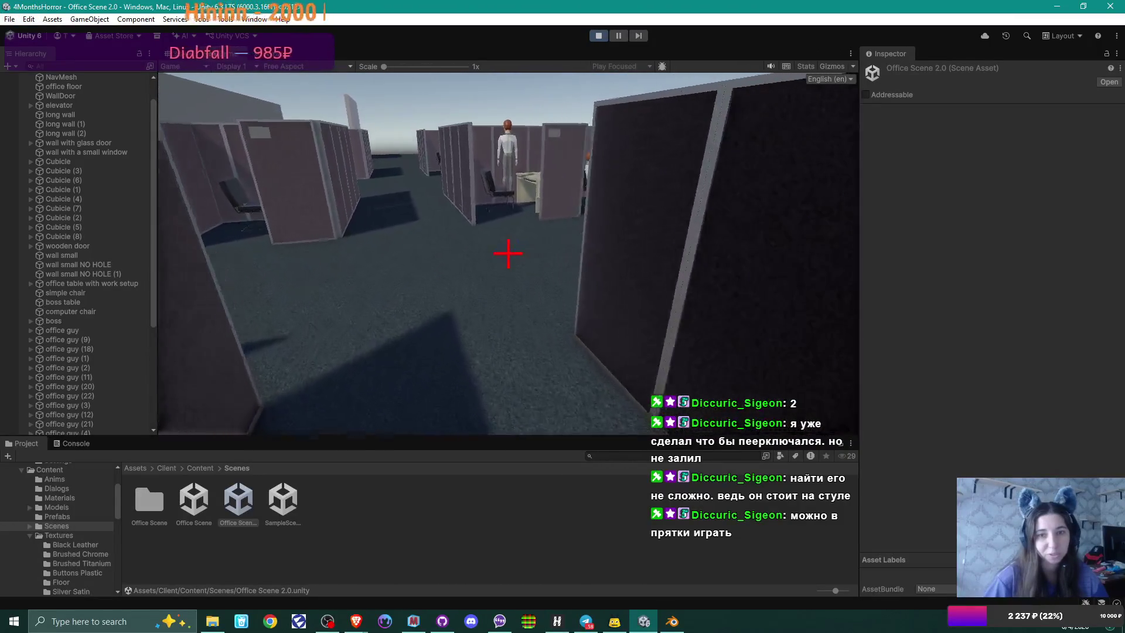
key(w)
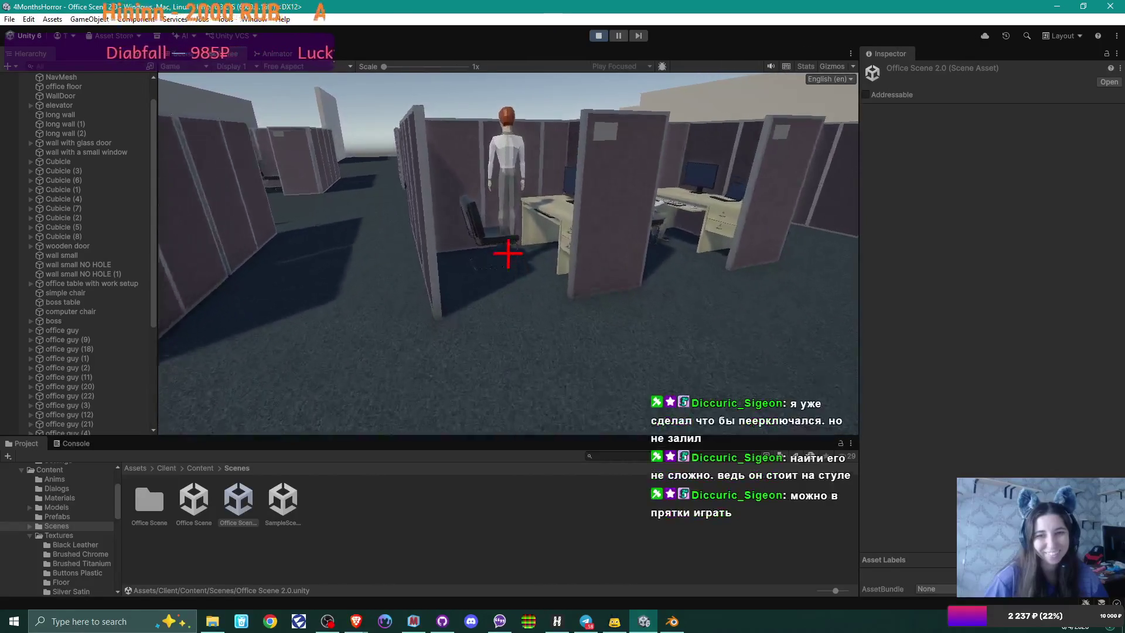
key(w)
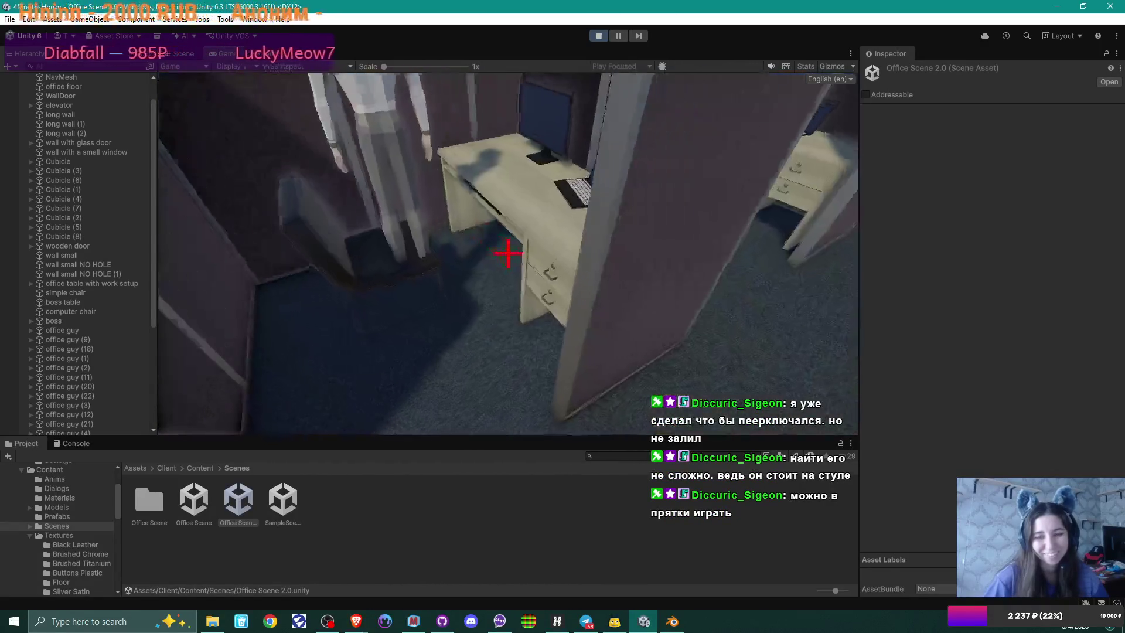
key(w)
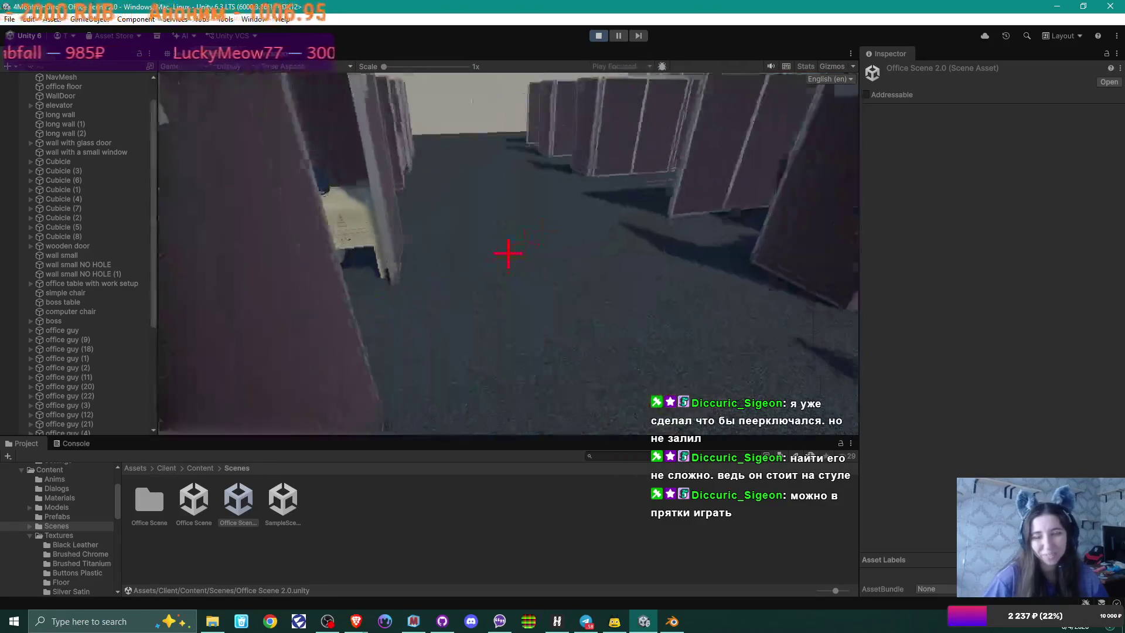
key(w)
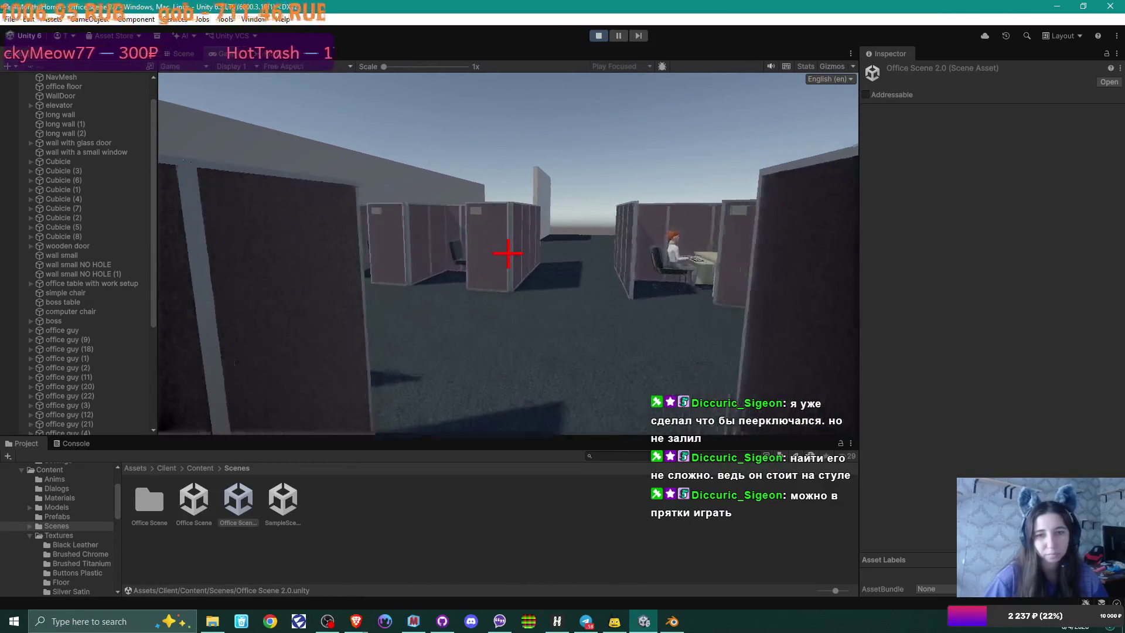
key(w)
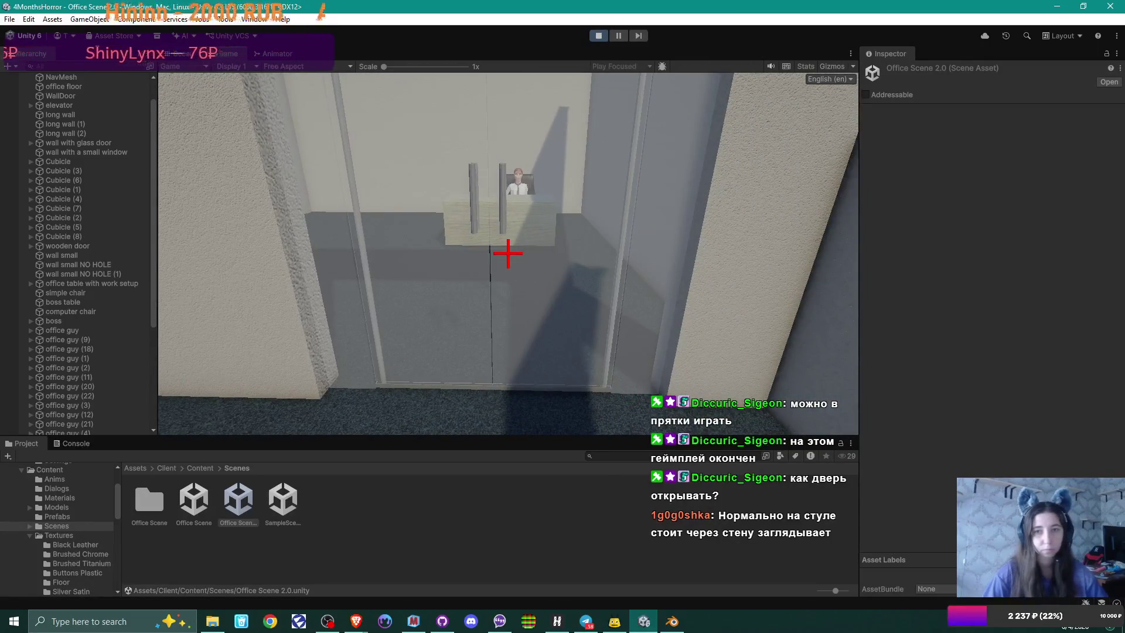
Step: Check GitHub Desktop for uncommitted changes, then return to the Unity editor
key(alt+Tab)
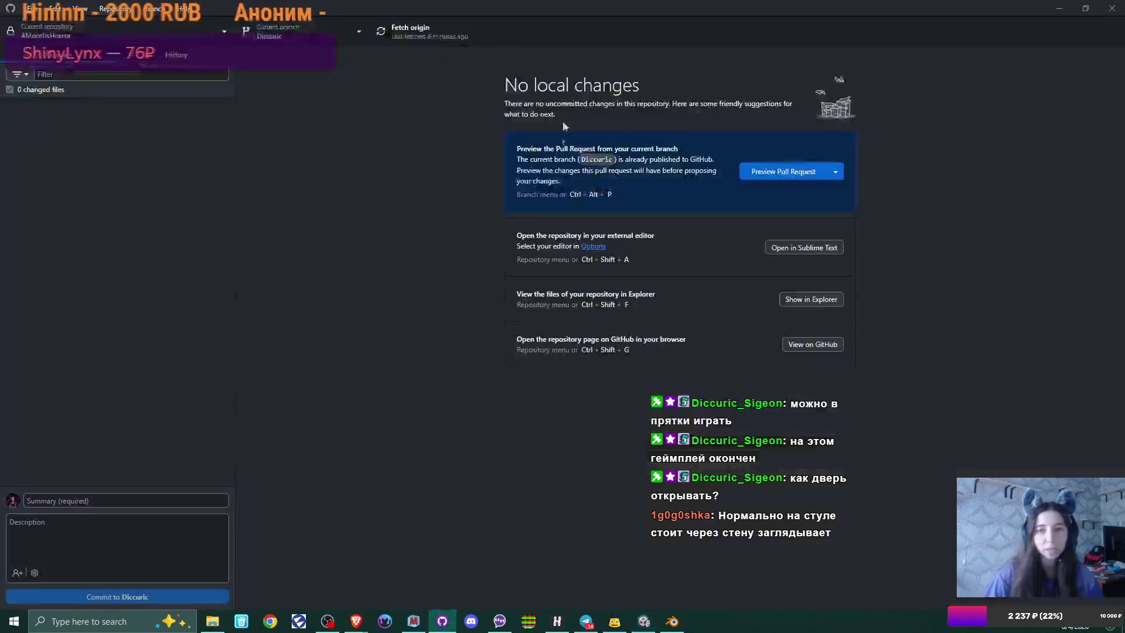
key(alt+Tab)
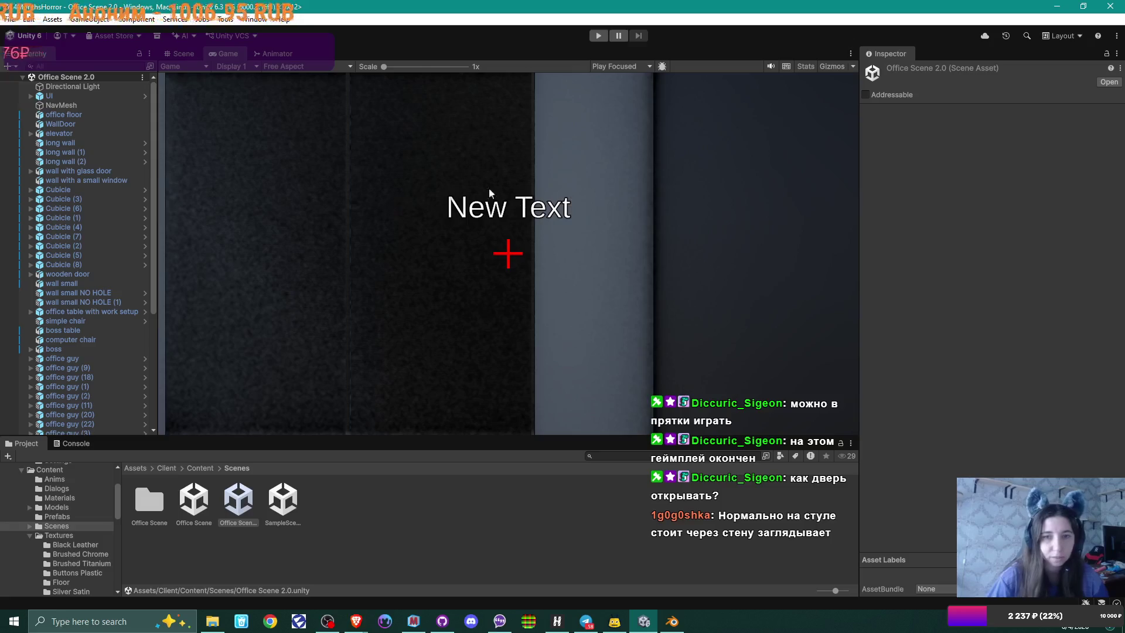
Step: In the Scene view, select Glass Door and drag its Y rotation to -226.82
click(179, 53)
mouse_move(234, 270)
mouse_down()
mouse_move(232, 225)
mouse_move(463, 188)
mouse_up()
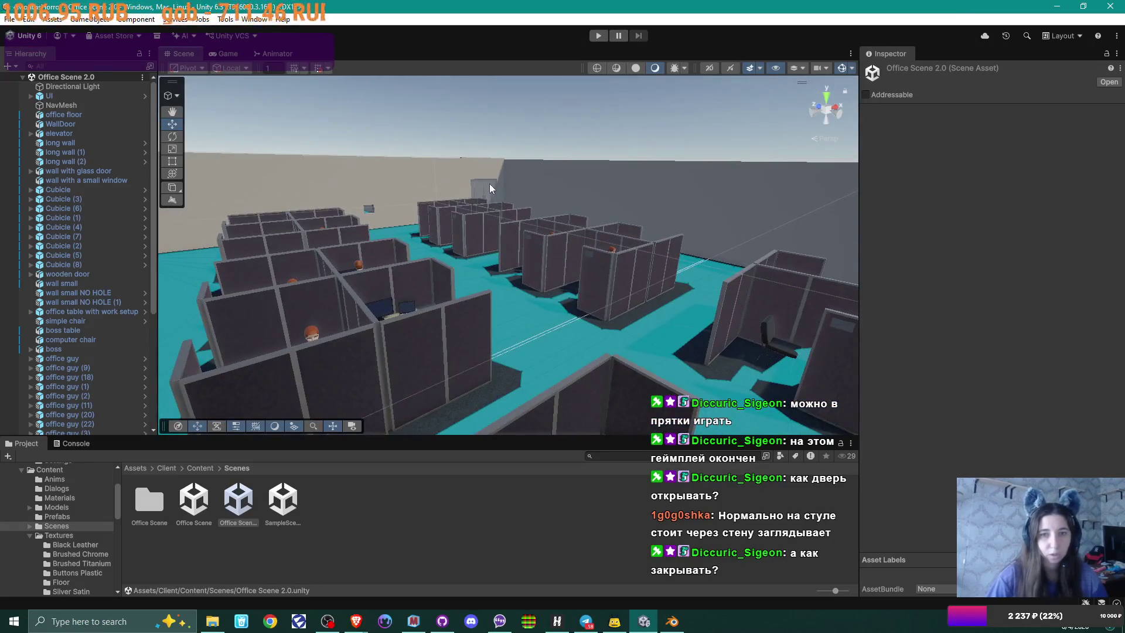
click(485, 189)
click(499, 198)
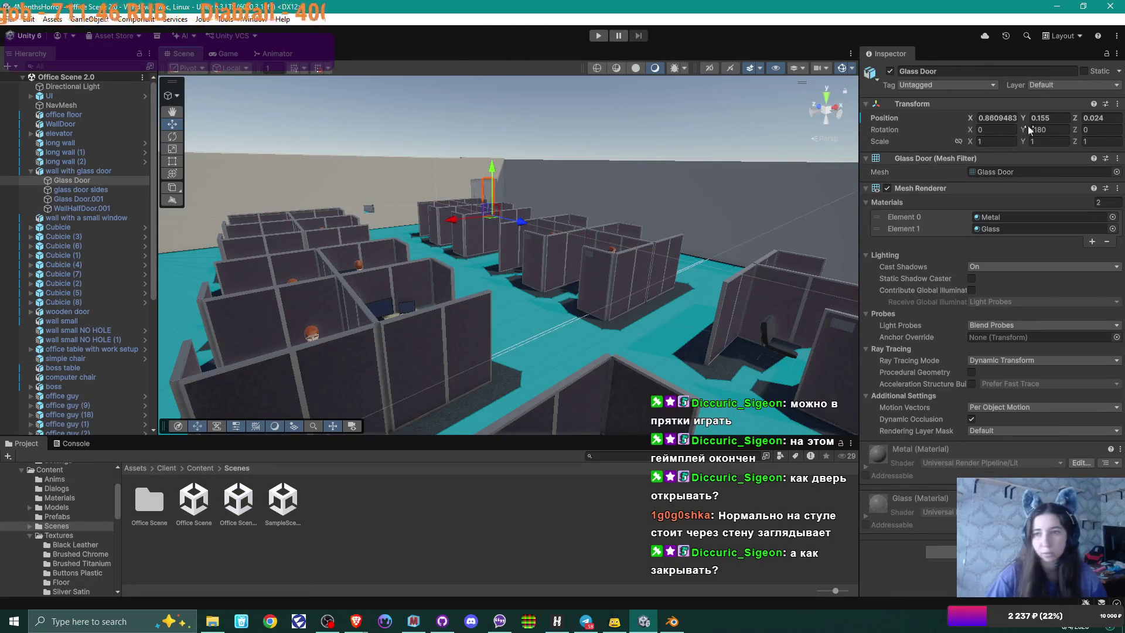
mouse_move(1025, 132)
mouse_down()
mouse_move(280, 215)
mouse_move(462, 216)
mouse_move(451, 211)
mouse_move(441, 208)
mouse_move(449, 267)
mouse_move(458, 264)
mouse_up()
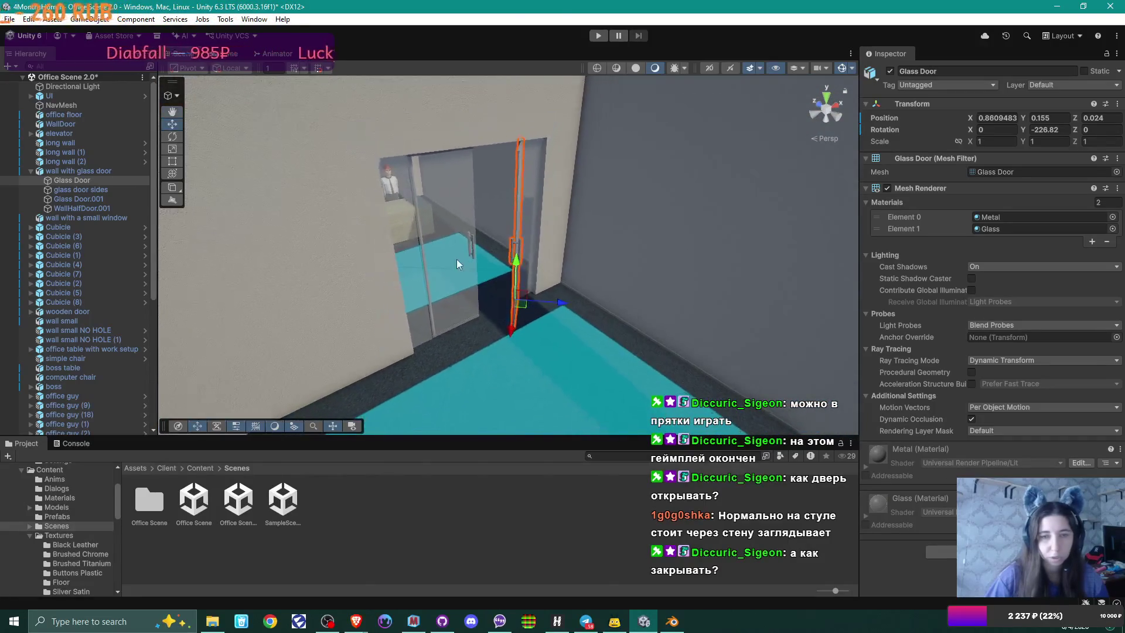
Step: Set Glass Door's Y rotation to -257.1, then swing it further to -270.7
click(1049, 130)
text(-257.1)
key(Return)
mouse_move(956, 135)
mouse_down()
mouse_move(811, 143)
mouse_move(959, 117)
mouse_move(834, 149)
mouse_up()
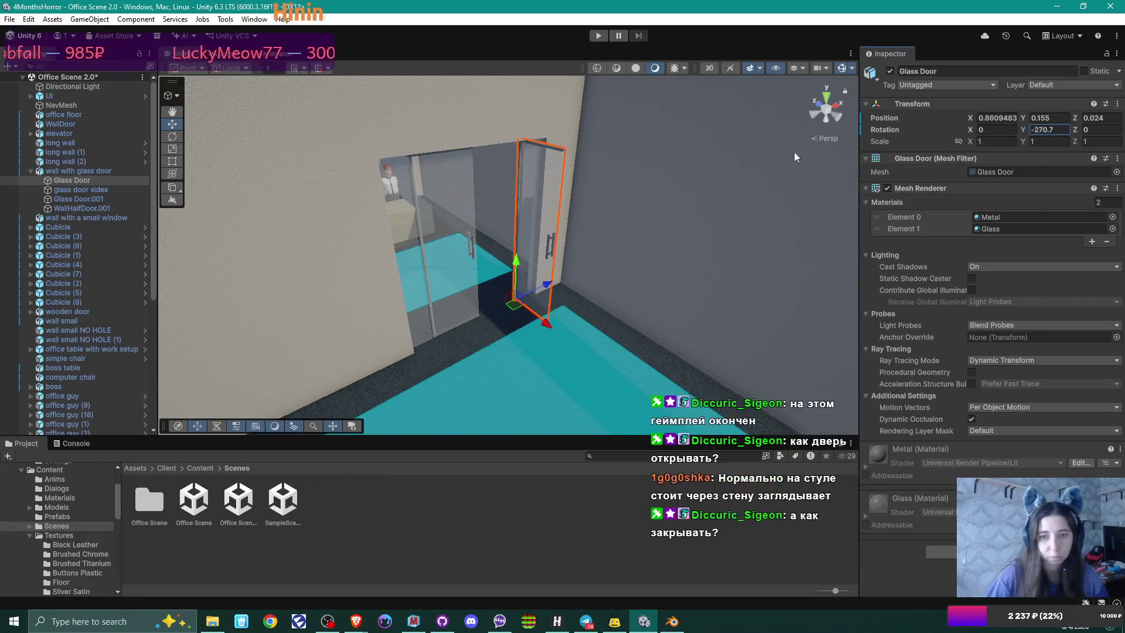
Step: Select Glass Door.001 and set its Y rotation to -127.5-90.9 (about -218.4)
click(457, 234)
click(476, 238)
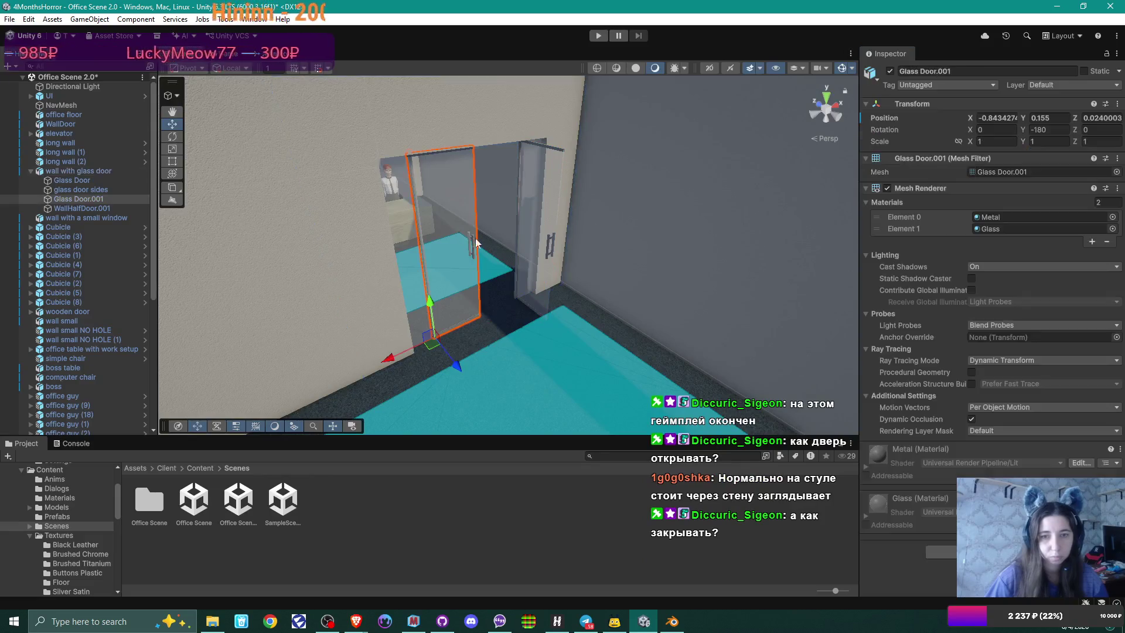
click(1033, 130)
text(-127.5)
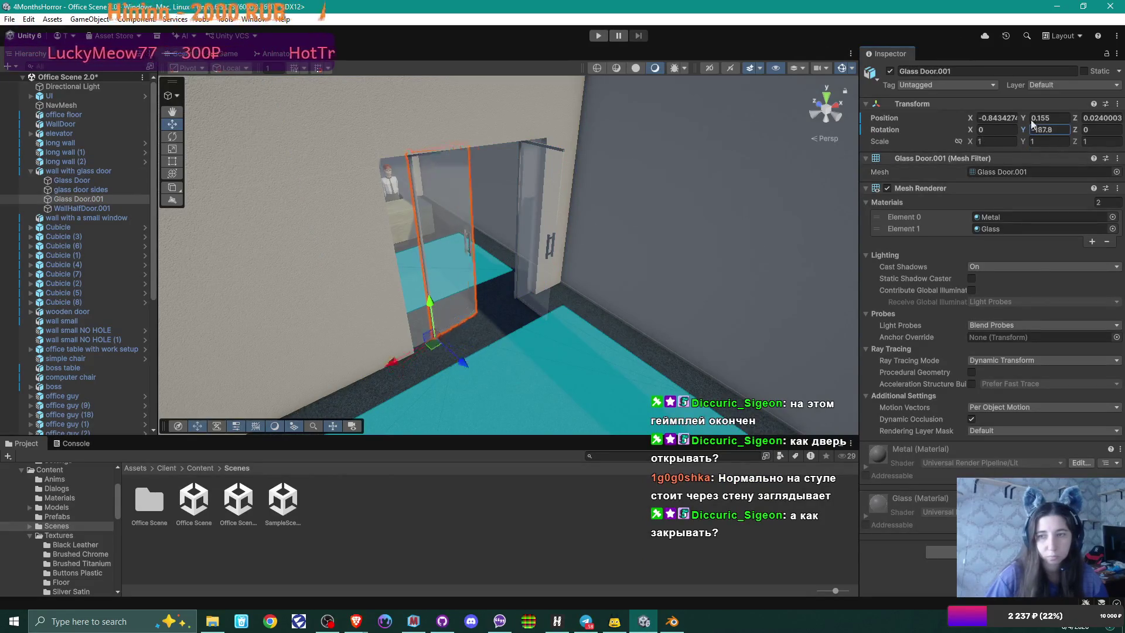
text(-90.9)
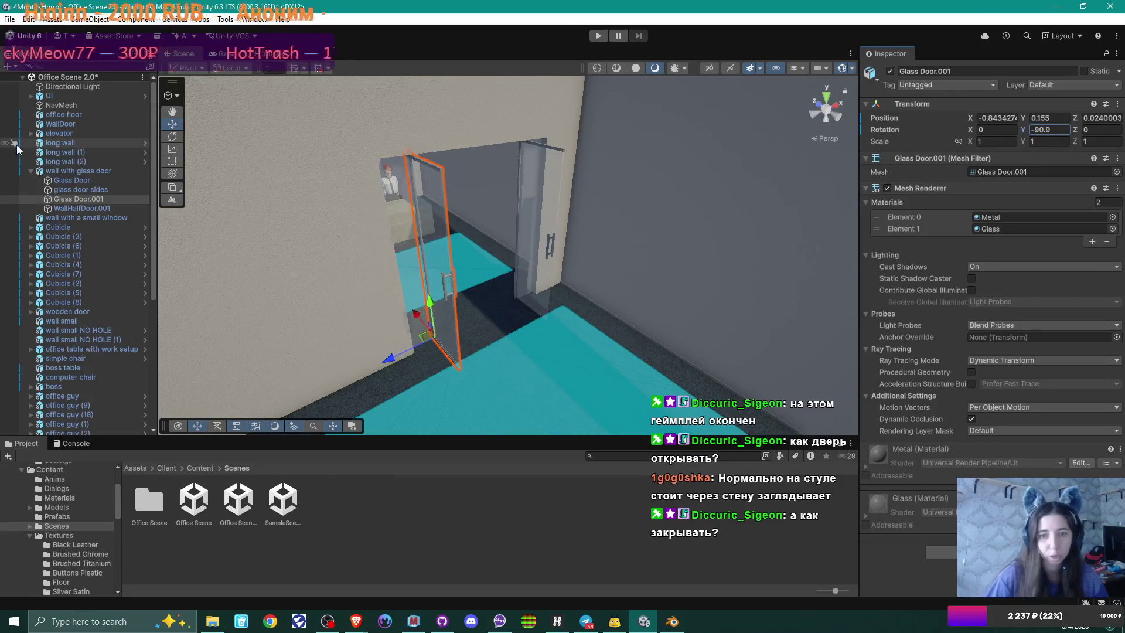
drag(578, 244, 418, 281)
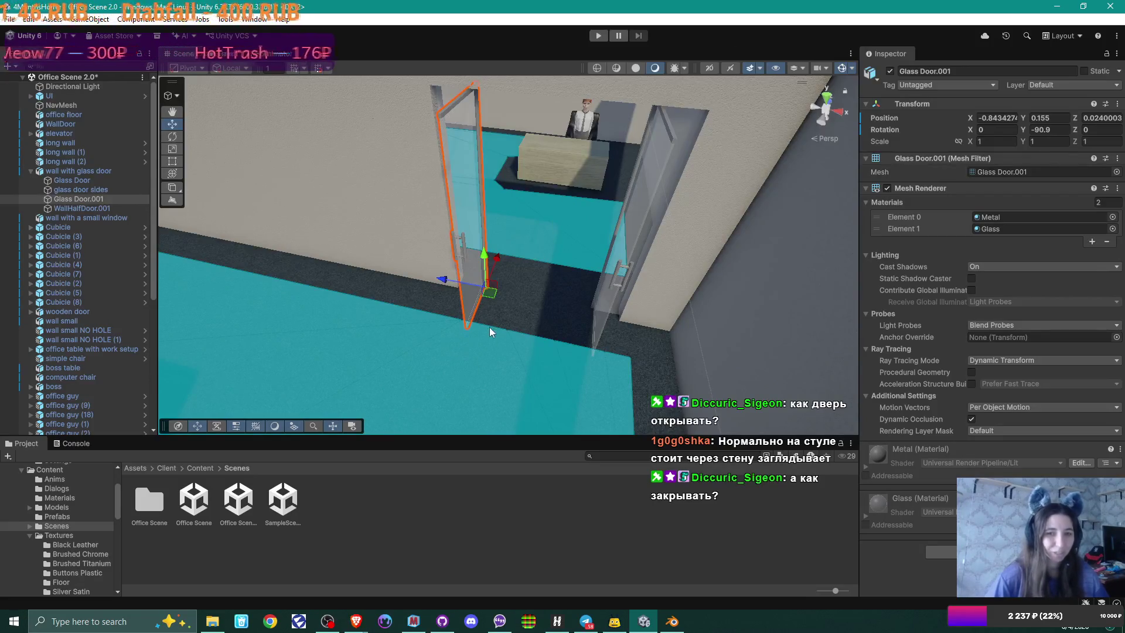
Step: Reset both Glass Door.001 and Glass Door to -180 Y rotation
click(1059, 132)
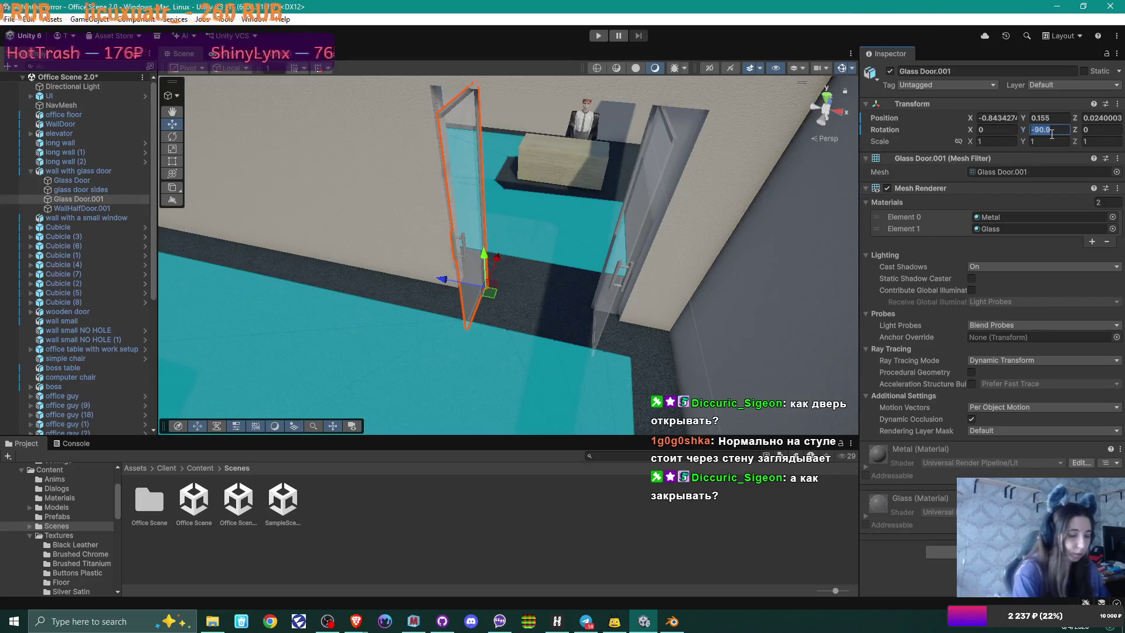
text(-180)
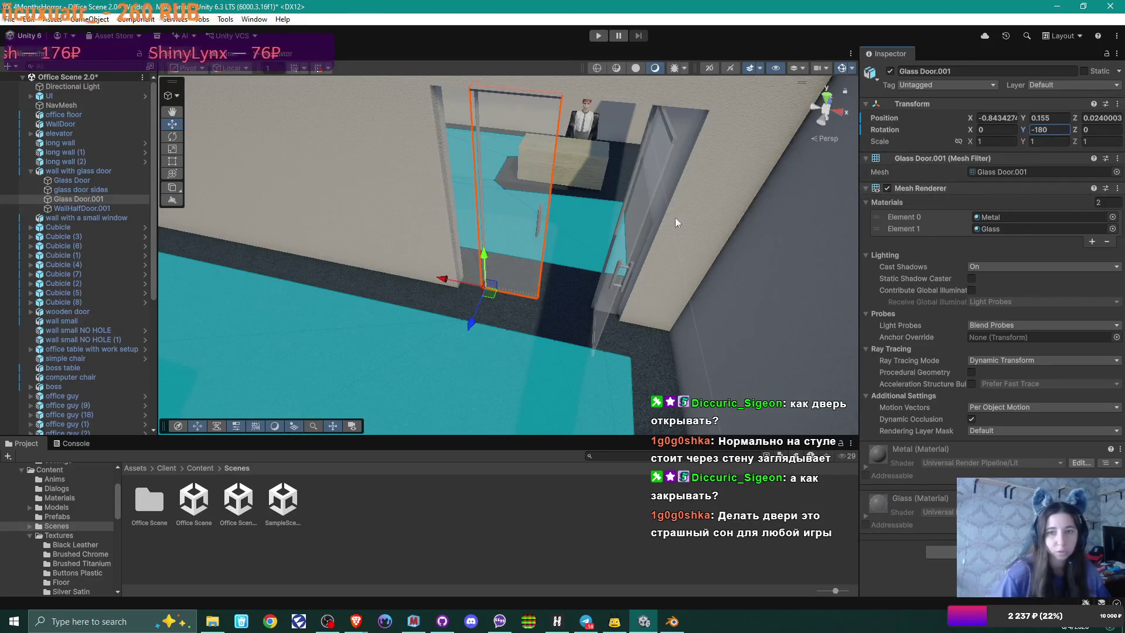
click(632, 229)
click(634, 242)
click(1055, 130)
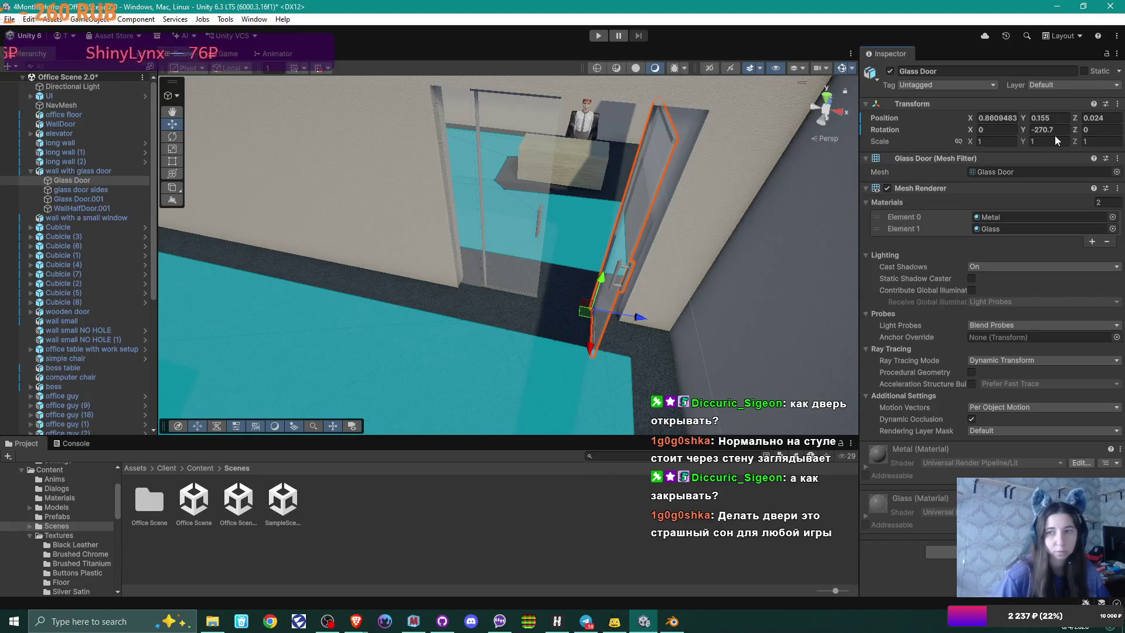
text(-180)
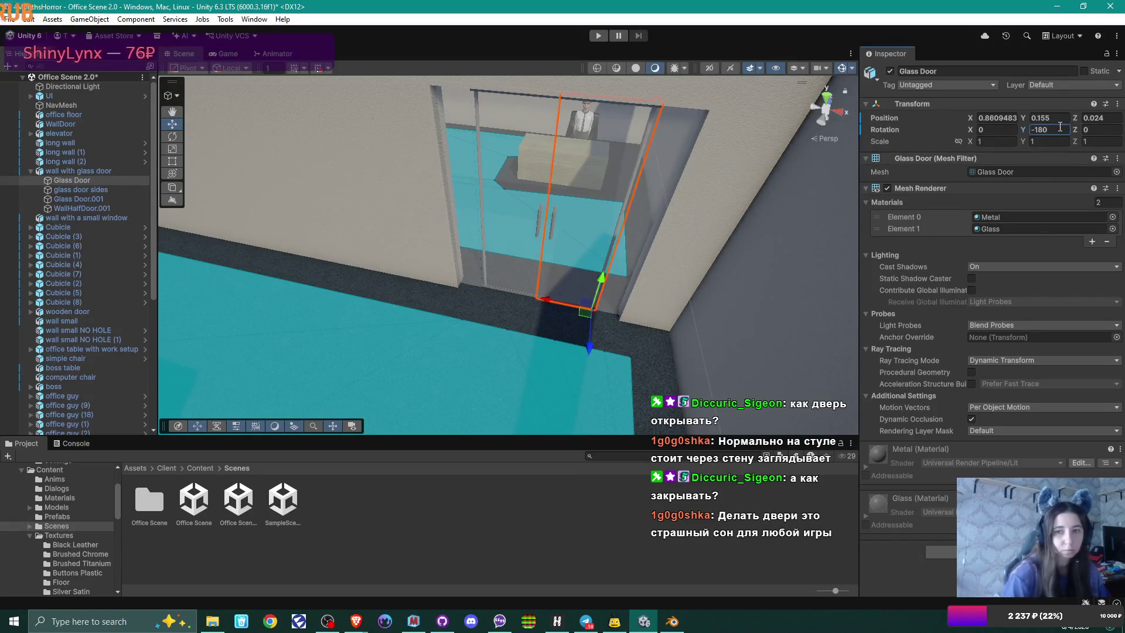